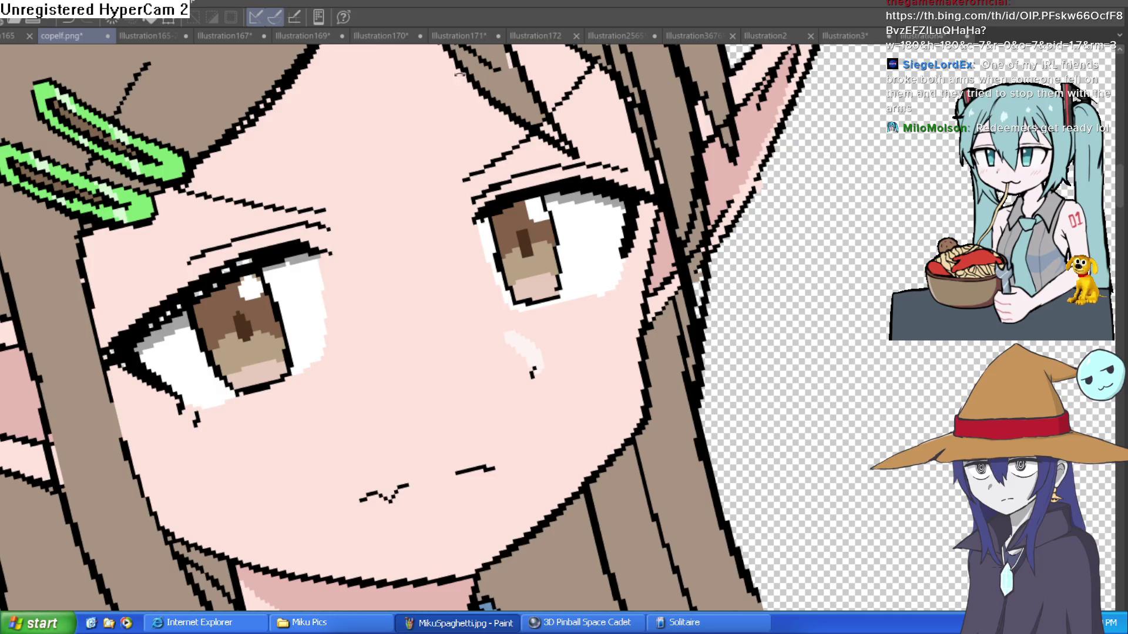
Rotate and zoom the view so the elf's eyes sit level
key("minus")
key("minus")
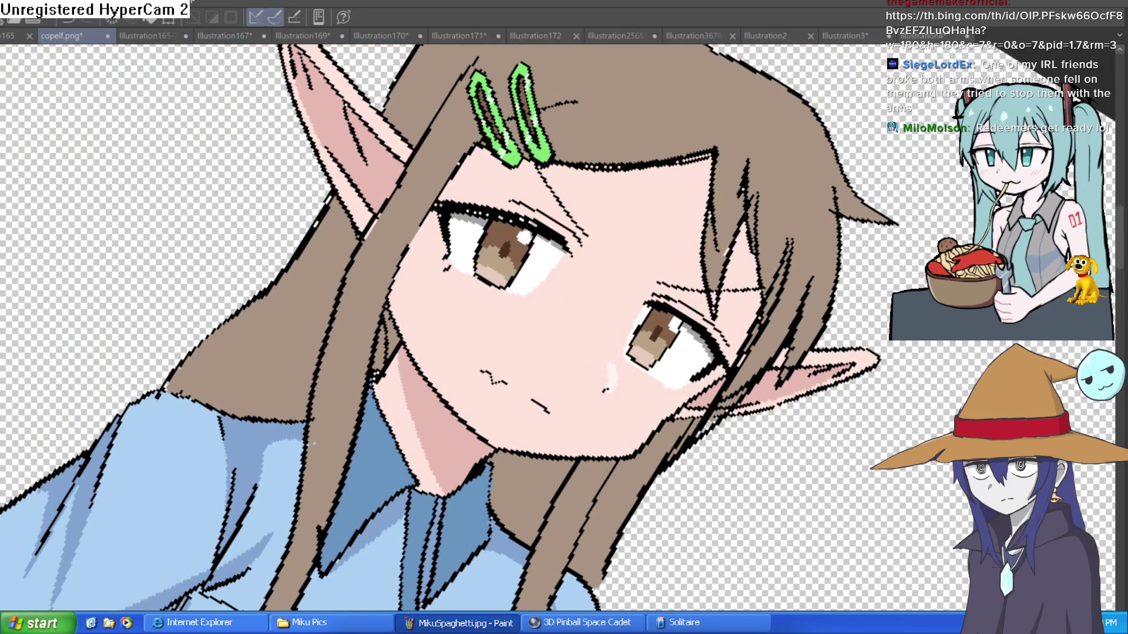
left_click(724, 223)
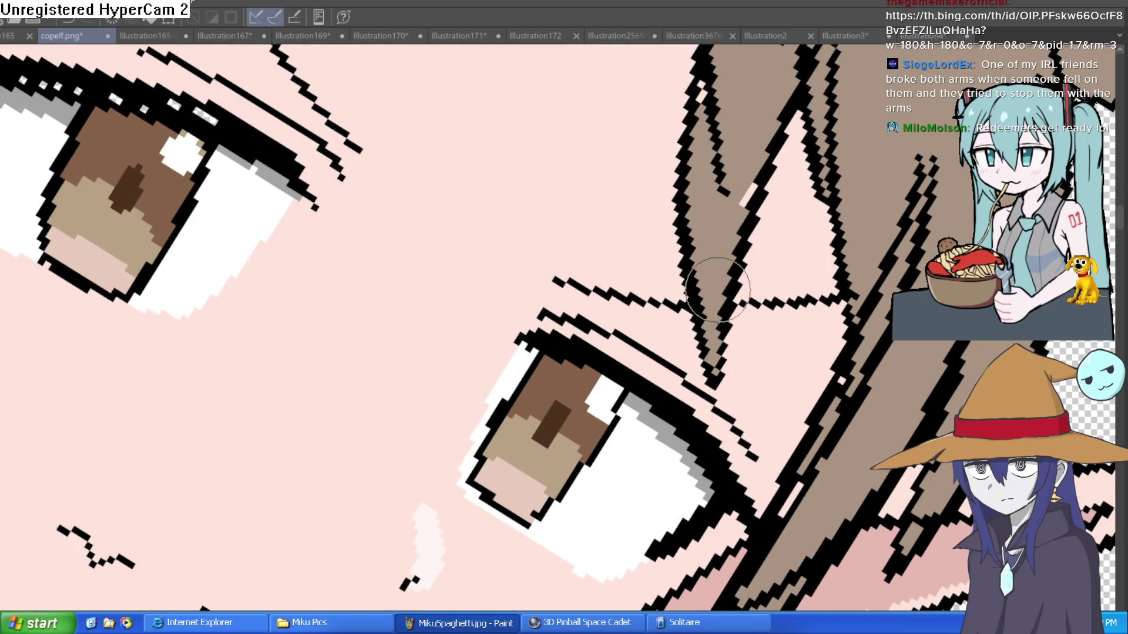
scroll(712, 263, "up", 5)
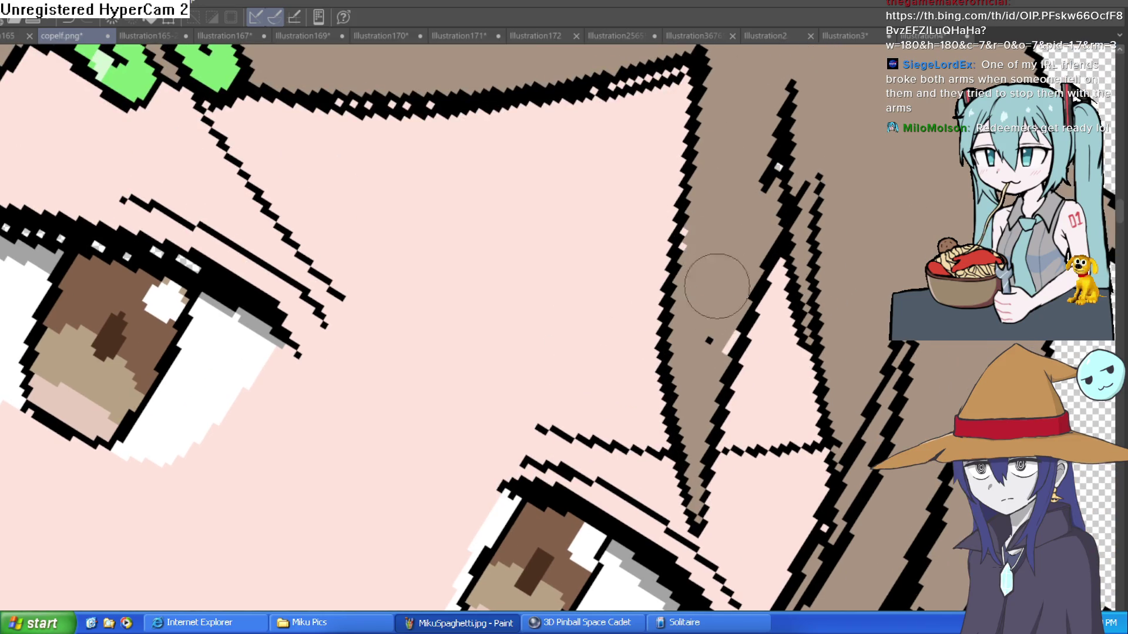
mouse_move(738, 326)
left_mouse_down()
mouse_move(750, 244)
mouse_move(733, 228)
mouse_move(711, 256)
left_mouse_up()
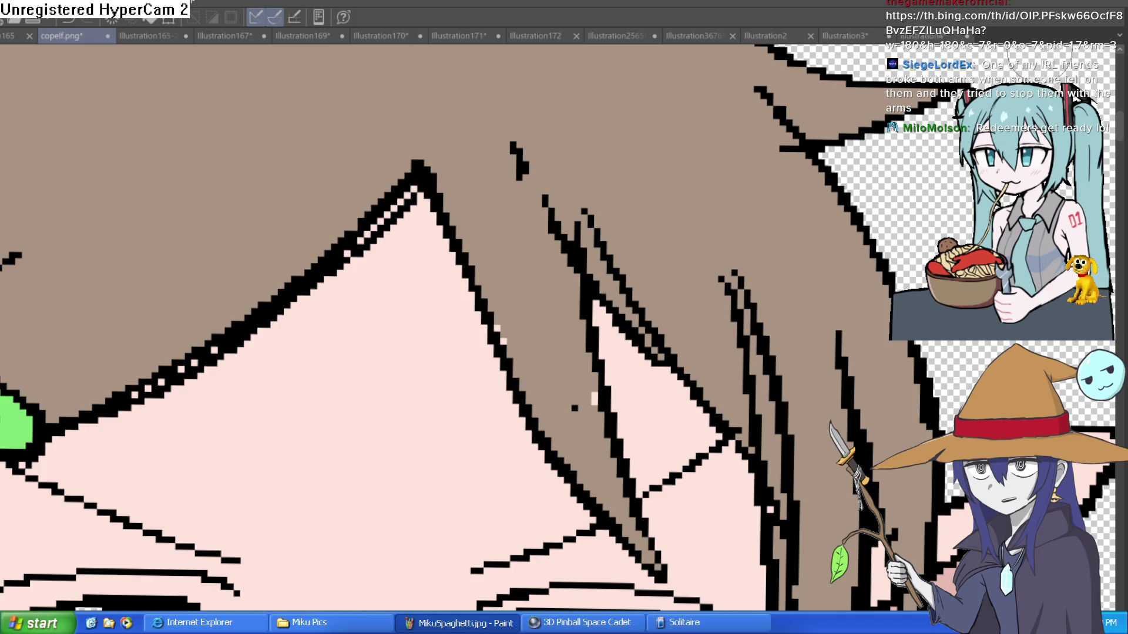
Bring the whole fairy figure into view, then zoom in on her right sleeve
scroll(746, 191, "down", 5)
scroll(745, 191, "up", 2)
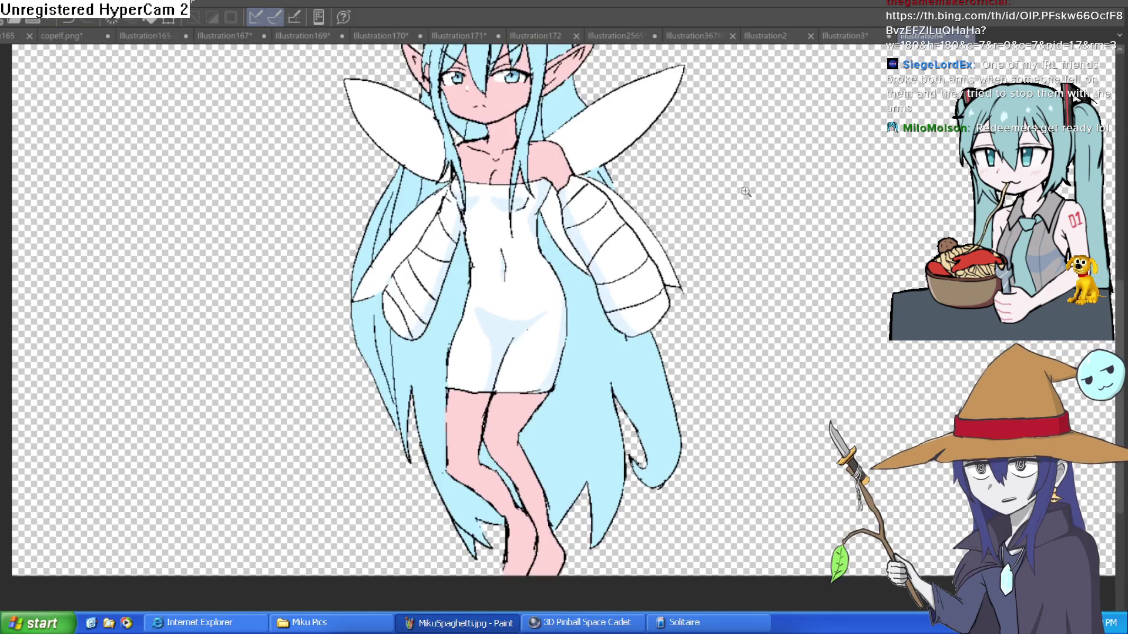
scroll(745, 192, "down", 3)
left_click_drag(701, 279, 695, 321)
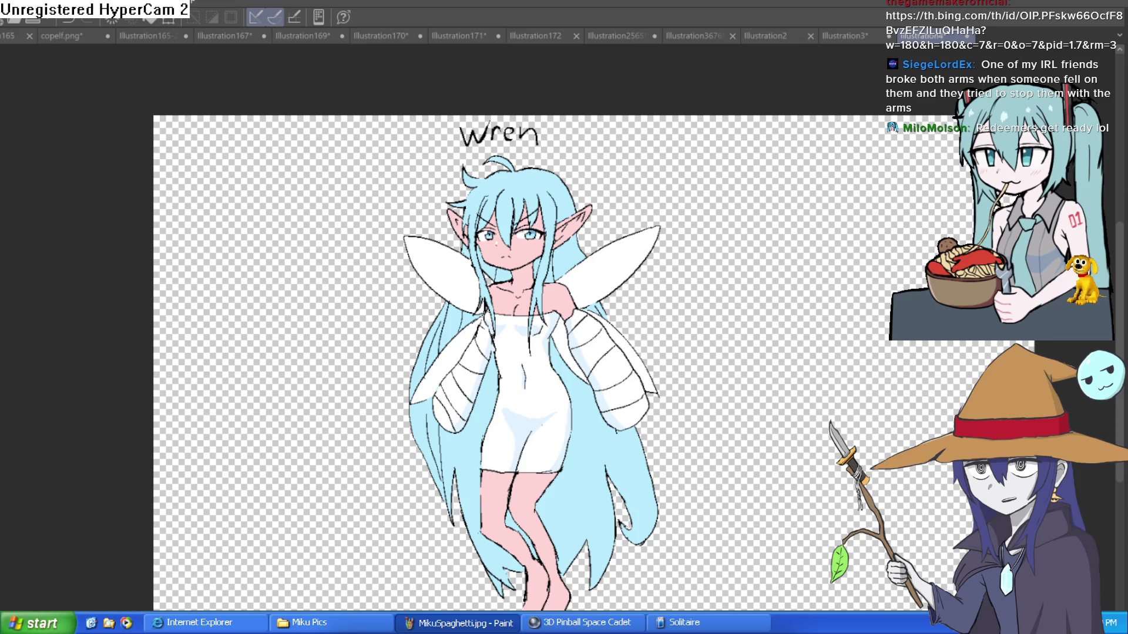
mouse_move(685, 407)
left_mouse_down()
mouse_move(684, 327)
mouse_move(672, 306)
left_mouse_up()
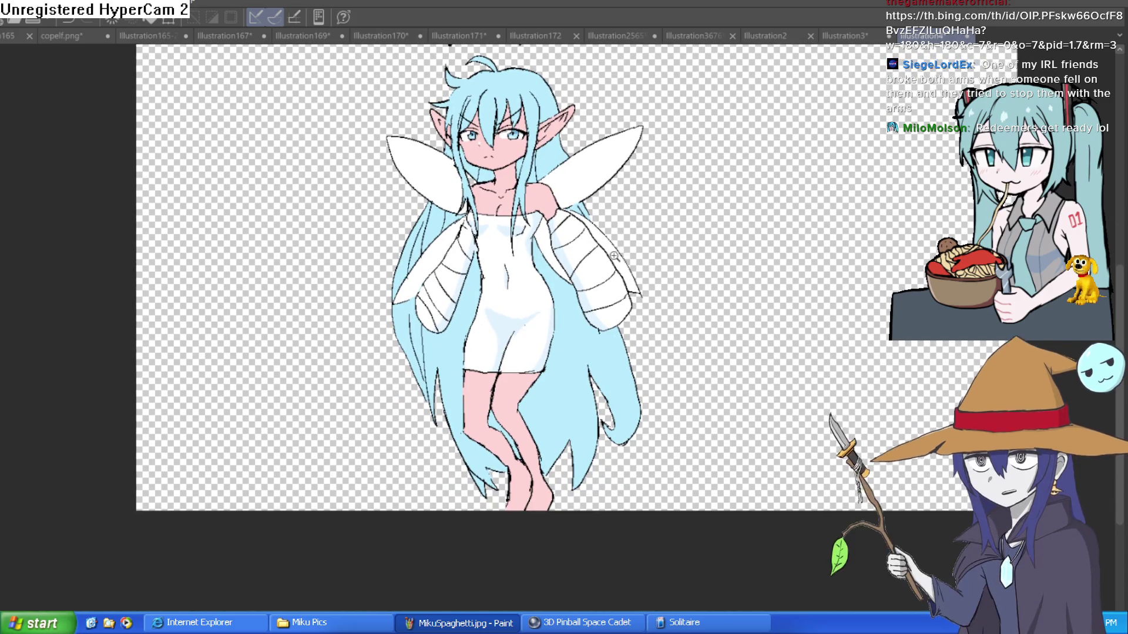
left_click(631, 252)
scroll(637, 252, "down", 1)
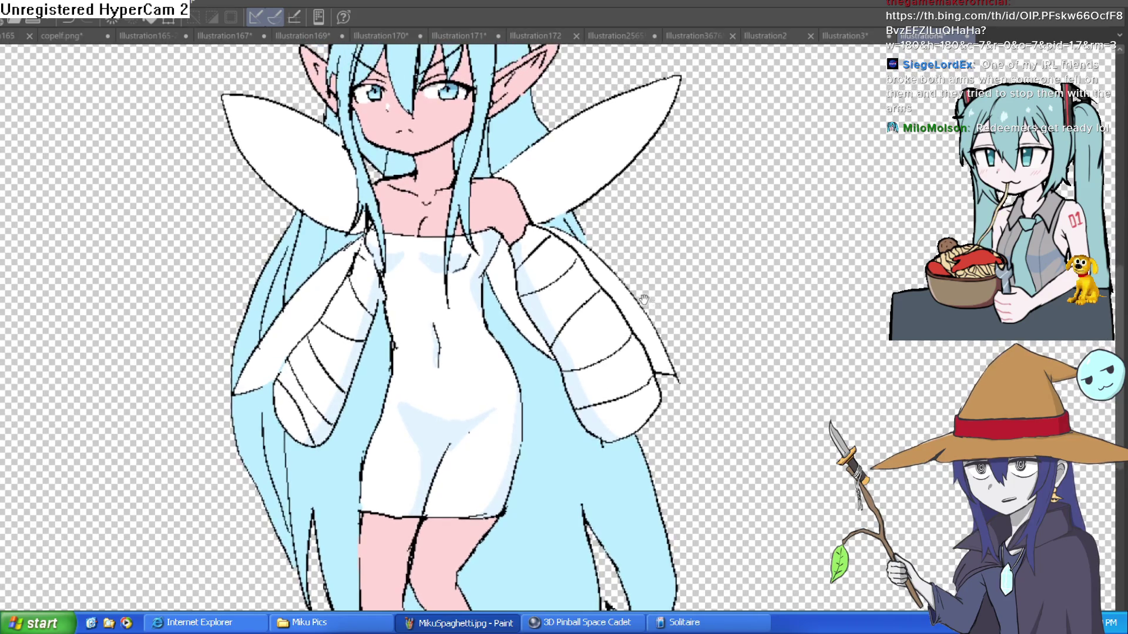
scroll(682, 326, "up", 1)
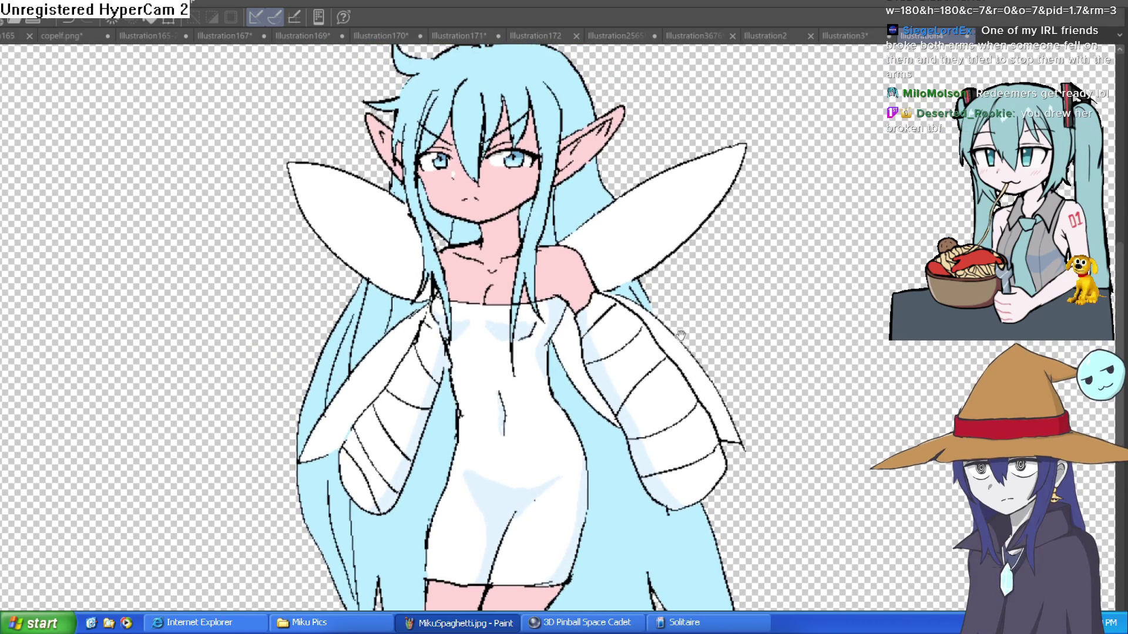
scroll(682, 332, "up", 2)
scroll(752, 333, "down", 1)
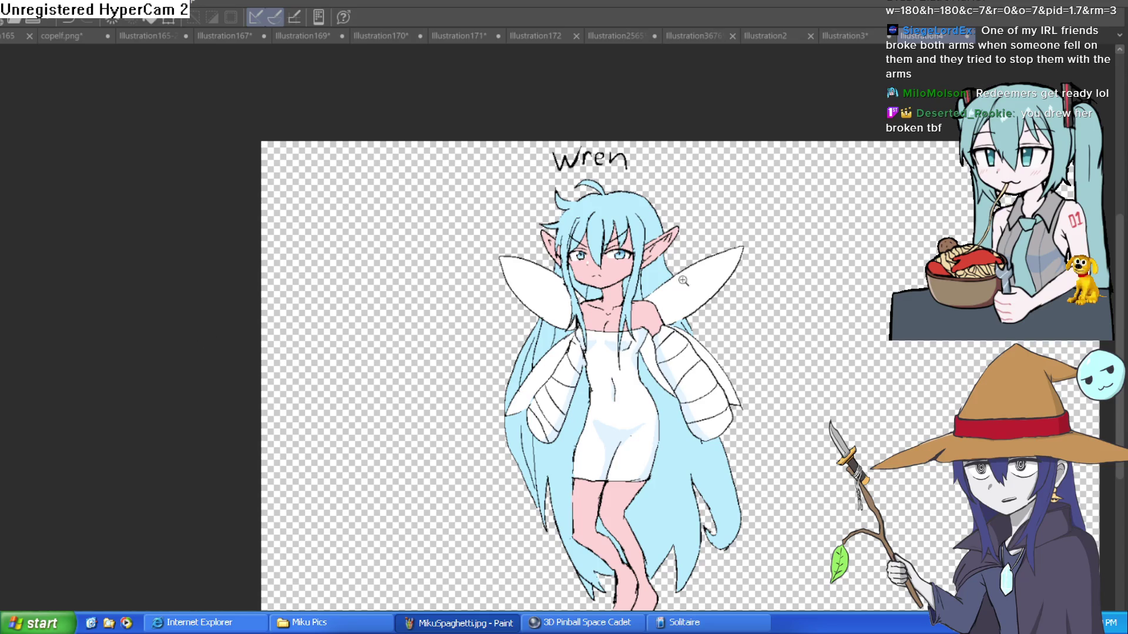
scroll(681, 364, "up", 2)
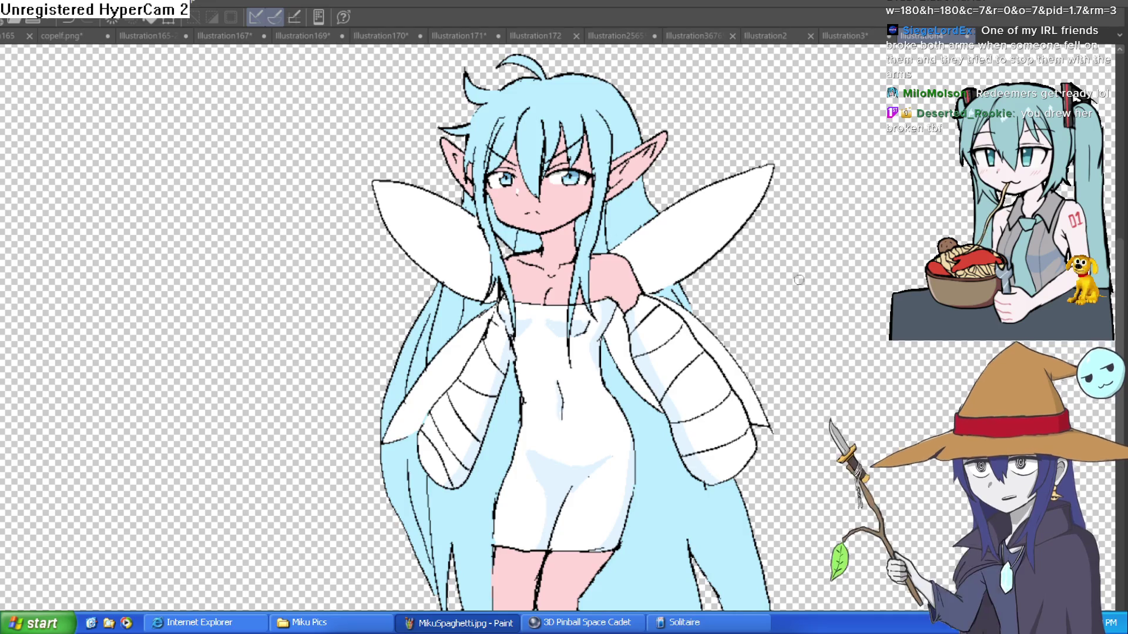
scroll(607, 319, "up", 3)
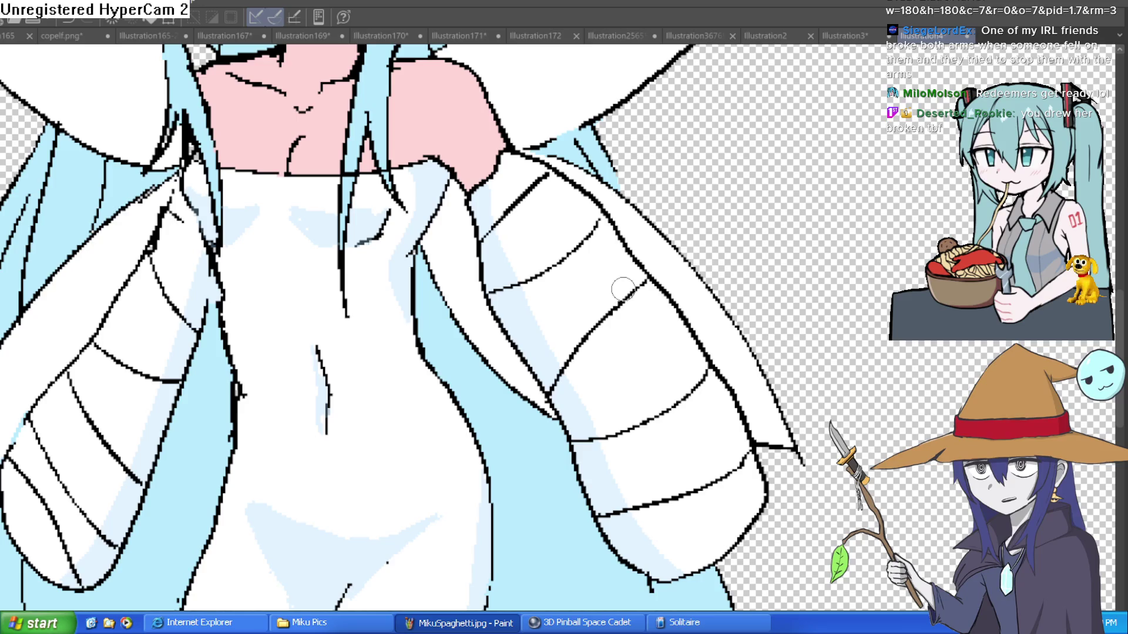
Erase the stray stripe lines on the upper sleeve, lower sleeve and near the cuff
mouse_move(621, 310)
left_mouse_down()
mouse_move(599, 327)
mouse_move(640, 285)
mouse_move(594, 216)
mouse_move(526, 279)
left_mouse_up()
left_click_drag(506, 225, 541, 171)
left_click_drag(581, 334, 577, 376)
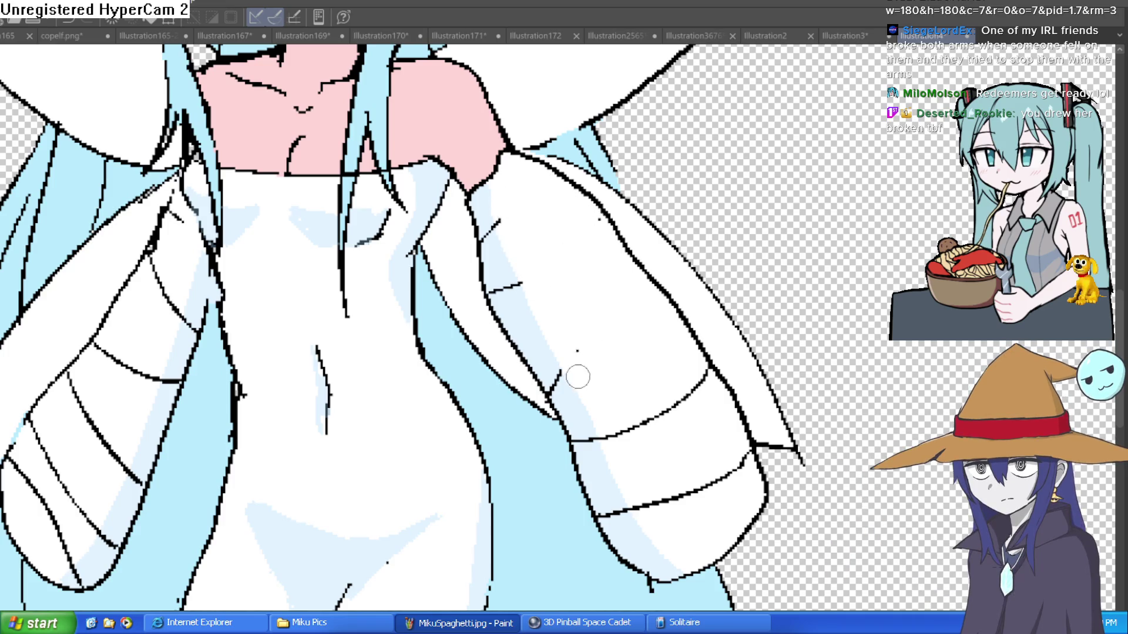
mouse_move(616, 456)
left_mouse_down()
mouse_move(612, 443)
mouse_move(699, 370)
left_mouse_up()
mouse_move(725, 458)
left_mouse_down()
mouse_move(742, 462)
mouse_move(721, 486)
mouse_move(641, 500)
left_mouse_up()
Fit the whole fairy drawing in view and tilt it slightly clockwise
key("ctrl+0")
mouse_move(720, 383)
left_mouse_down()
mouse_move(742, 393)
mouse_move(707, 259)
left_mouse_up()
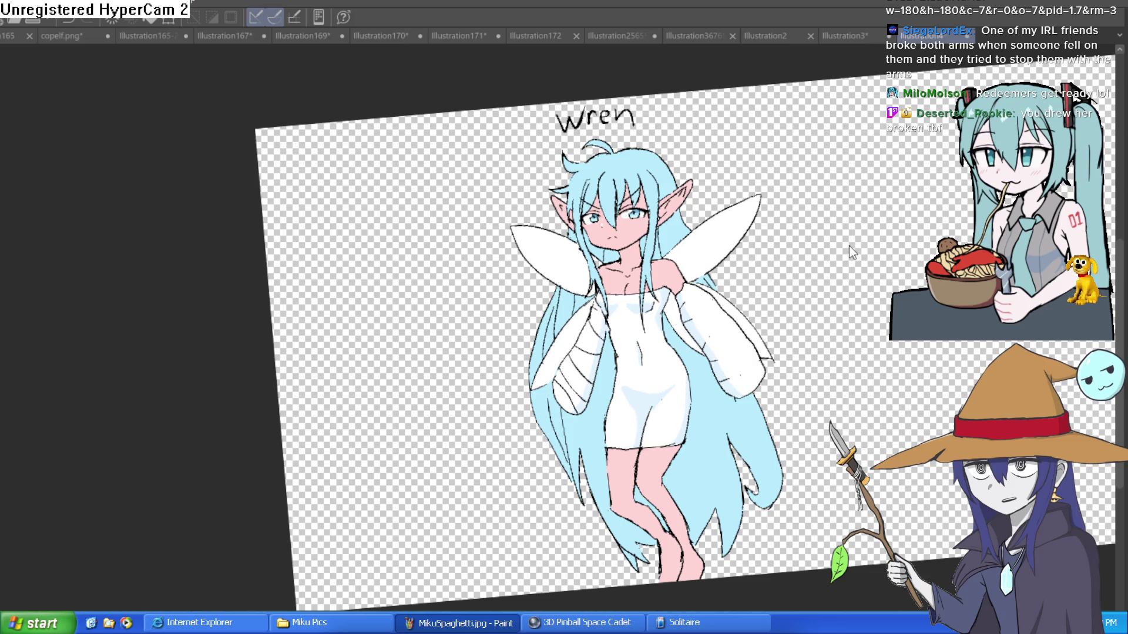
mouse_move(851, 245)
left_mouse_down()
mouse_move(871, 315)
mouse_move(800, 340)
mouse_move(797, 315)
left_mouse_up()
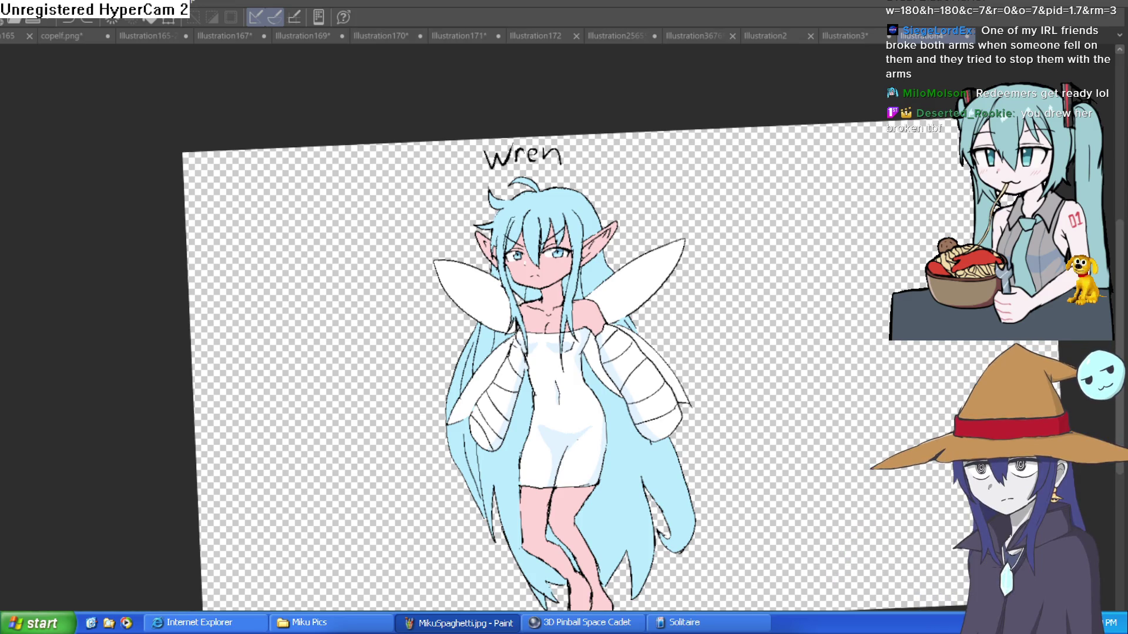
Switch to the Illustration158 document of the witch hammering the green lizard
key("ctrl+Tab")
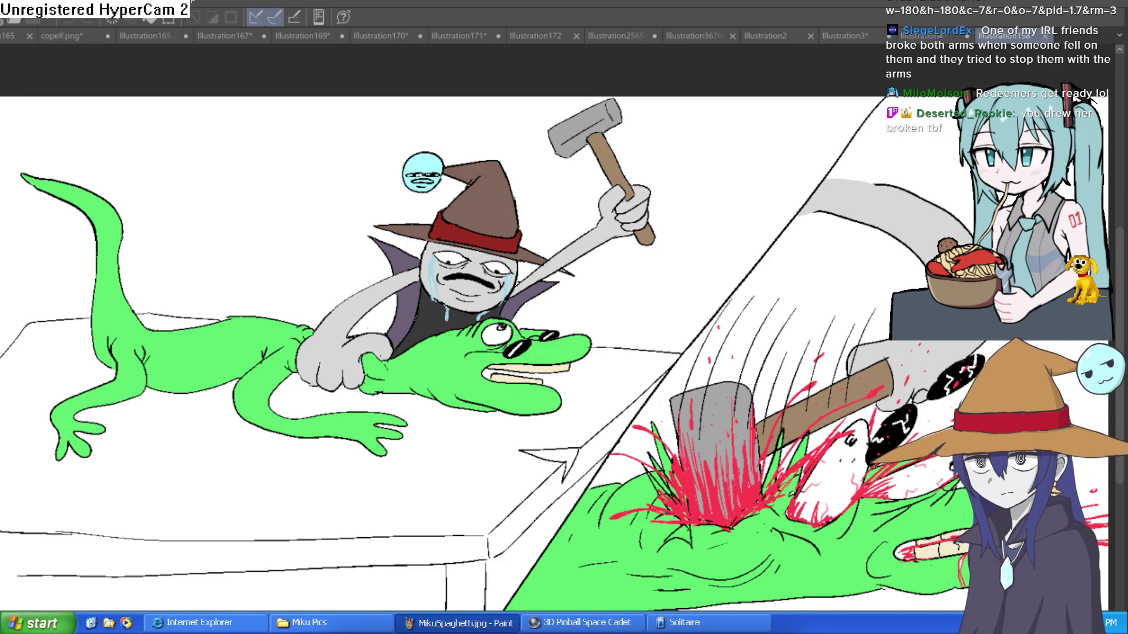
key("ctrl+minus")
key("ctrl+minus")
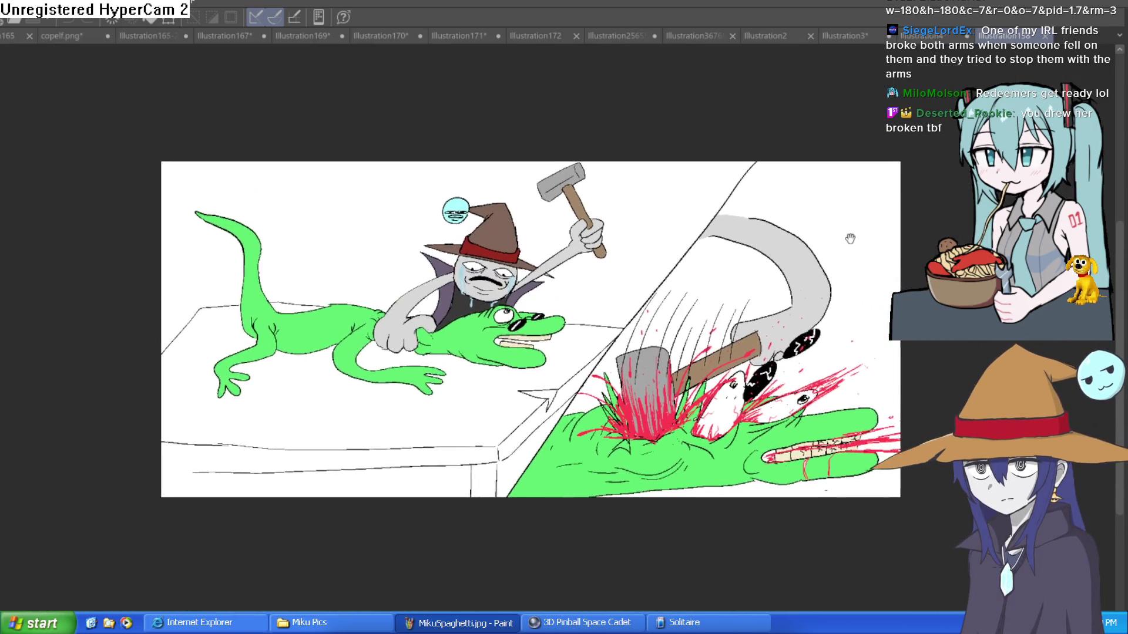
left_click_drag(849, 239, 791, 237)
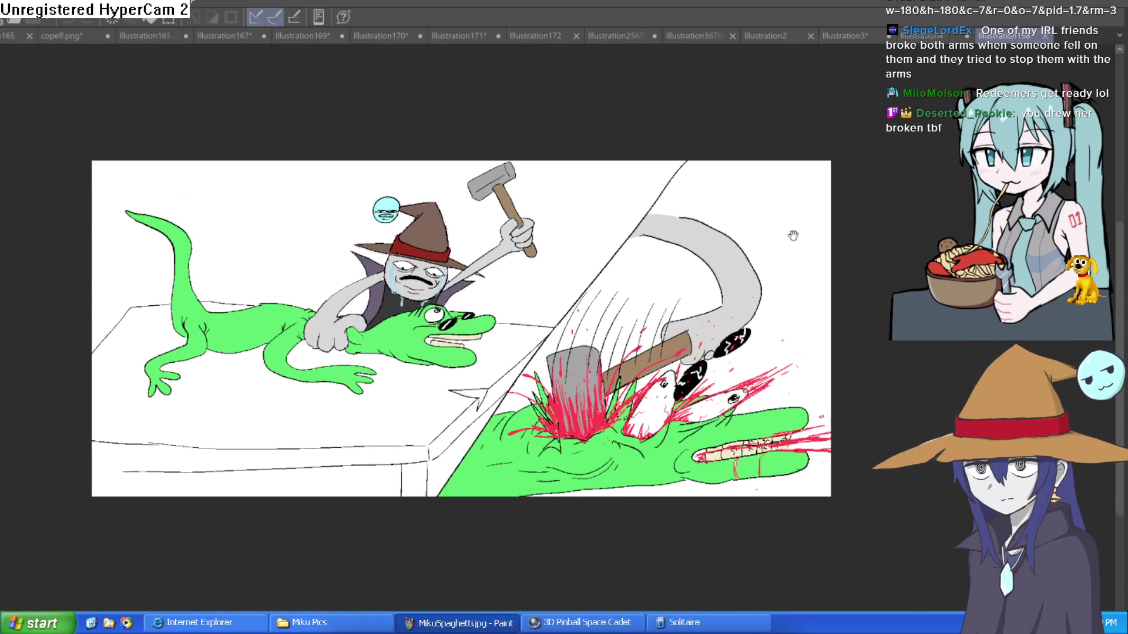
scroll(477, 251, "up", 5)
left_click_drag(477, 251, 622, 301)
mouse_move(734, 274)
left_mouse_down()
mouse_move(773, 247)
mouse_move(767, 257)
mouse_move(771, 241)
left_mouse_up()
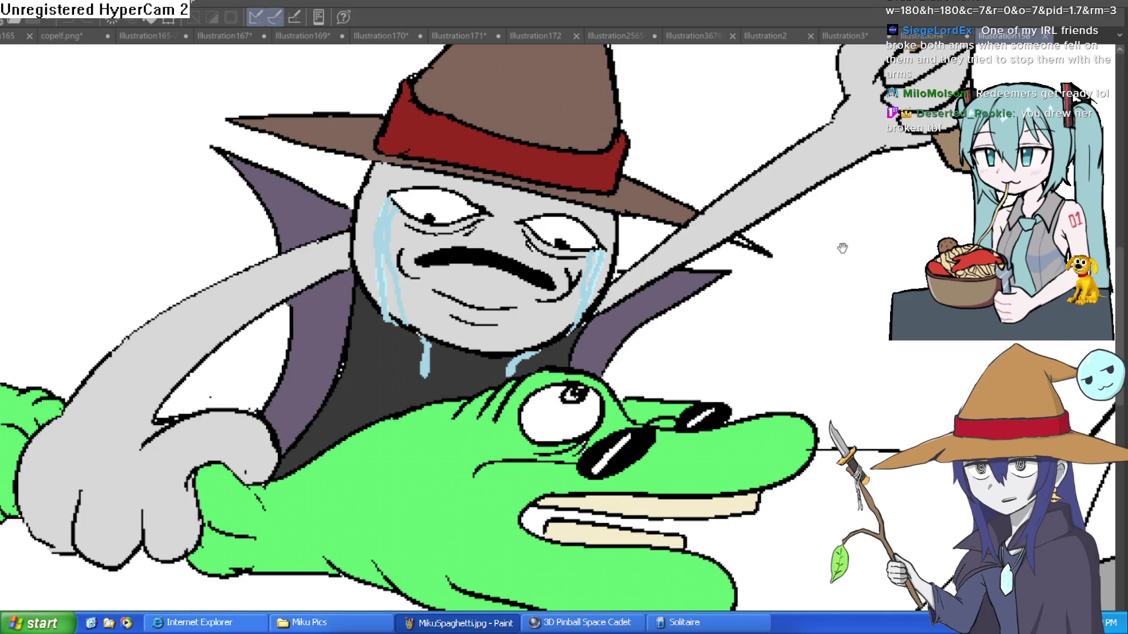
left_click_drag(885, 272, 870, 256)
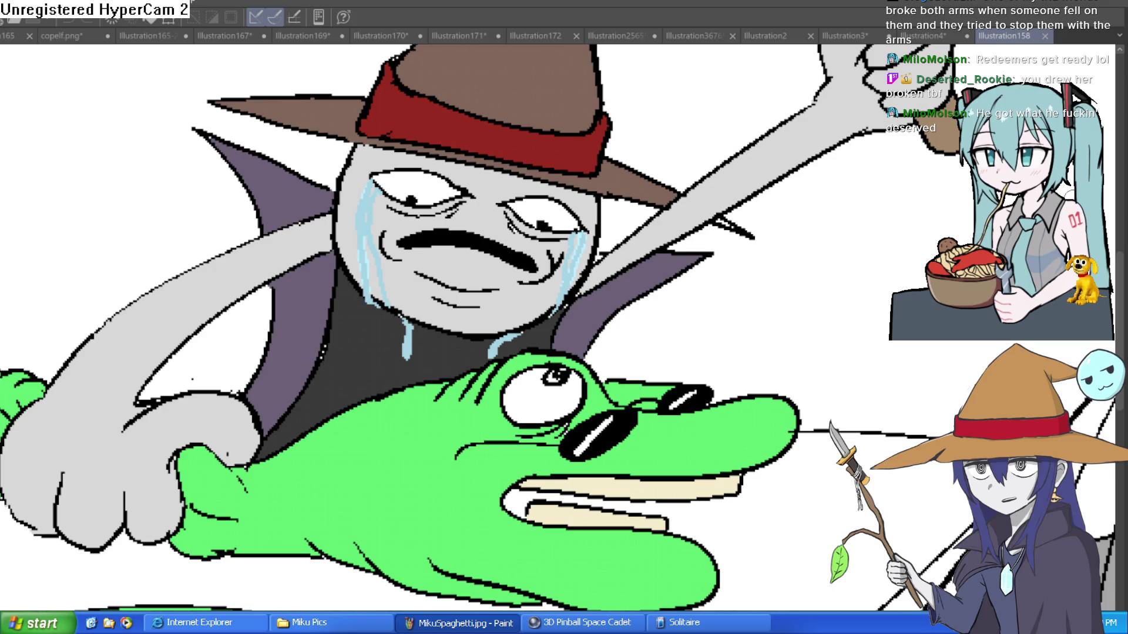
scroll(842, 311, "down", 5)
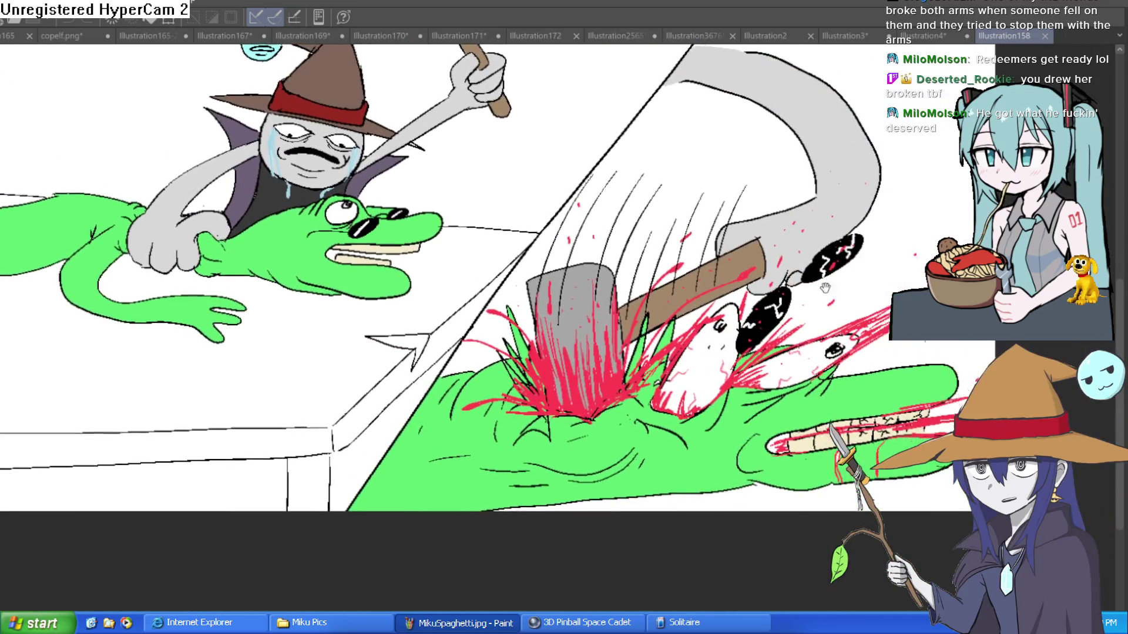
left_click_drag(825, 287, 752, 348)
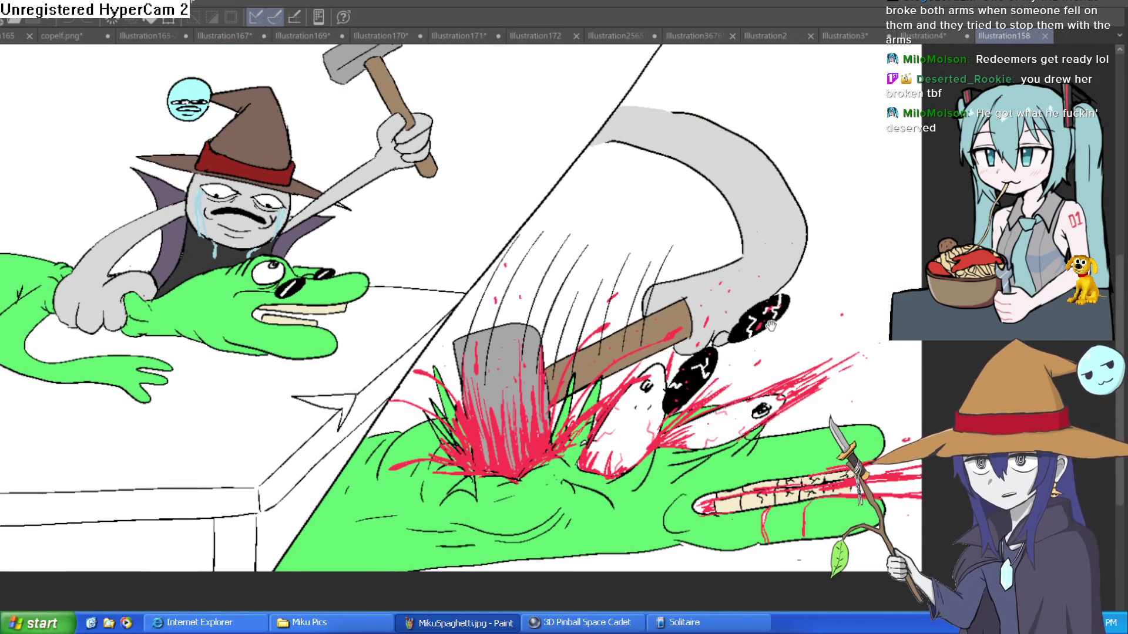
scroll(770, 320, "down", 1)
scroll(769, 320, "down", 1)
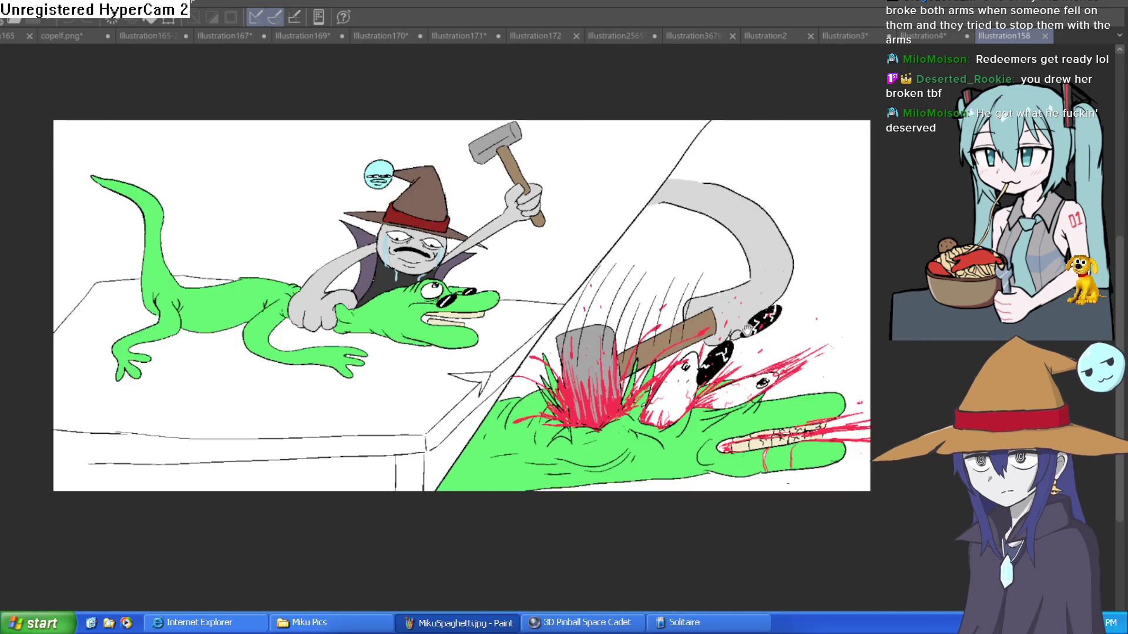
scroll(763, 294, "down", 1)
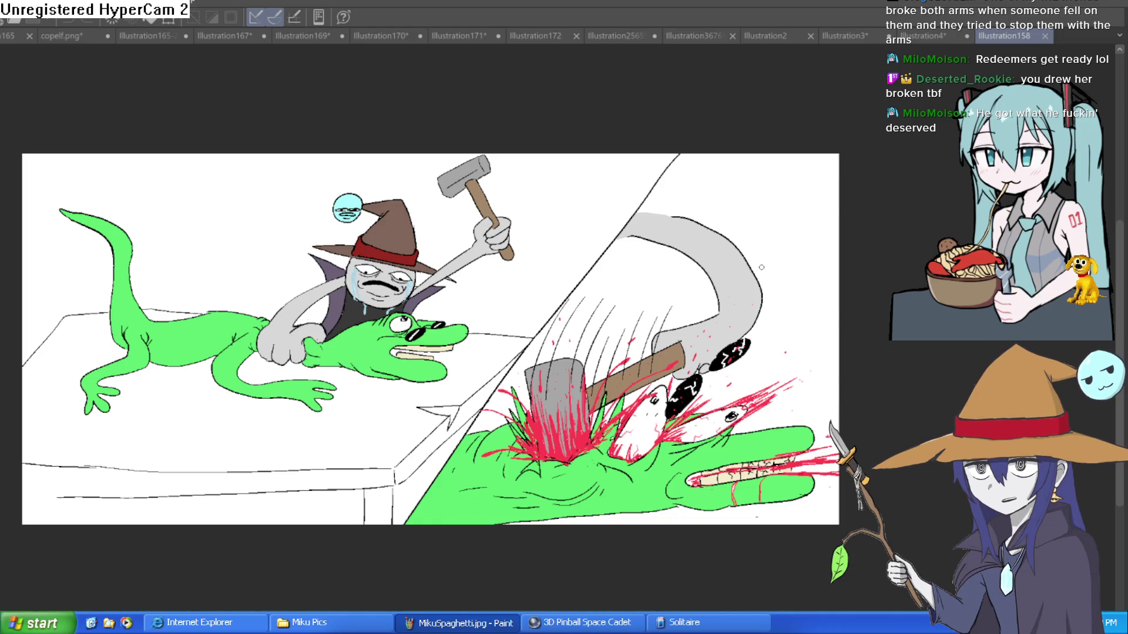
mouse_move(689, 304)
left_mouse_down()
mouse_move(773, 258)
mouse_move(762, 294)
mouse_move(699, 314)
mouse_move(703, 324)
left_mouse_up()
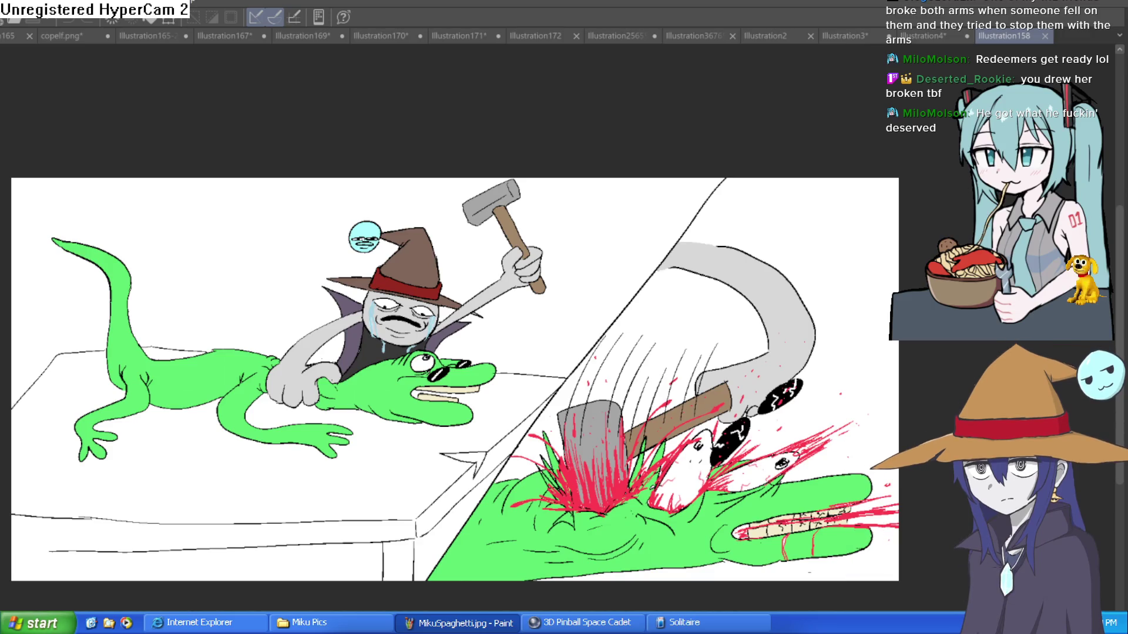
left_click(932, 36)
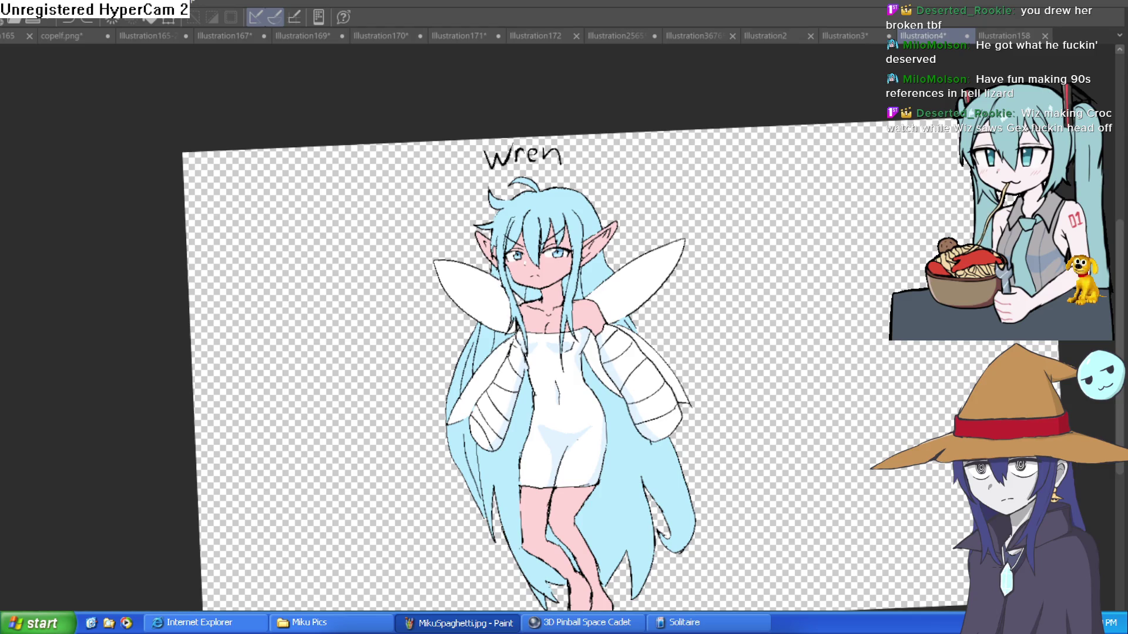
Switch to the Illustration4 document tab
left_click(1006, 36)
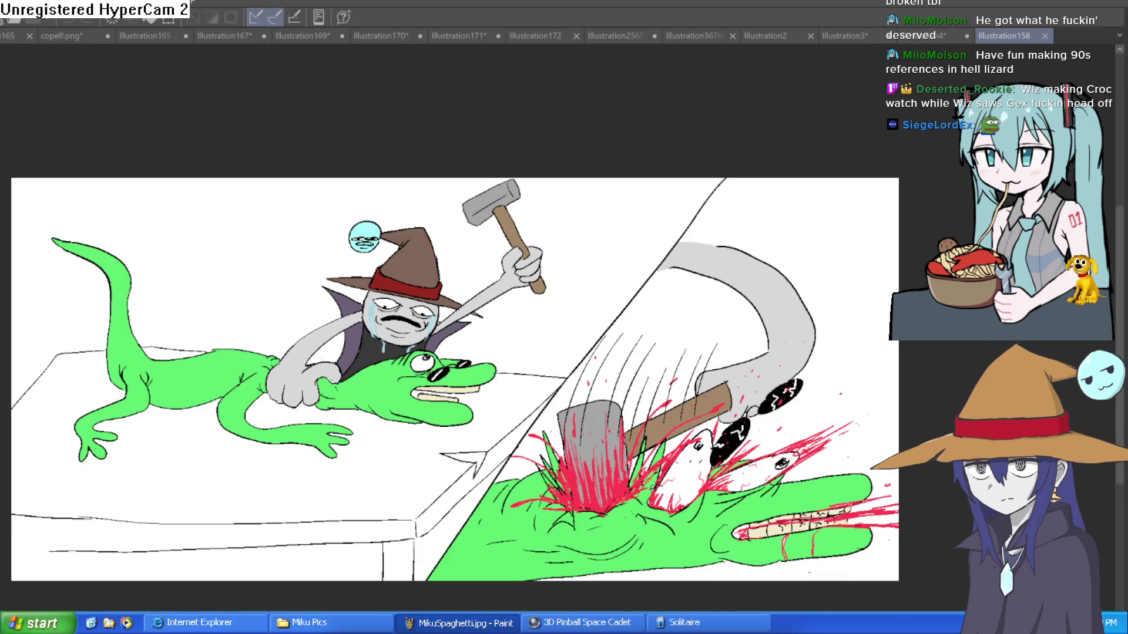
Step leftward through the open document tabs, ending on the Illustration170 girl figure sketches
left_click(925, 36)
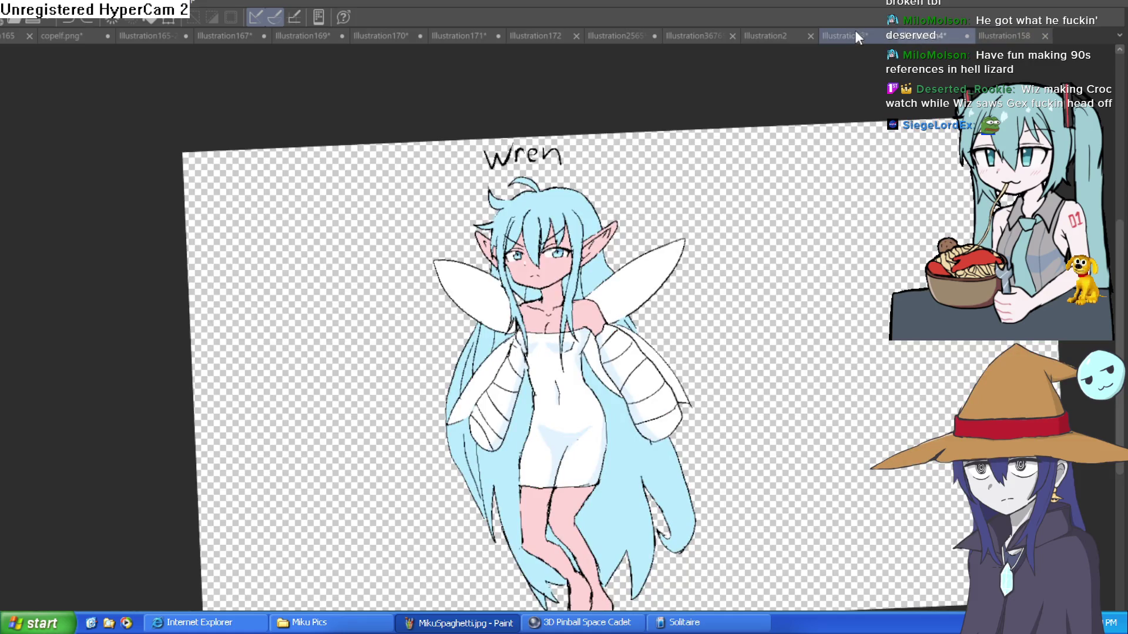
left_click(855, 34)
left_click(778, 36)
left_click(707, 34)
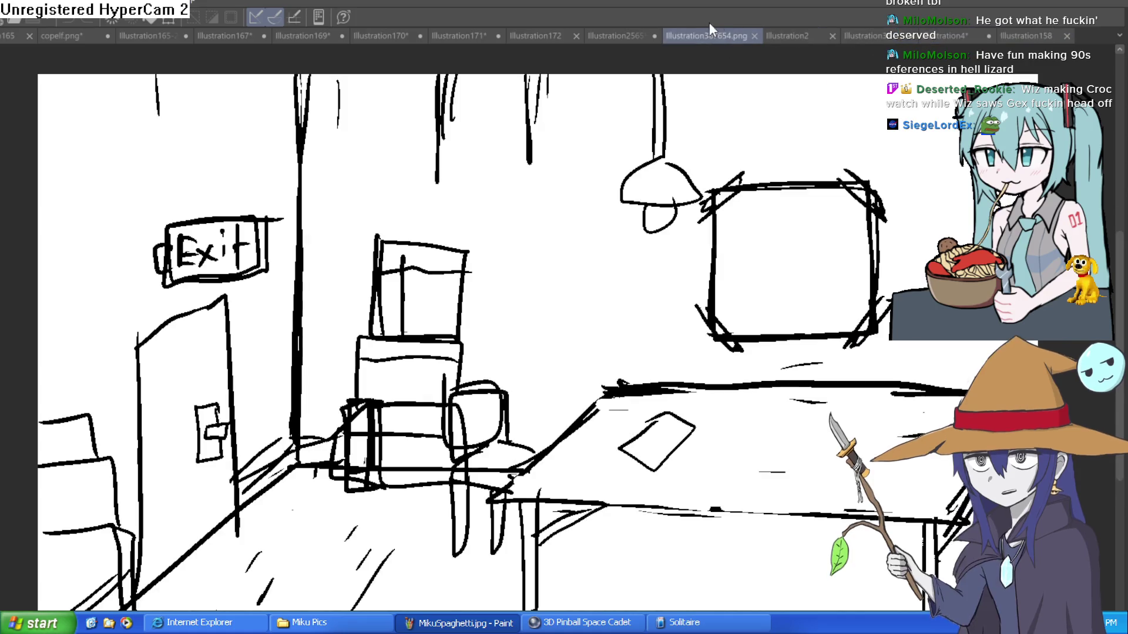
left_click(640, 34)
left_click(563, 32)
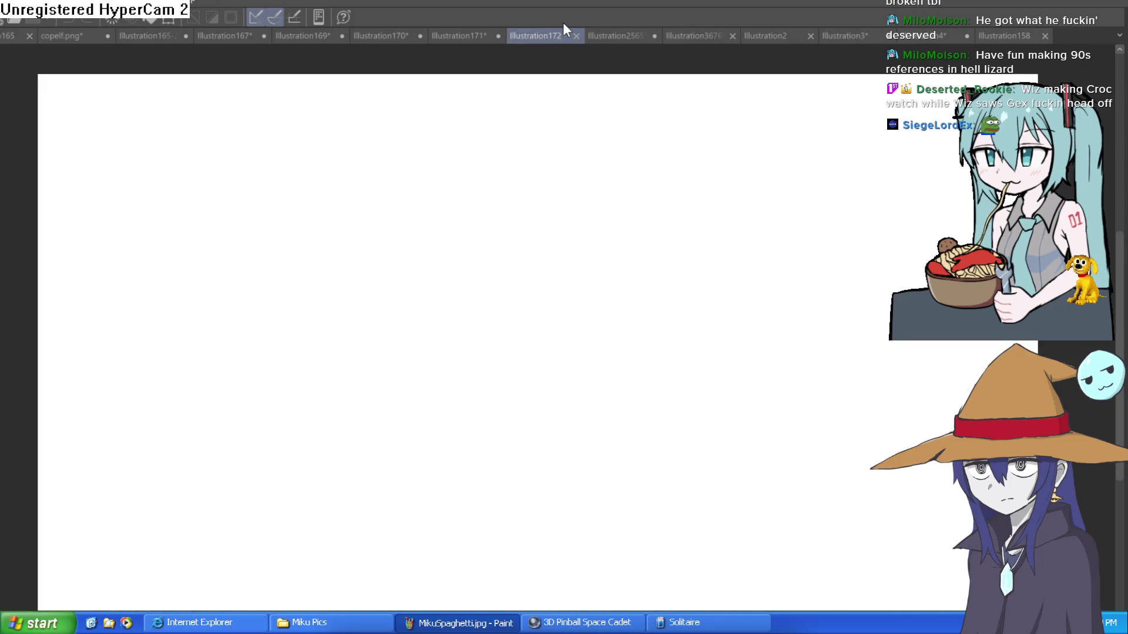
left_click(468, 35)
left_click(394, 34)
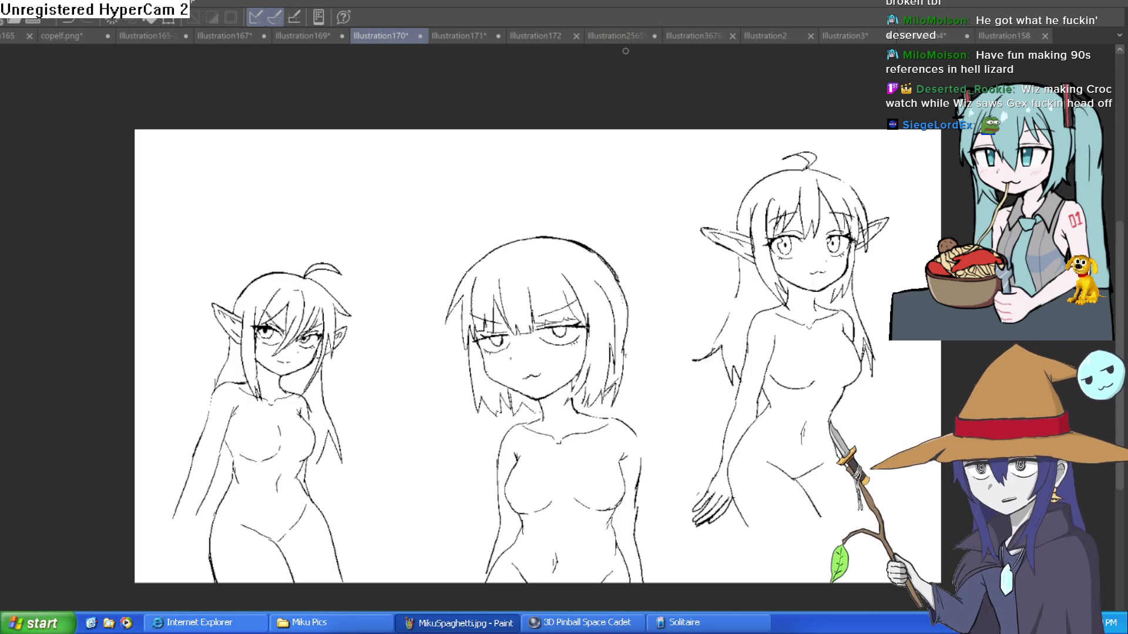
Pan and zoom over the elf sketches, briefly mirroring the canvas to check them
mouse_move(902, 202)
left_mouse_down()
mouse_move(889, 144)
mouse_move(843, 116)
mouse_move(749, 117)
left_mouse_up()
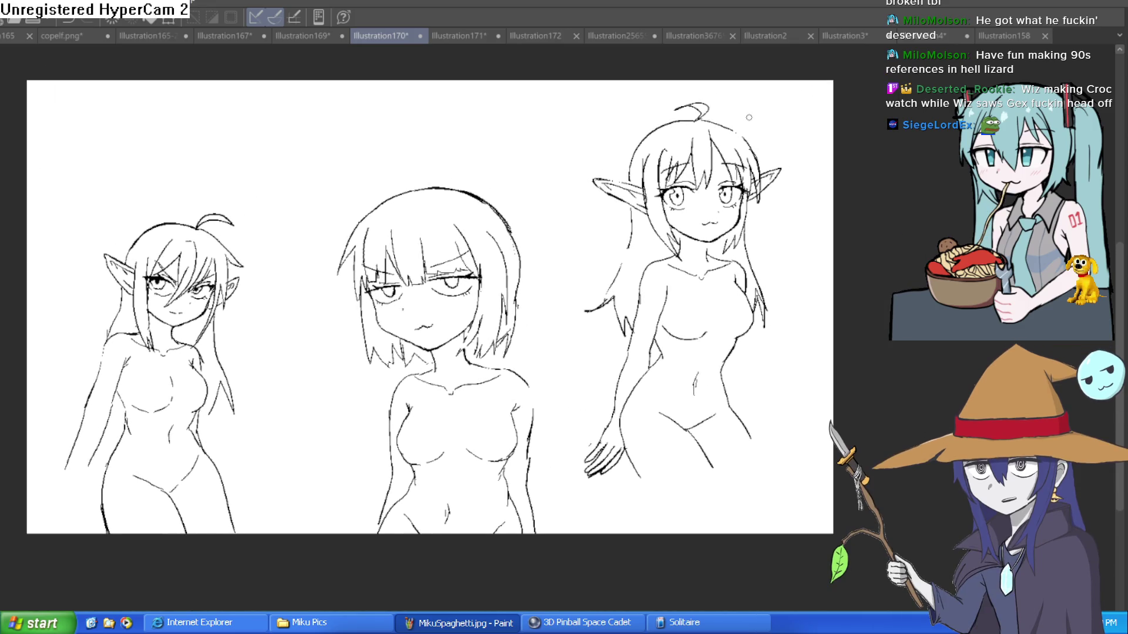
scroll(743, 151, "up", 5)
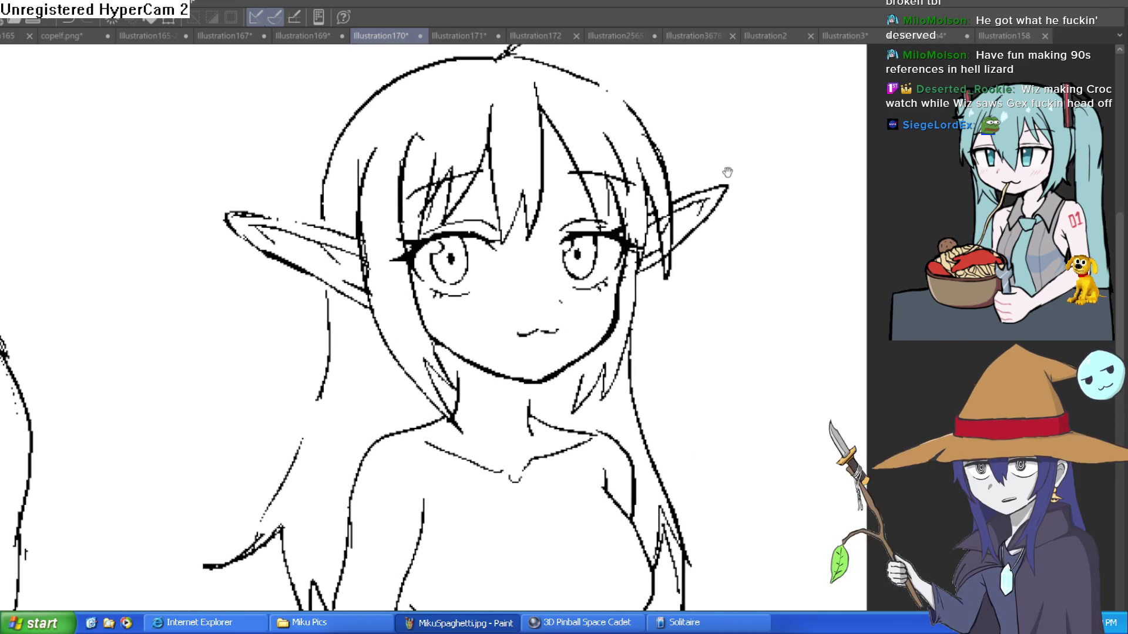
left_click_drag(727, 172, 723, 181)
key("h")
key("h")
key("h")
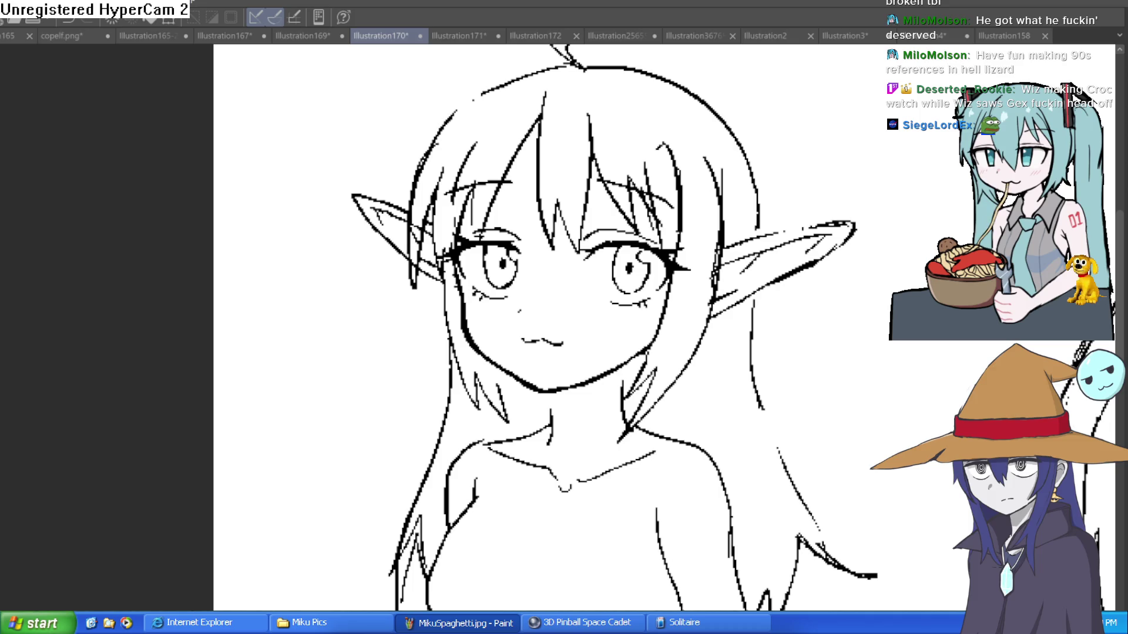
key("h")
scroll(809, 280, "down", 2)
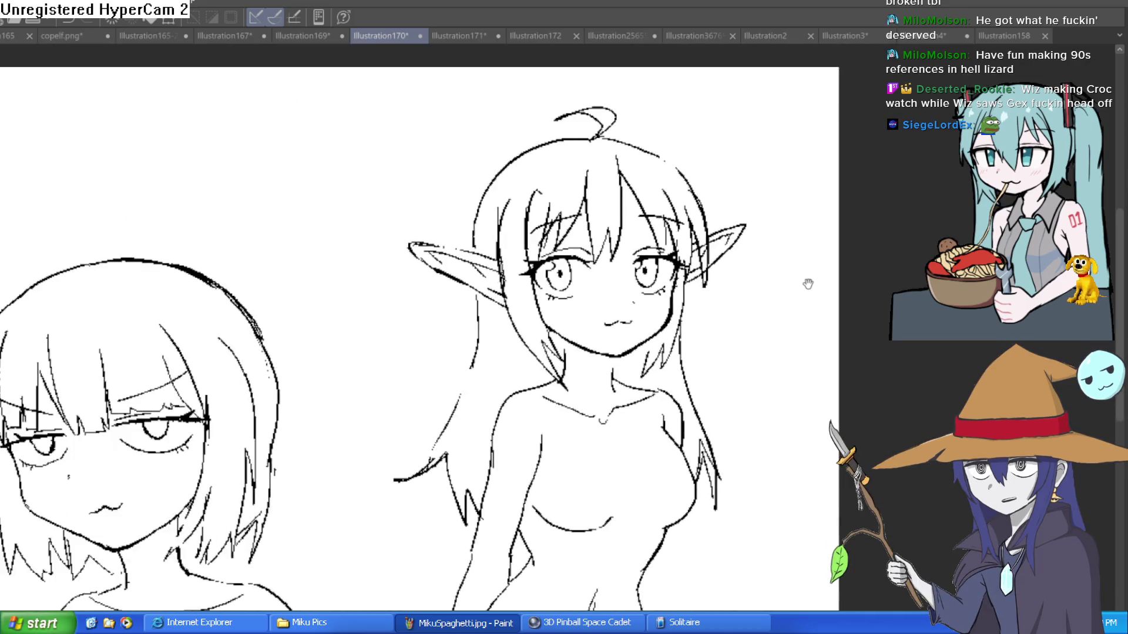
scroll(753, 263, "down", 1)
Switch to the cyborg-eyed boy sheet, inspect his face, then toggle to the game editor and back
key("ctrl+shift+Tab")
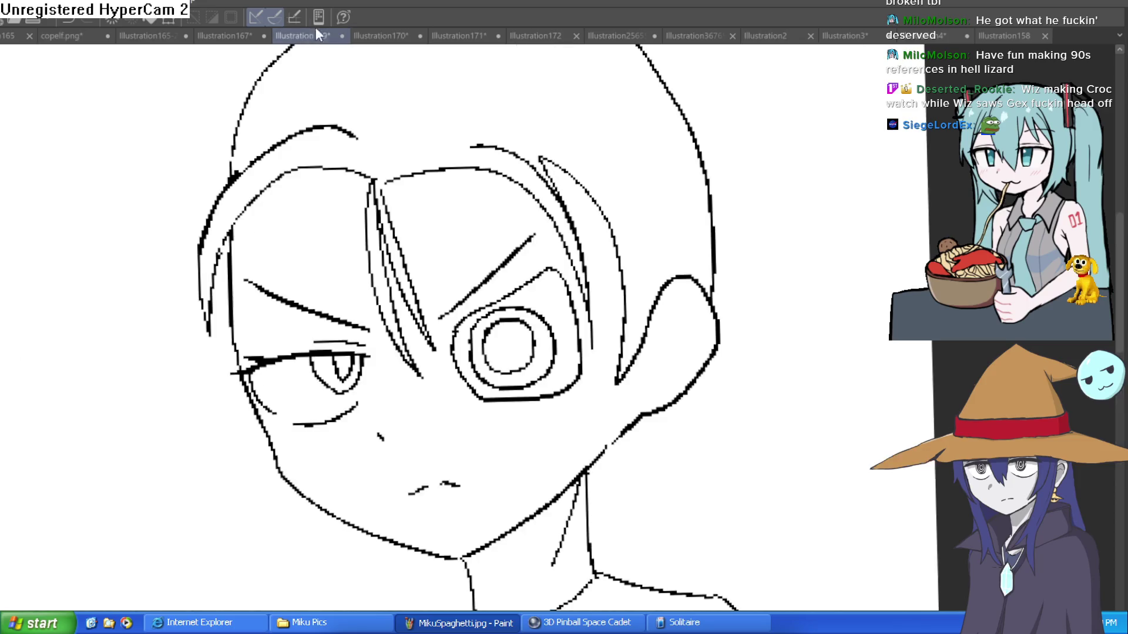
scroll(623, 176, "down", 2)
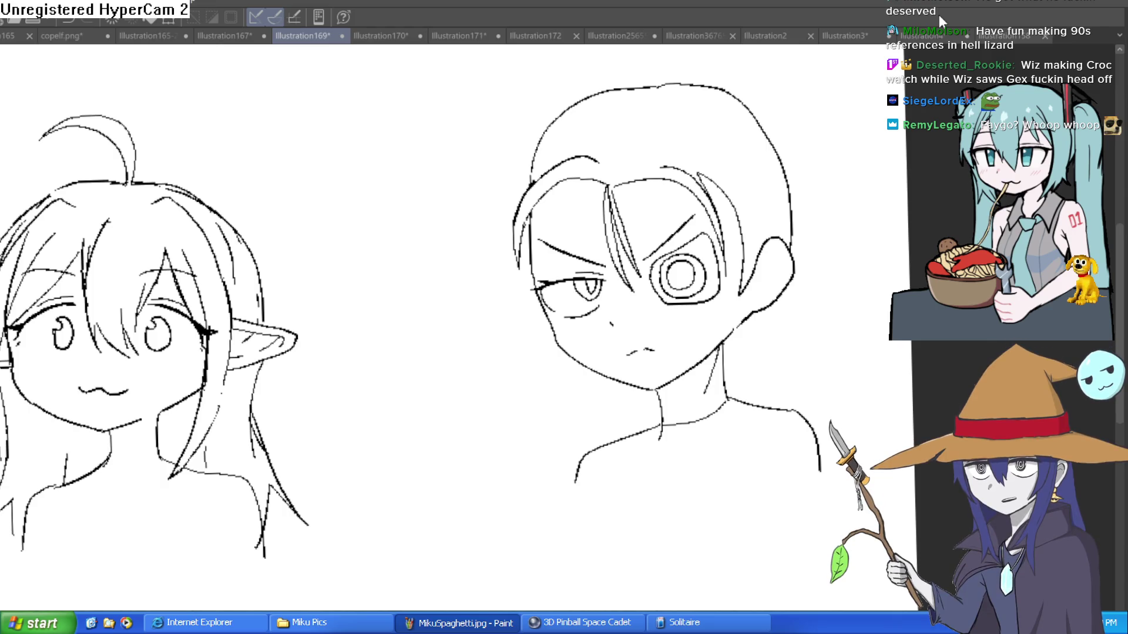
scroll(636, 251, "up", 5)
scroll(636, 252, "down", 4)
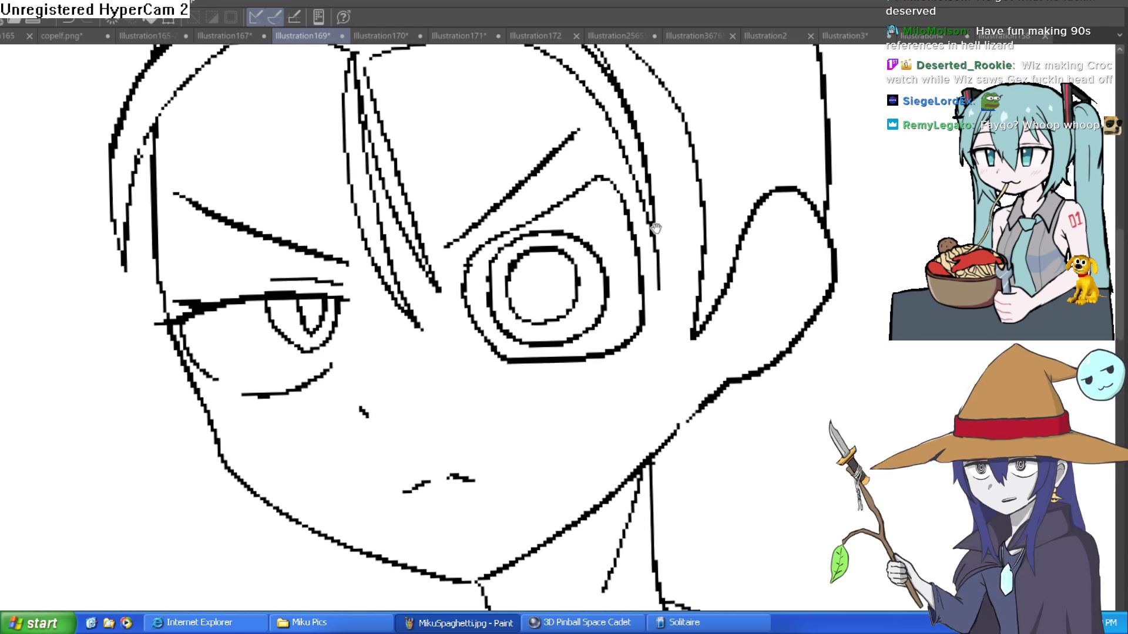
scroll(652, 247, "up", 5)
scroll(682, 254, "down", 2)
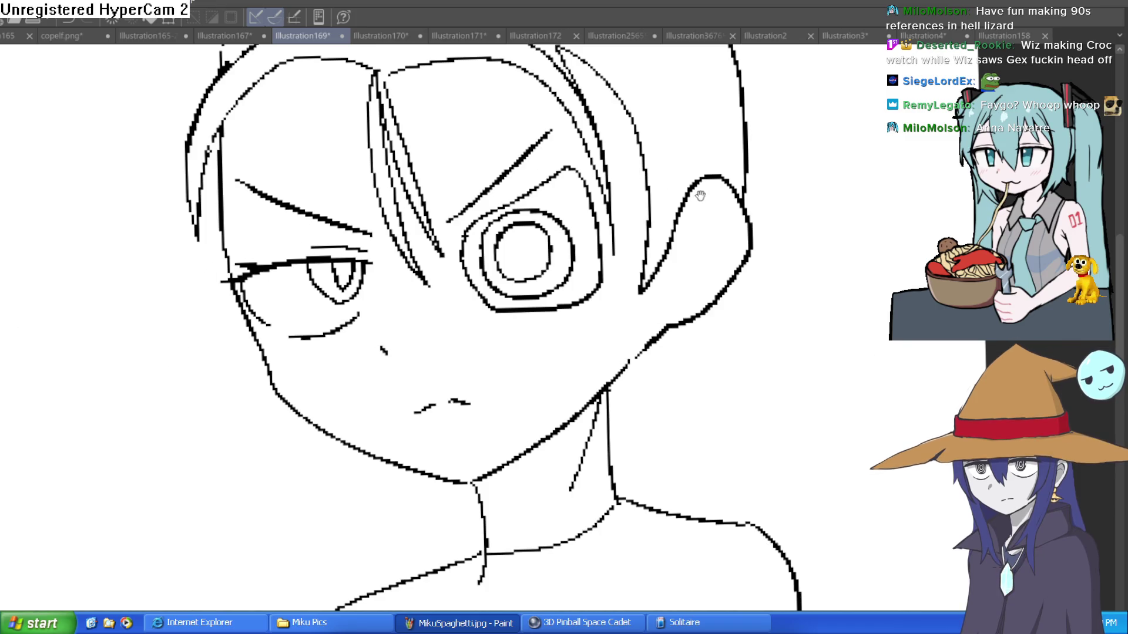
left_click_drag(775, 150, 757, 191)
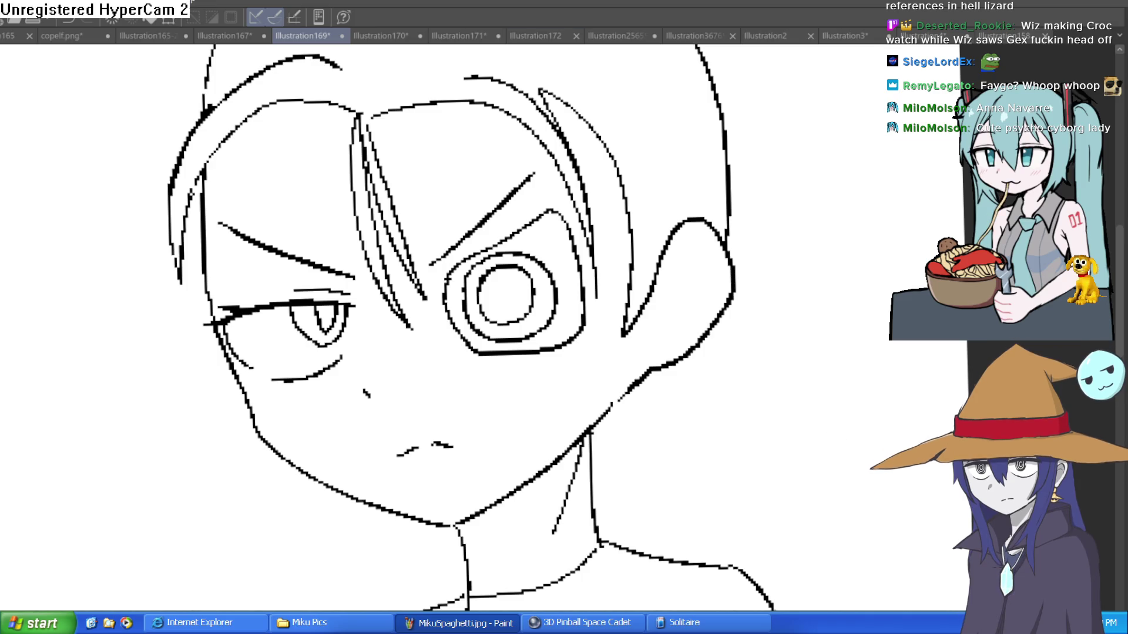
key("alt+Tab")
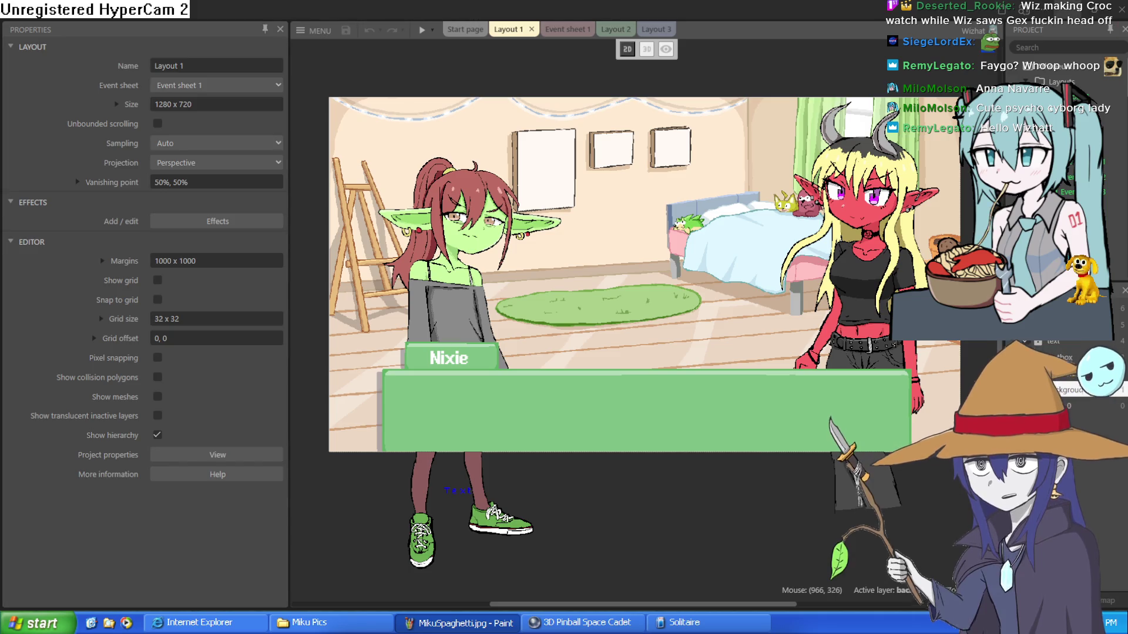
key("alt+Tab")
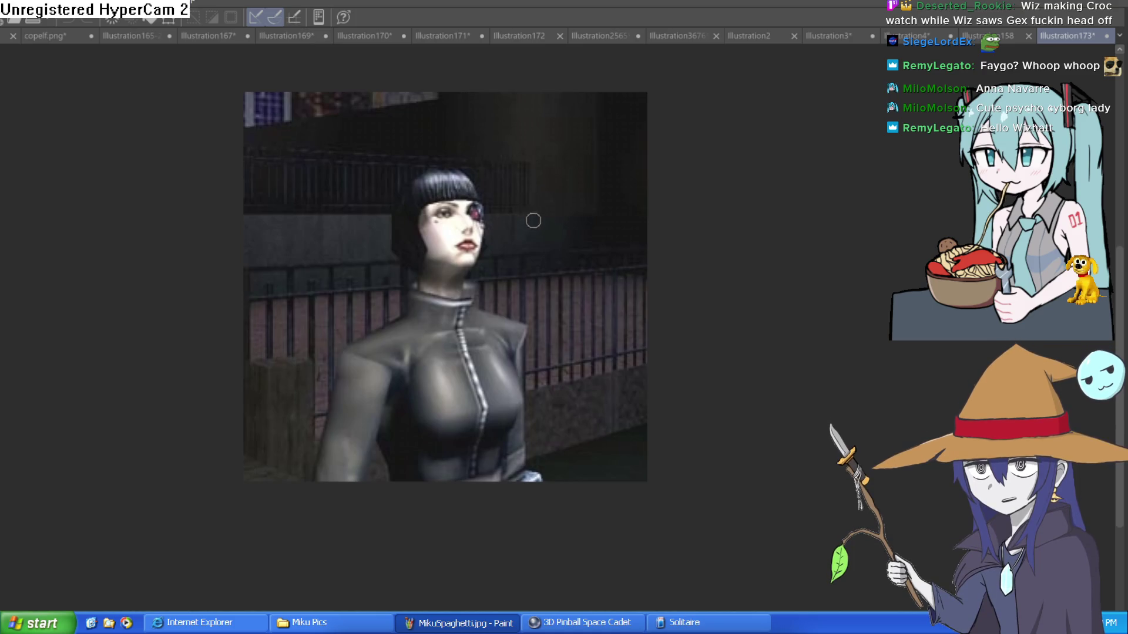
Zoom and pan across the reference photo of the woman with the mechanical eye
scroll(532, 261, "up", 3)
left_click_drag(534, 290, 555, 244)
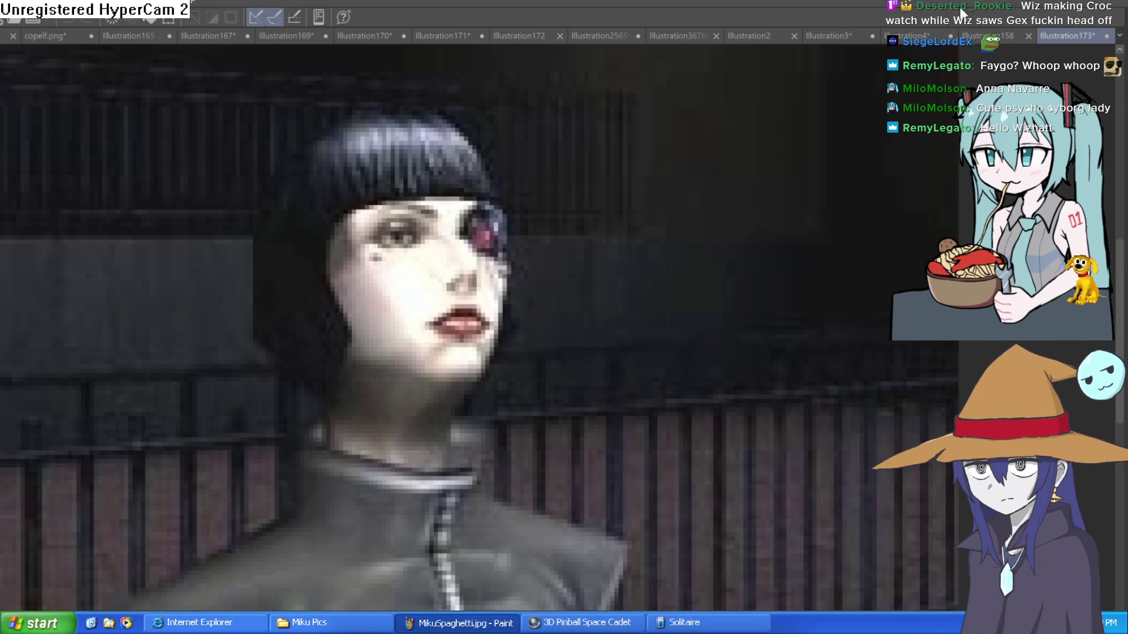
left_click_drag(741, 261, 800, 221)
Cycle through the open illustrations, ending on Illustration169 with the boy's face framed
left_click(993, 34)
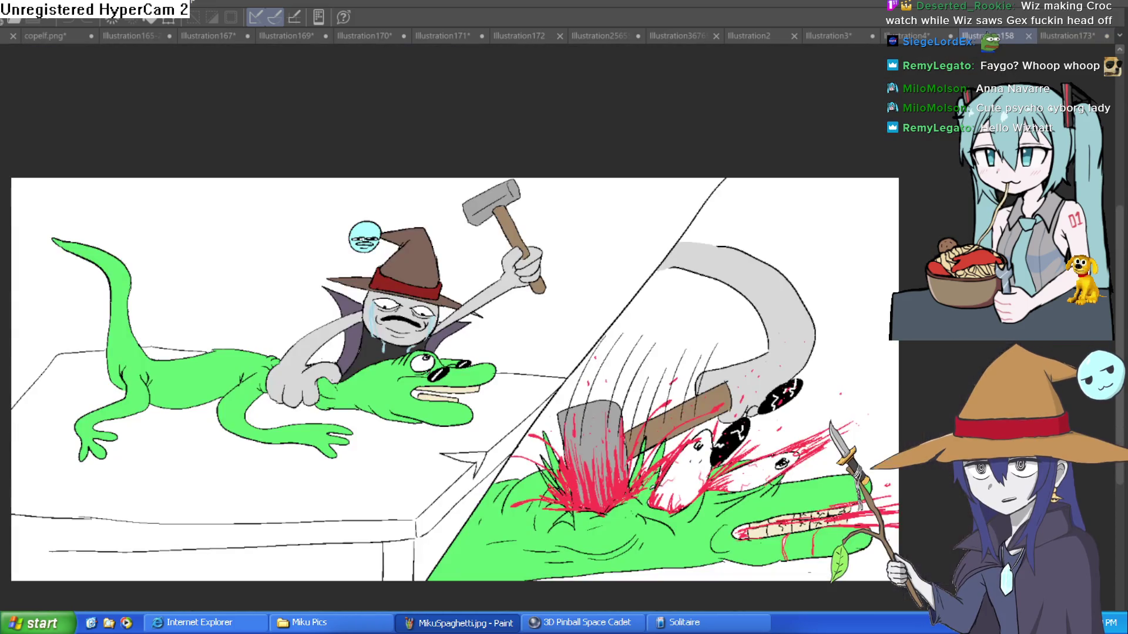
left_click(907, 40)
left_click(833, 36)
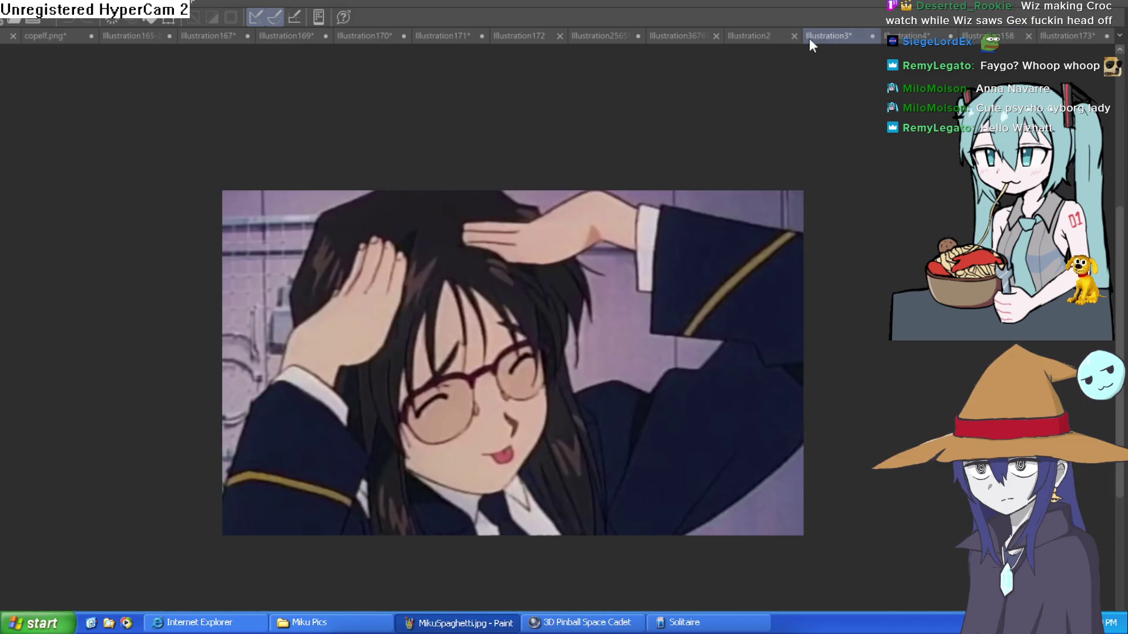
left_click(705, 34)
left_click(599, 34)
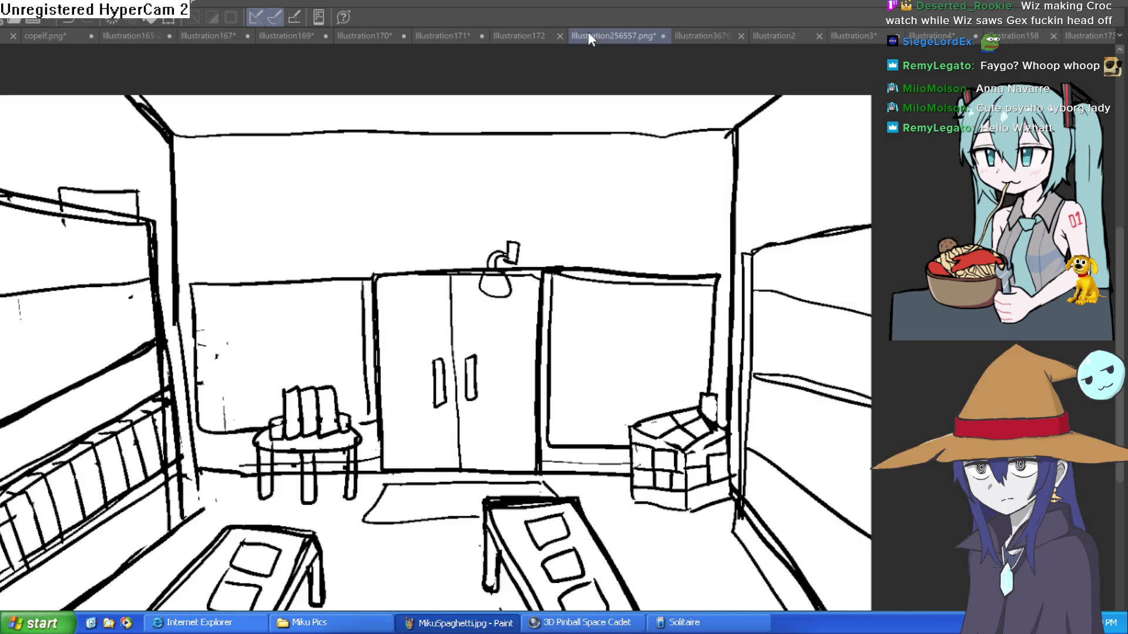
left_click(388, 34)
left_click(463, 31)
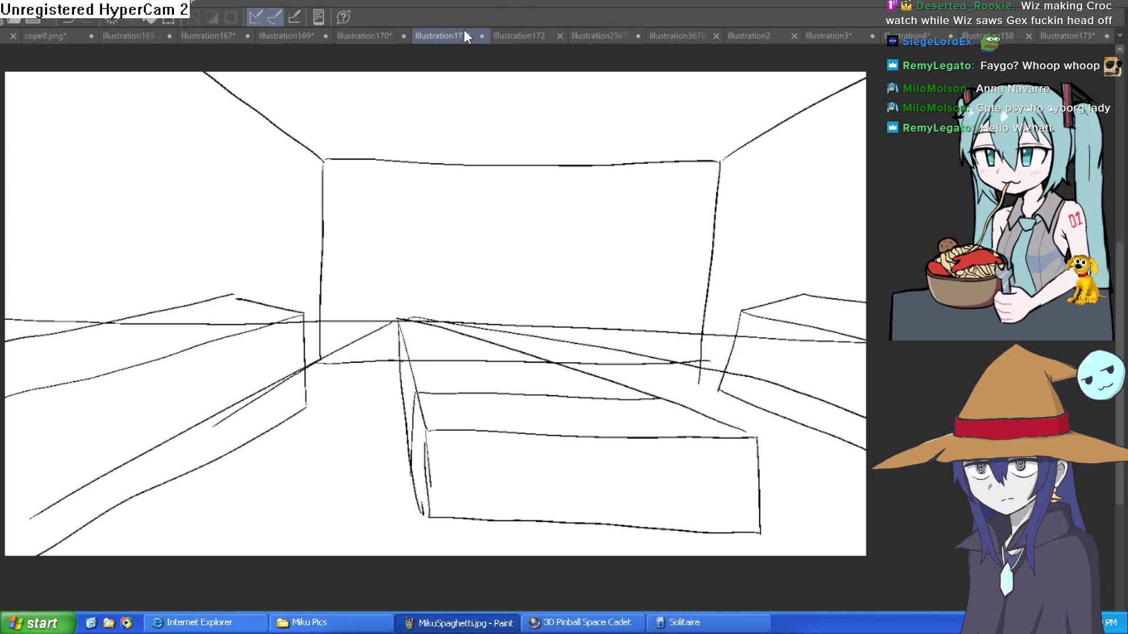
left_click(266, 34)
scroll(706, 303, "down", 3)
left_click_drag(707, 302, 726, 263)
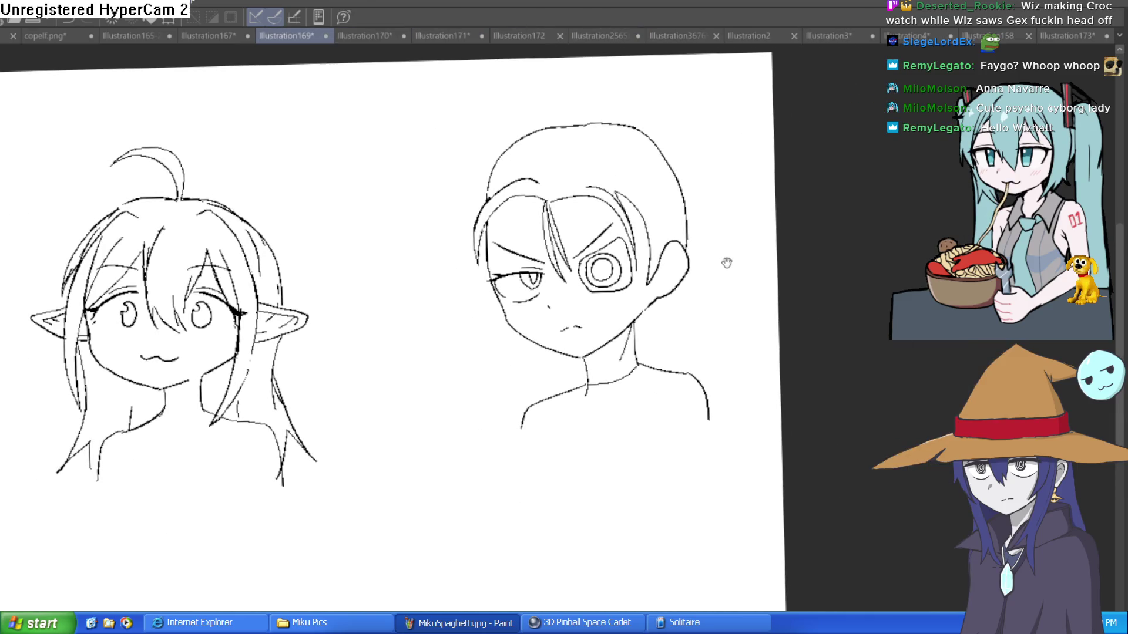
Zoom in on the boy's face, undo and restore the nose stroke, and tilt the view
scroll(689, 257, "up", 5)
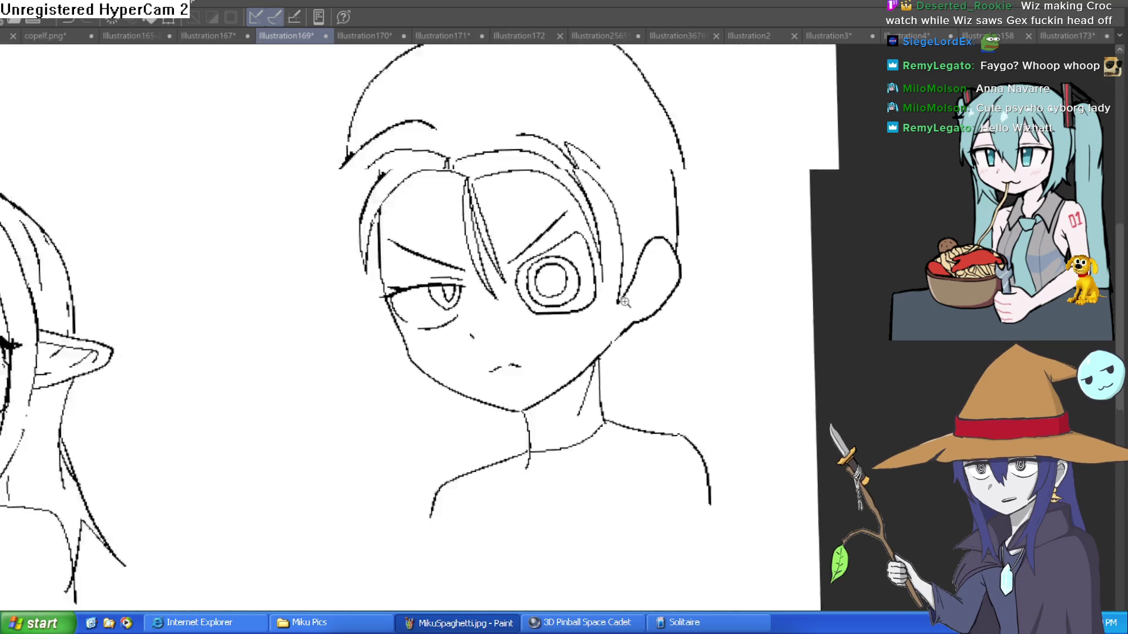
mouse_move(637, 318)
left_mouse_down()
mouse_move(630, 326)
mouse_move(630, 311)
left_mouse_up()
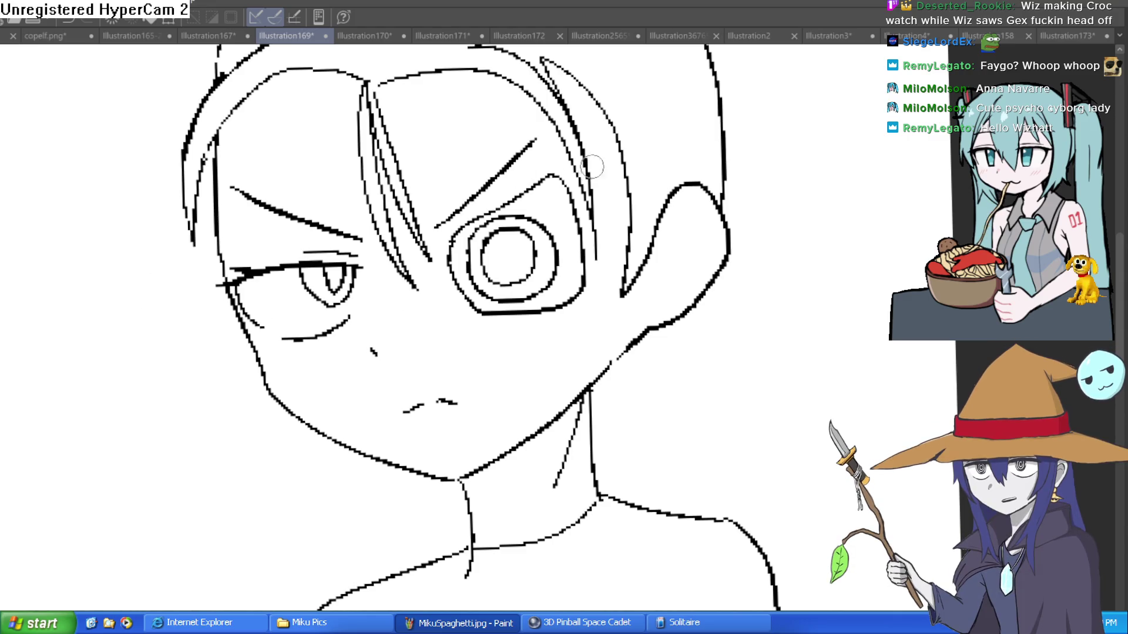
scroll(382, 352, "up", 2)
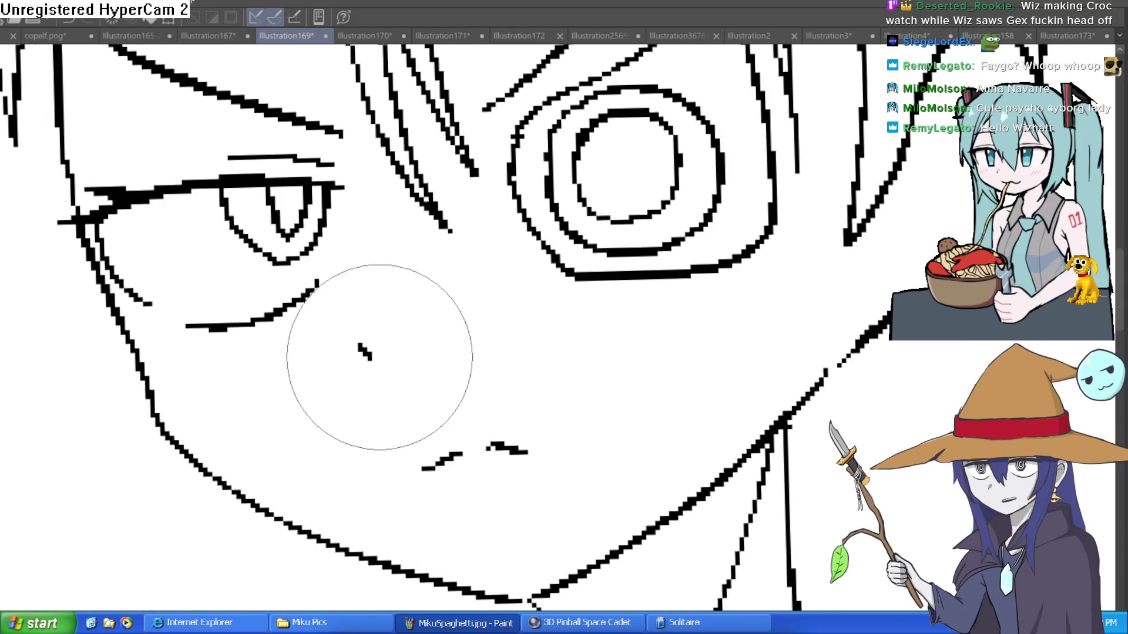
key("ctrl+z")
key("ctrl+y")
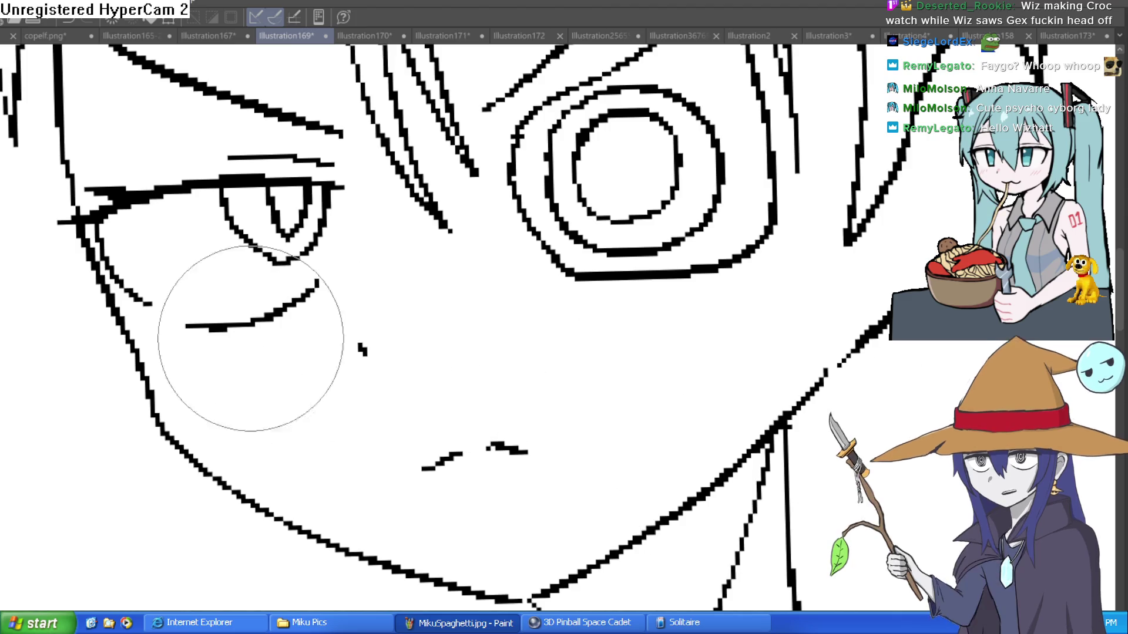
scroll(0, 160, "down", 5)
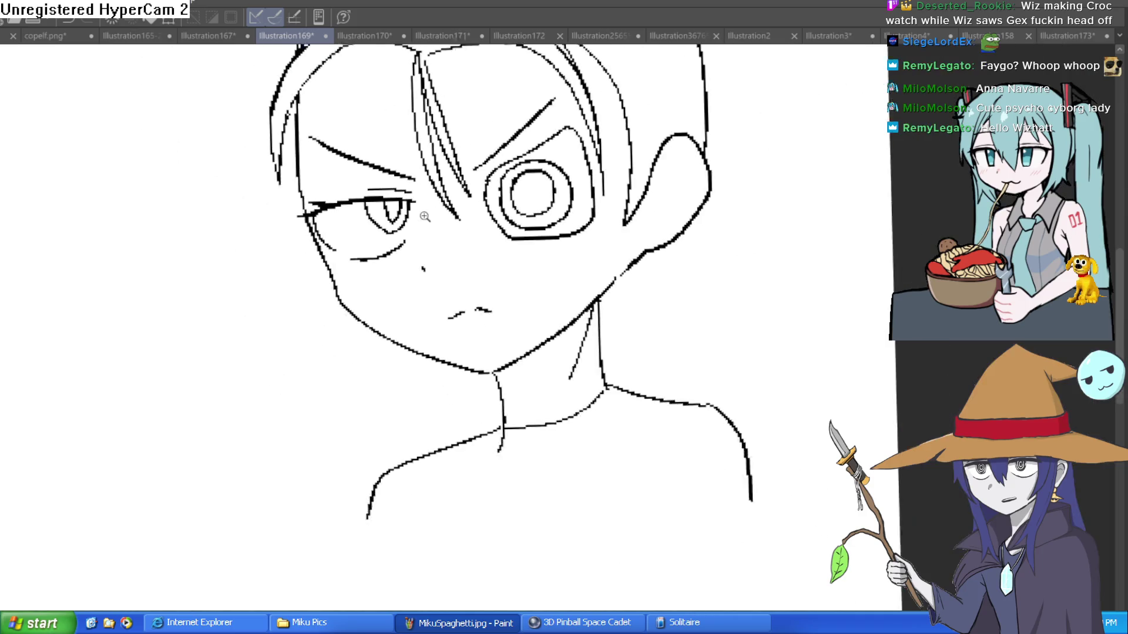
key("minus")
key("minus")
scroll(646, 376, "up", 4)
scroll(646, 376, "up", 5)
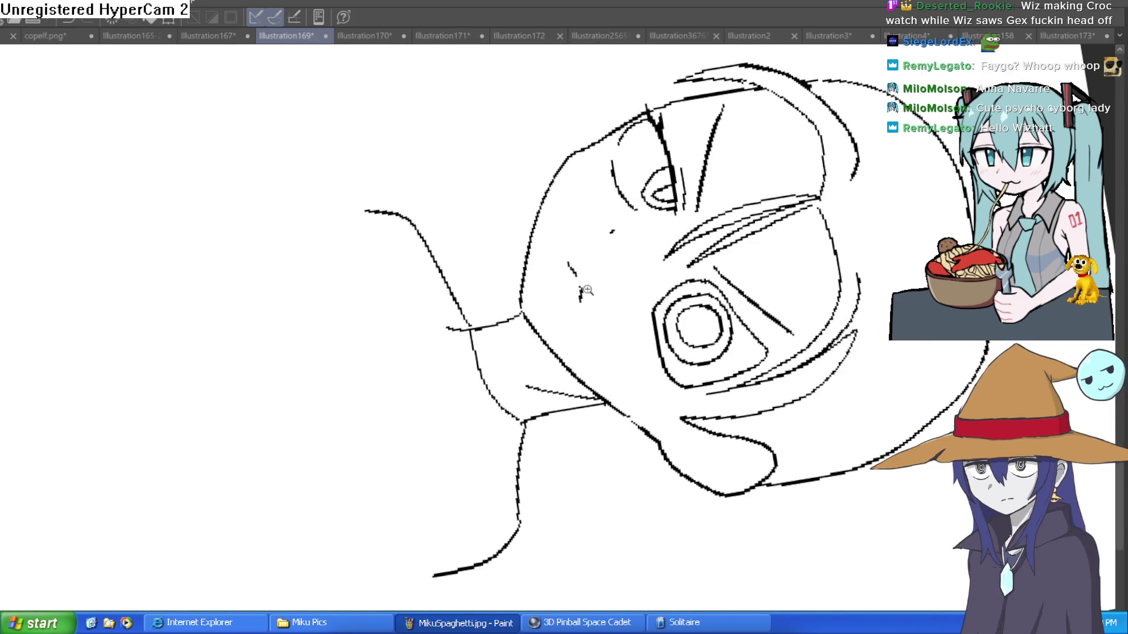
scroll(608, 213, "down", 5)
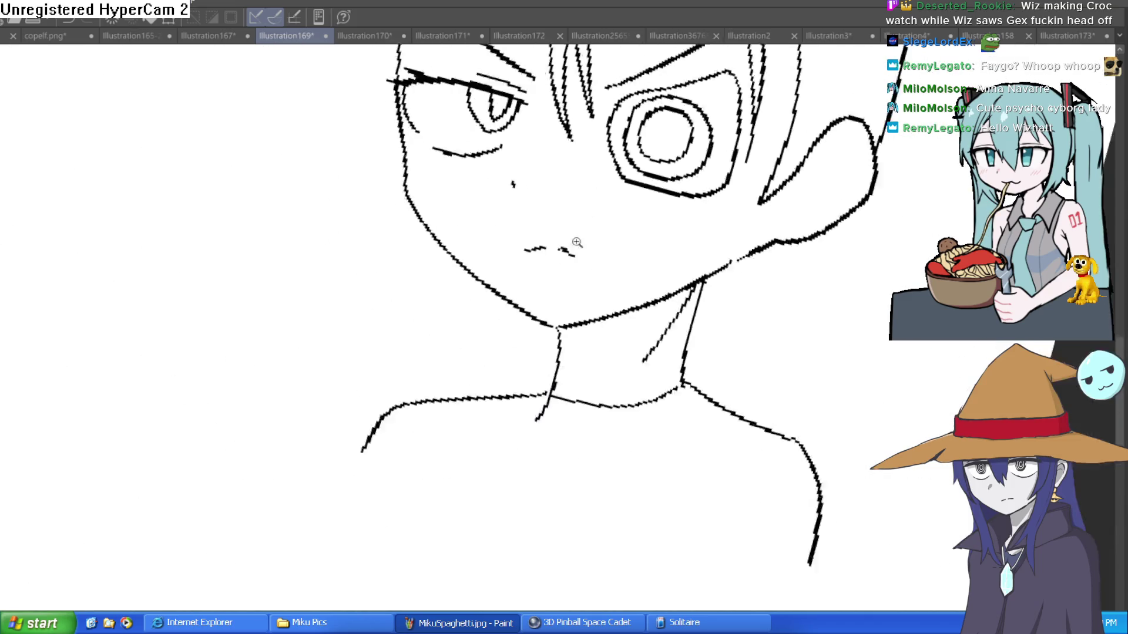
scroll(656, 309, "down", 5)
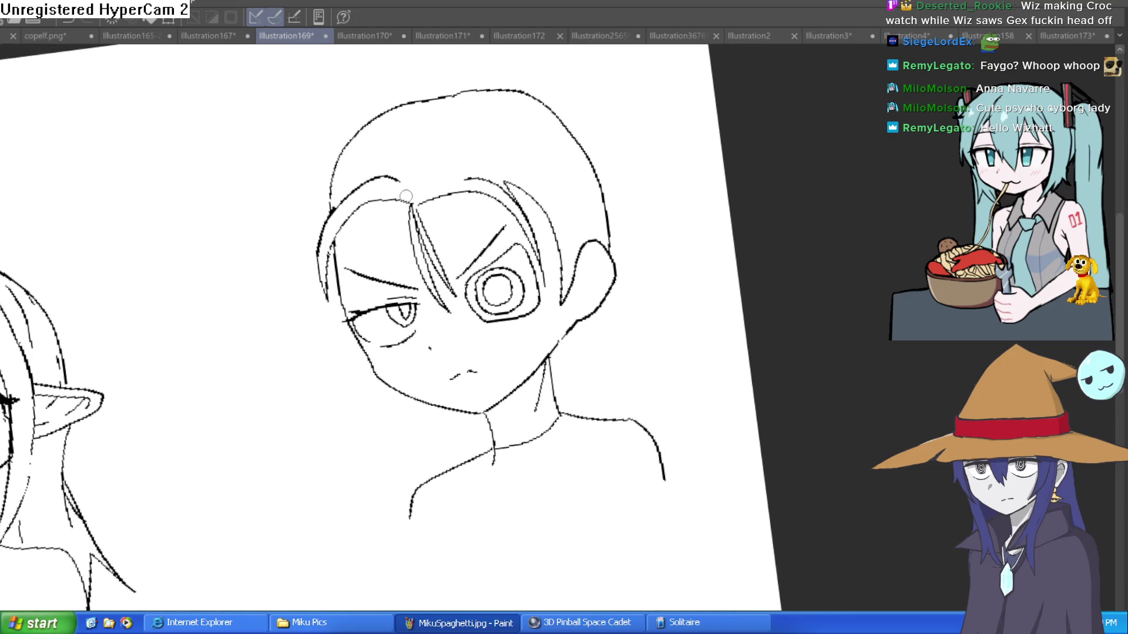
scroll(406, 196, "up", 5)
Ink a bold stroke along the left hair outline, then undo the unwanted bold hair strokes
mouse_move(470, 196)
left_mouse_down()
mouse_move(361, 219)
mouse_move(285, 430)
mouse_move(296, 387)
mouse_move(396, 259)
mouse_move(493, 254)
left_mouse_up()
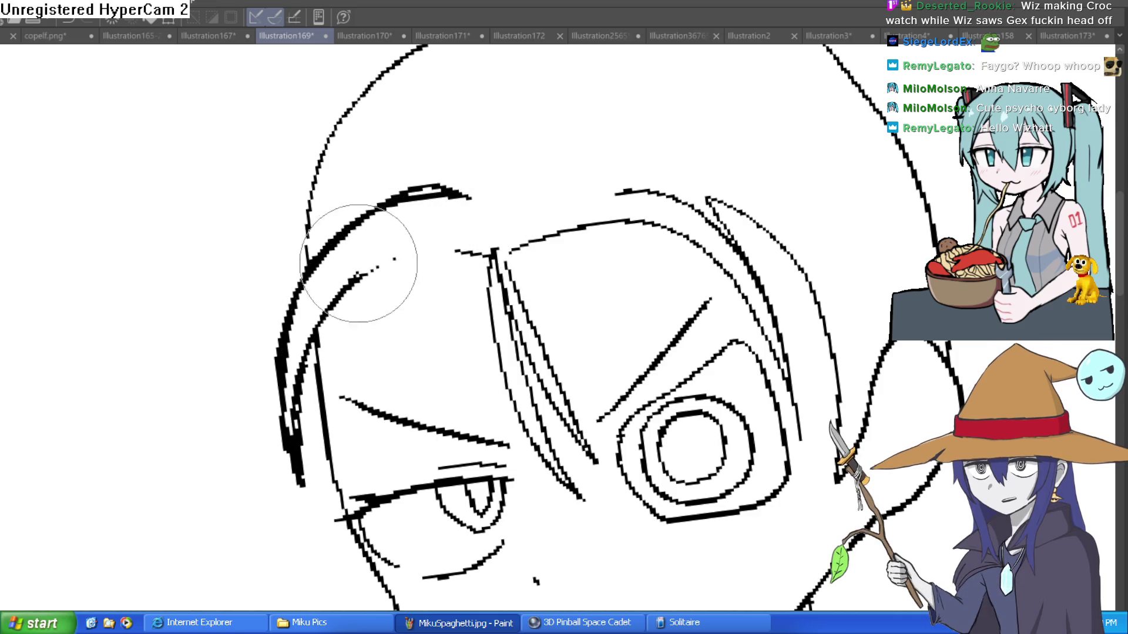
key("ctrl+z")
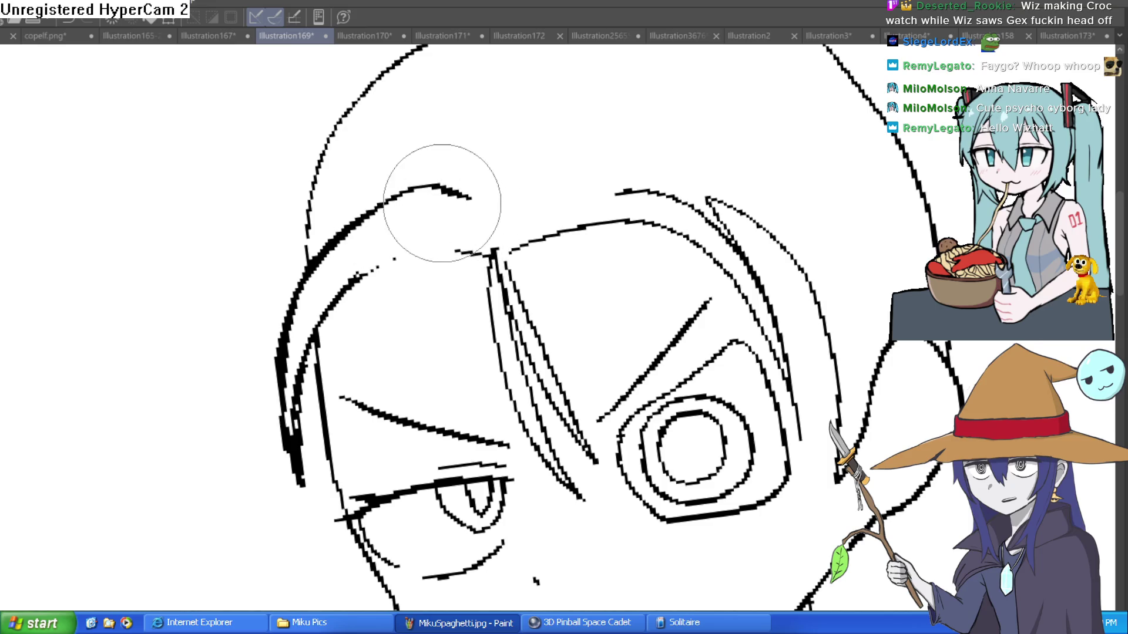
key("ctrl+z")
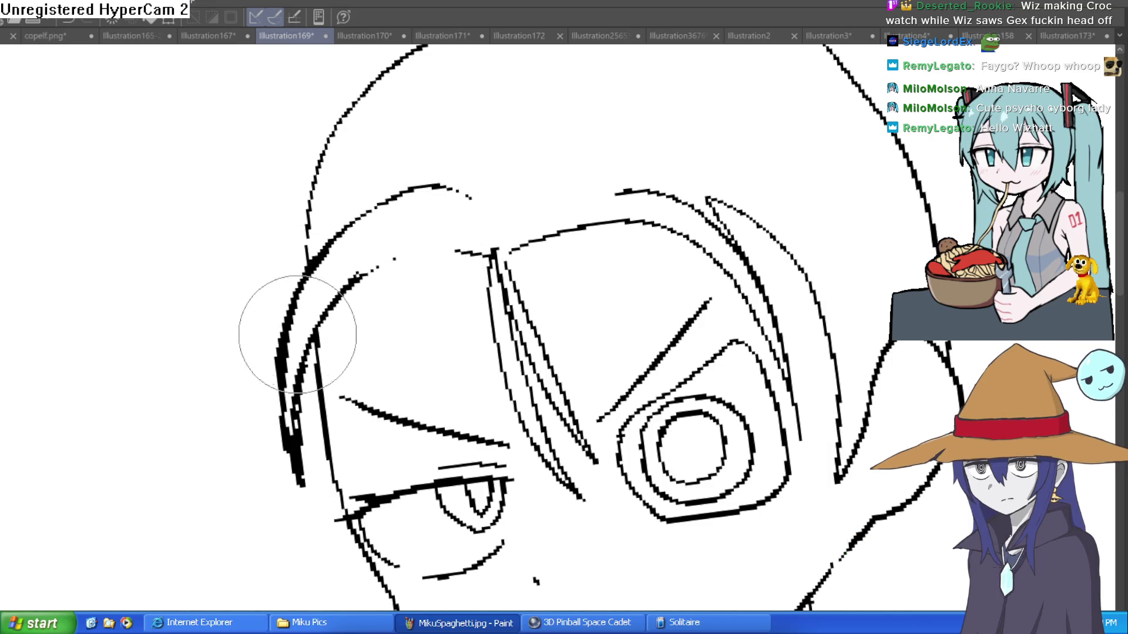
key("ctrl+z")
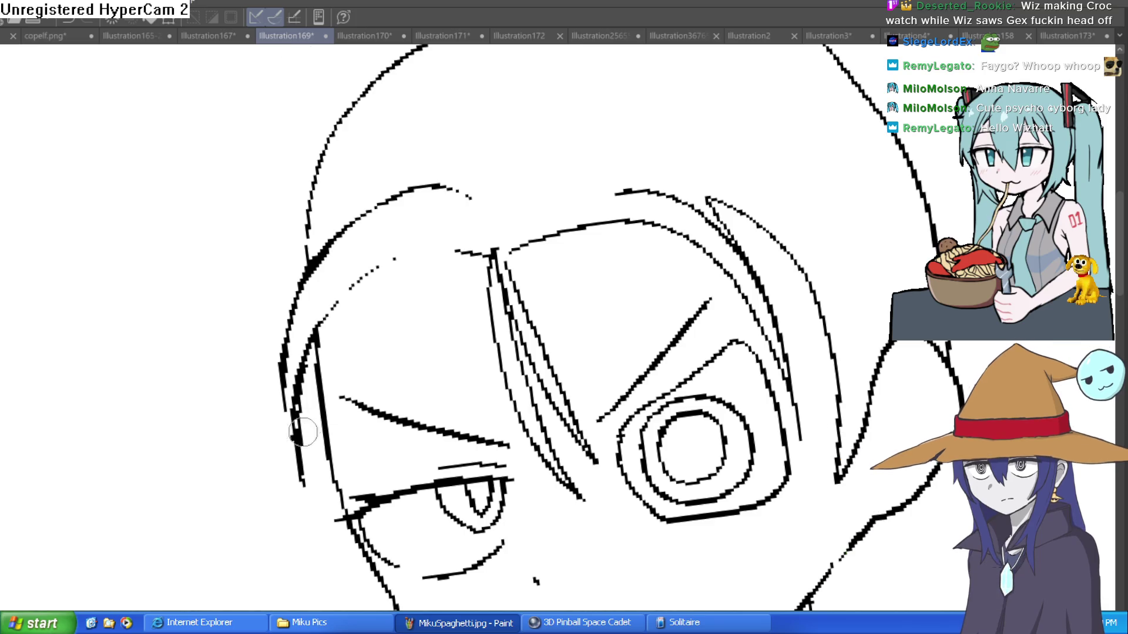
Ink bold lines down both cheeks and along the jaw to the chin
left_click_drag(318, 322, 415, 251)
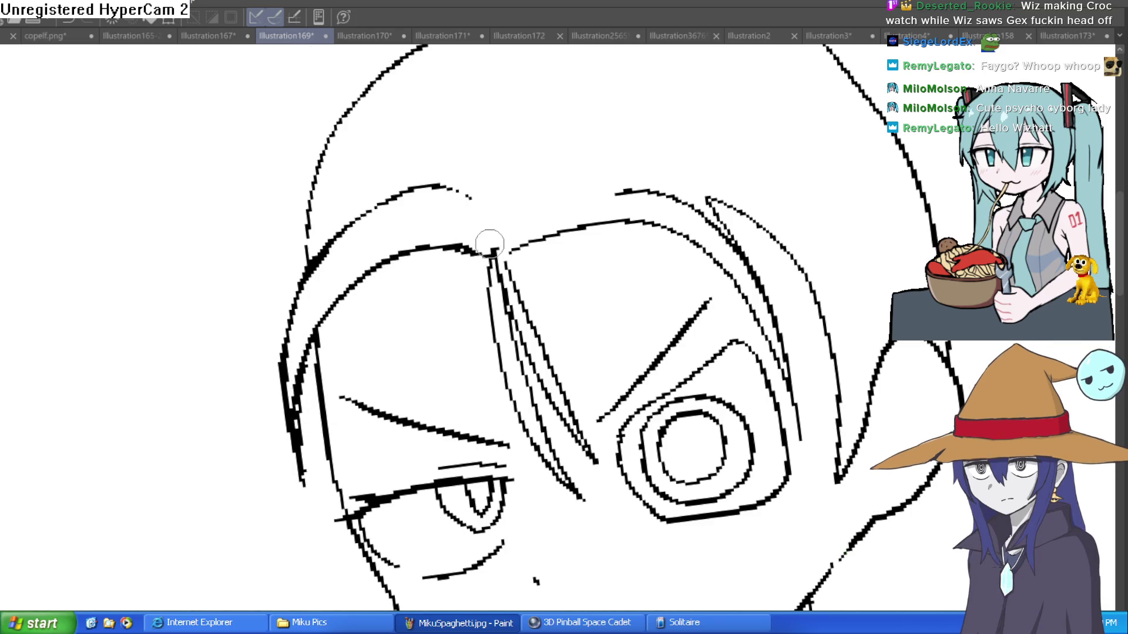
scroll(755, 207, "down", 5)
scroll(514, 238, "up", 5)
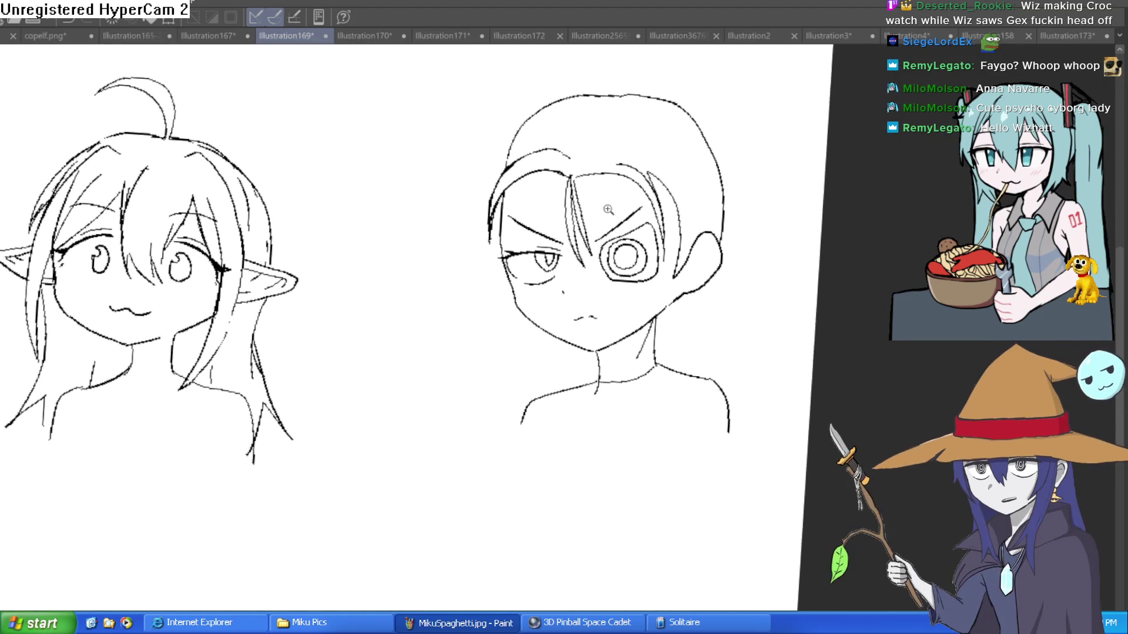
mouse_move(498, 113)
left_mouse_down()
mouse_move(486, 250)
mouse_move(520, 403)
mouse_move(592, 485)
mouse_move(751, 527)
mouse_move(577, 421)
left_mouse_up()
mouse_move(448, 315)
left_mouse_down()
mouse_move(495, 508)
mouse_move(528, 561)
left_mouse_up()
mouse_move(680, 241)
left_mouse_down()
mouse_move(611, 238)
mouse_move(717, 208)
mouse_move(811, 238)
mouse_move(777, 315)
mouse_move(731, 373)
mouse_move(635, 459)
left_mouse_up()
mouse_move(790, 273)
left_mouse_down()
mouse_move(834, 239)
mouse_move(723, 260)
mouse_move(758, 244)
left_mouse_up()
scroll(911, 221, "down", 3)
Erase and redraw the right hair strand, then redraw the ear as a closed smooth curve
left_click_drag(676, 193, 644, 237)
mouse_move(599, 309)
left_mouse_down()
mouse_move(604, 176)
mouse_move(536, 137)
left_mouse_up()
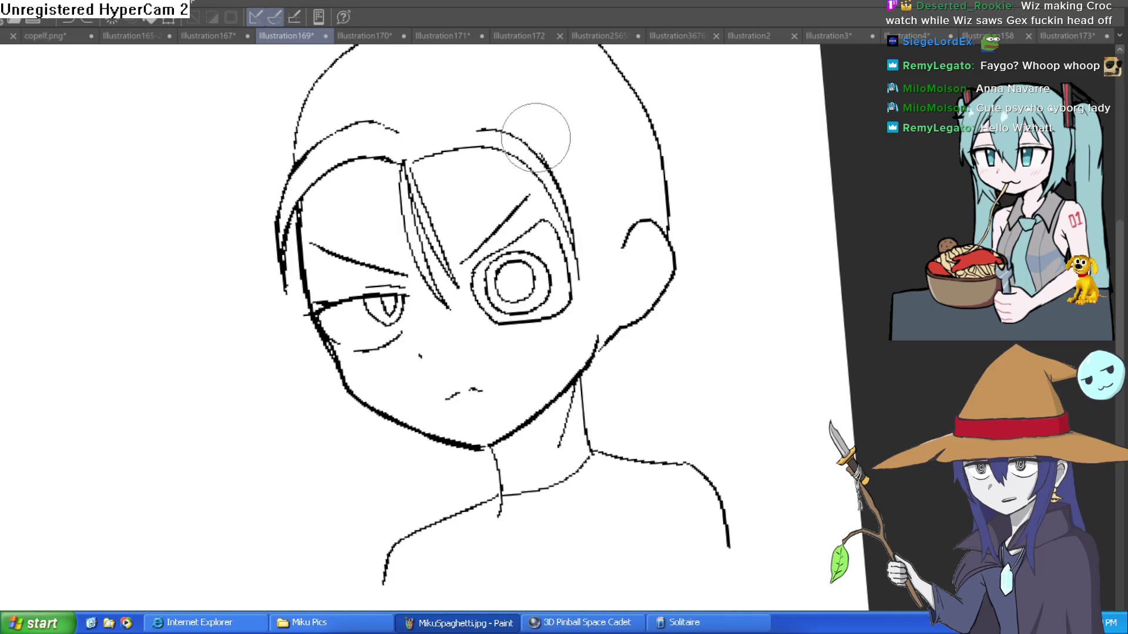
mouse_move(392, 77)
left_mouse_down()
mouse_move(593, 166)
mouse_move(611, 244)
mouse_move(596, 320)
left_mouse_up()
mouse_move(596, 318)
left_mouse_down()
mouse_move(643, 238)
mouse_move(676, 246)
mouse_move(660, 328)
mouse_move(598, 355)
mouse_move(625, 319)
mouse_move(630, 353)
mouse_move(655, 346)
left_mouse_up()
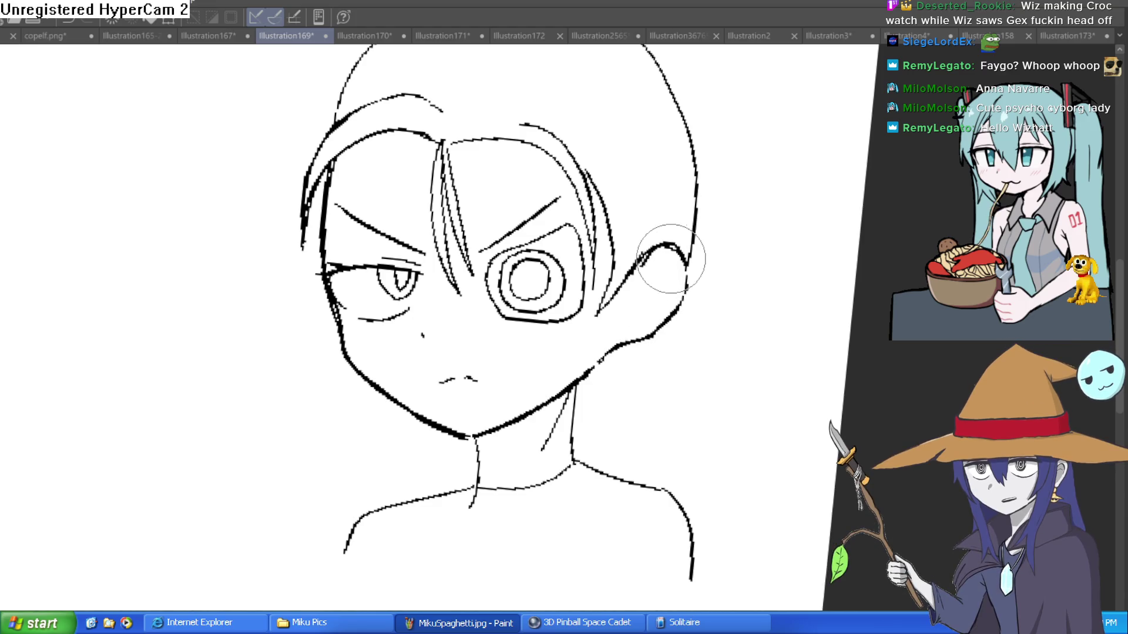
left_click_drag(616, 277, 670, 244)
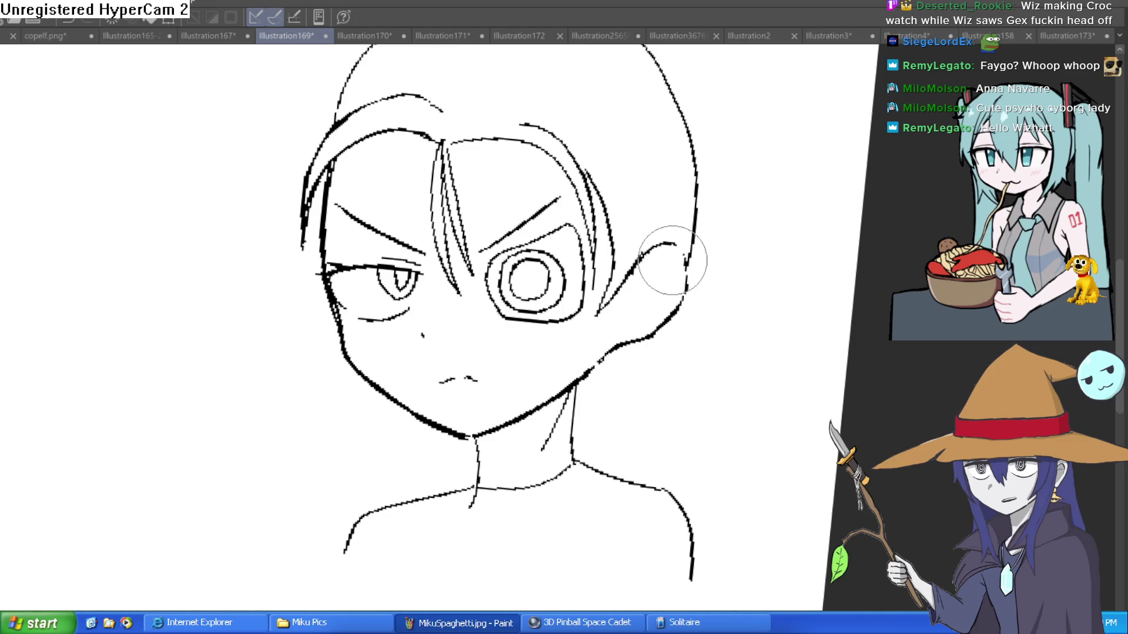
left_click_drag(688, 256, 686, 289)
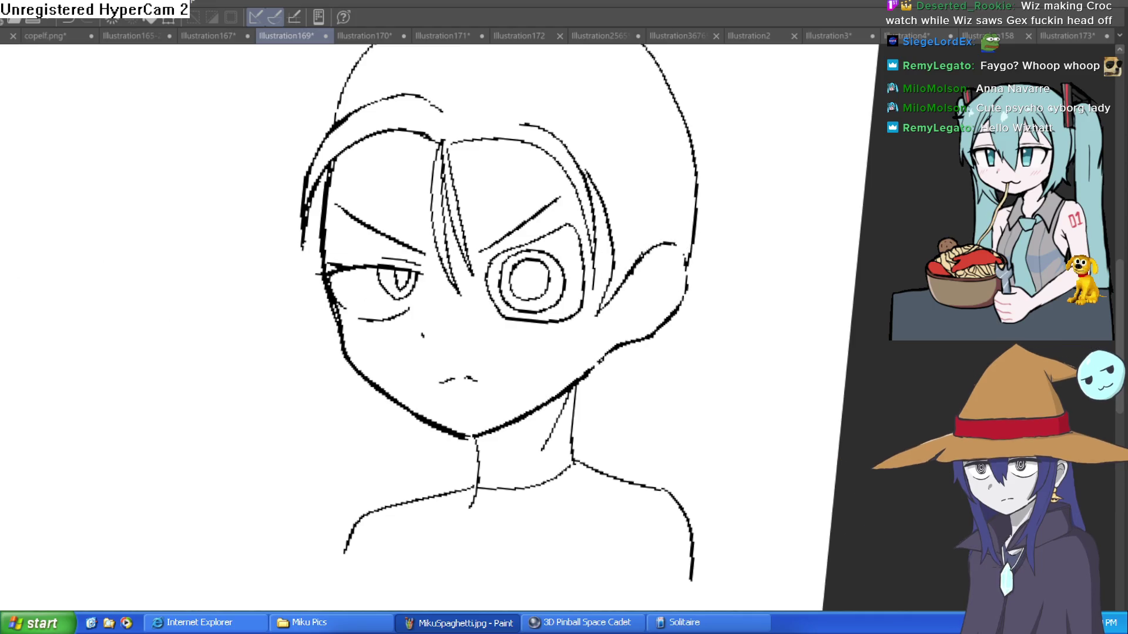
scroll(685, 352, "up", 3)
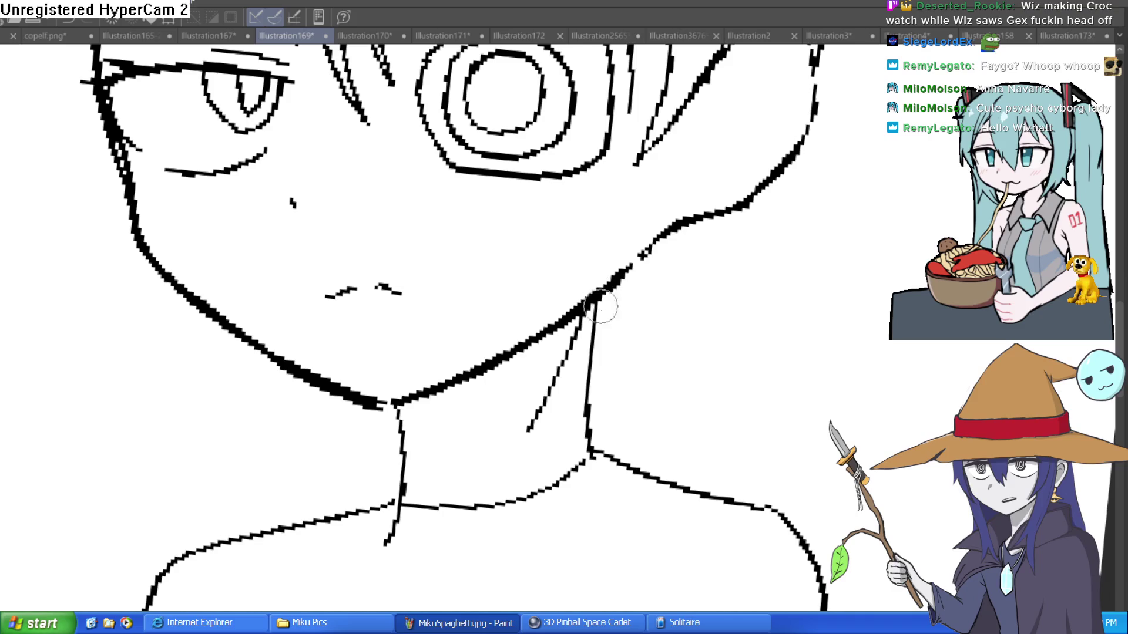
Thicken the right neck line and add a parallel line down the outer right shoulder
left_click_drag(600, 301, 606, 446)
mouse_move(587, 393)
left_mouse_down()
mouse_move(607, 450)
mouse_move(744, 476)
mouse_move(831, 585)
left_mouse_up()
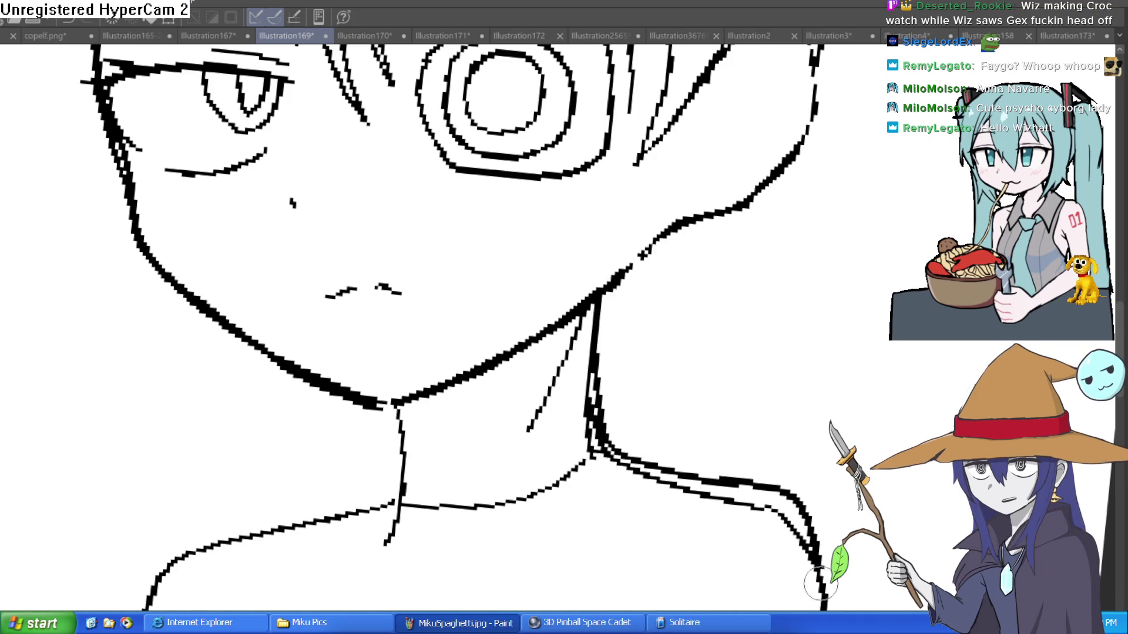
mouse_move(858, 452)
left_mouse_down()
mouse_move(796, 331)
mouse_move(810, 238)
left_mouse_up()
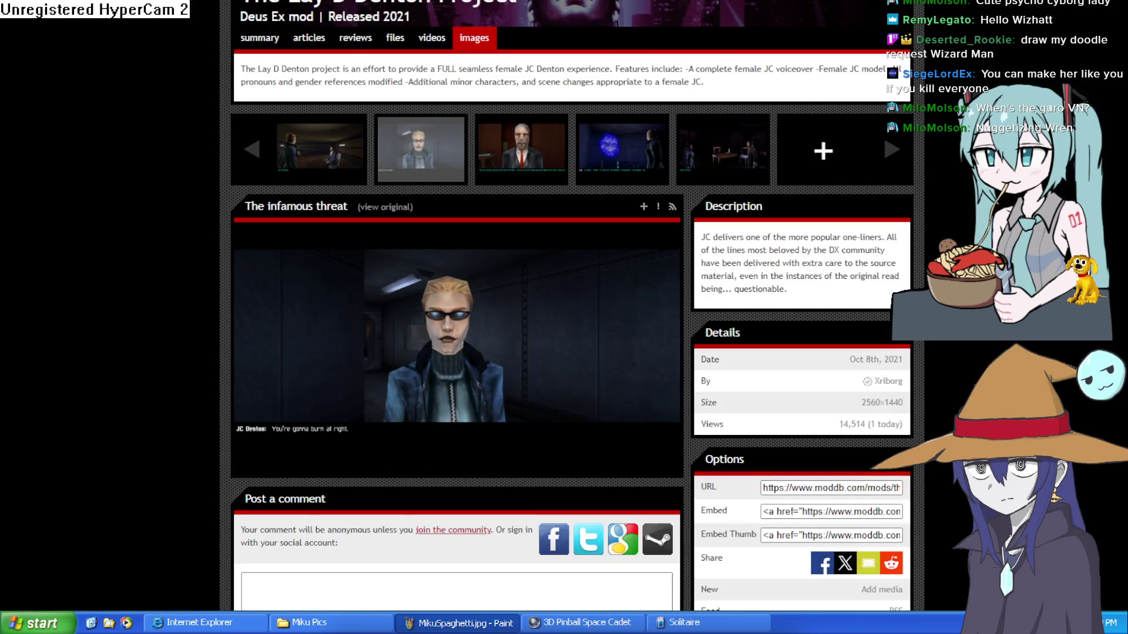
Advance the mod gallery to the next screenshot, then go back to 'The infamous threat'
mouse_move(523, 368)
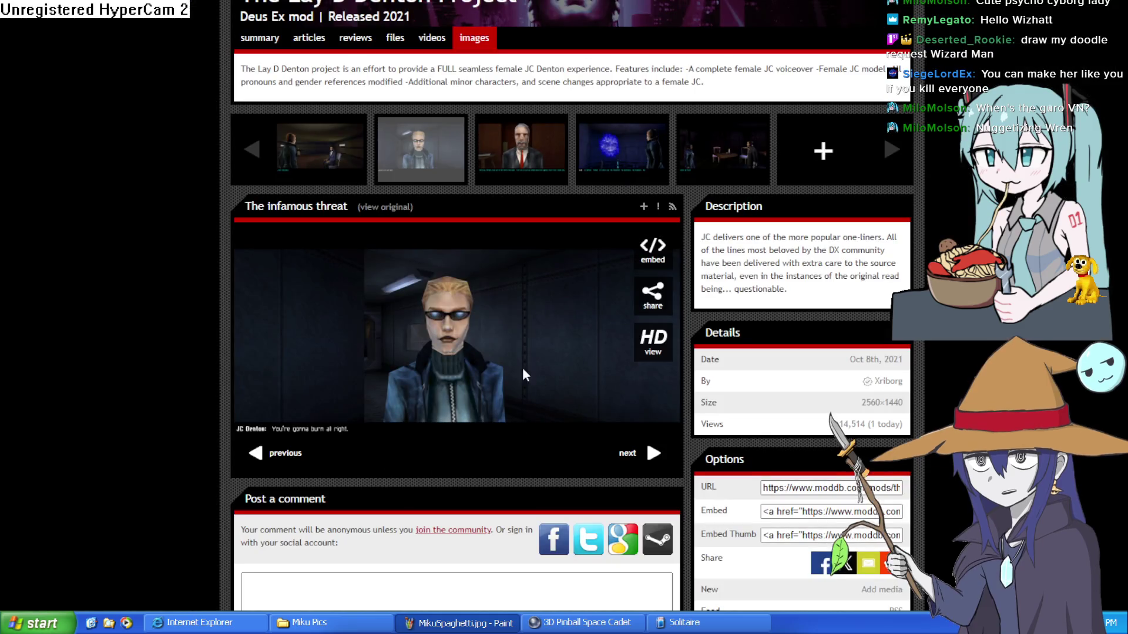
left_click(628, 453)
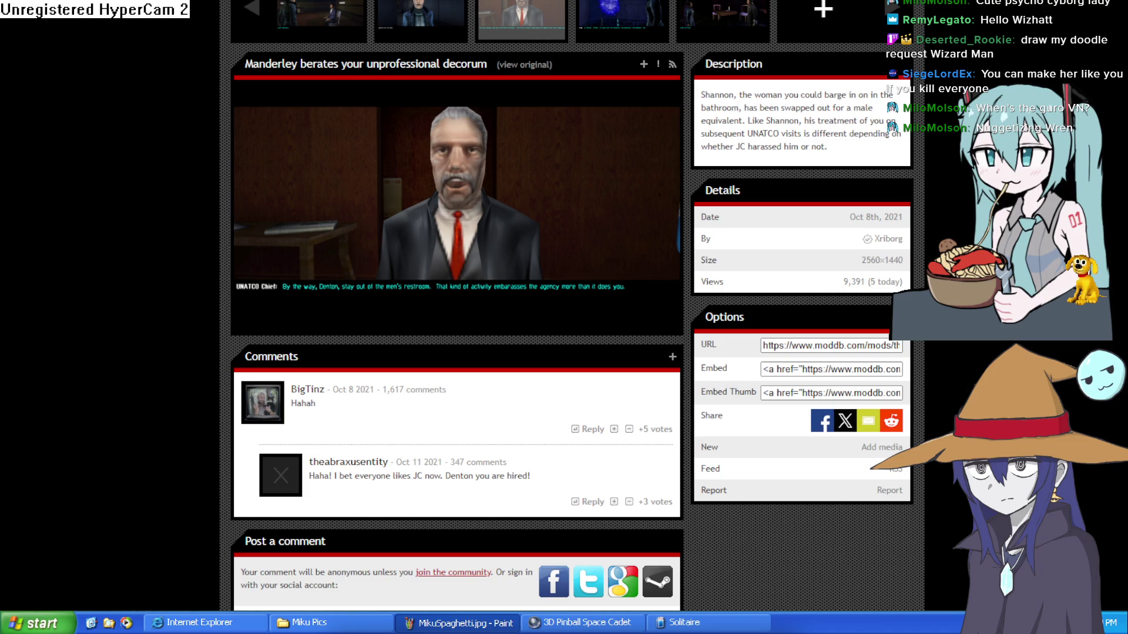
key("alt+Left")
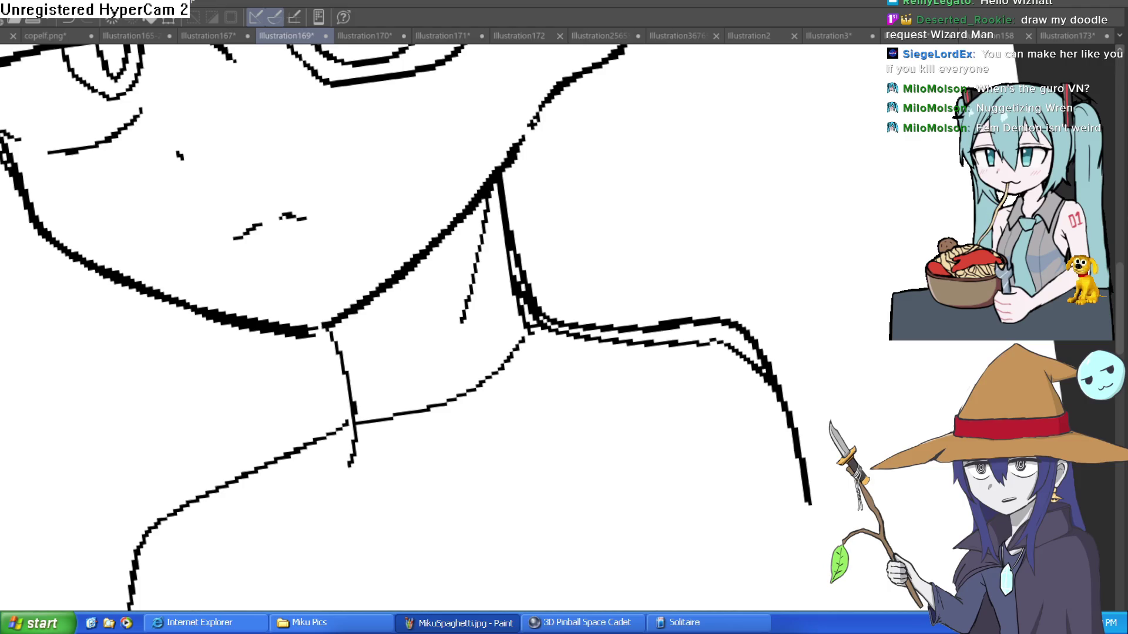
Switch from Clip Studio Paint to the Construct editor showing Layout 1's bedroom scene
key("alt+Tab")
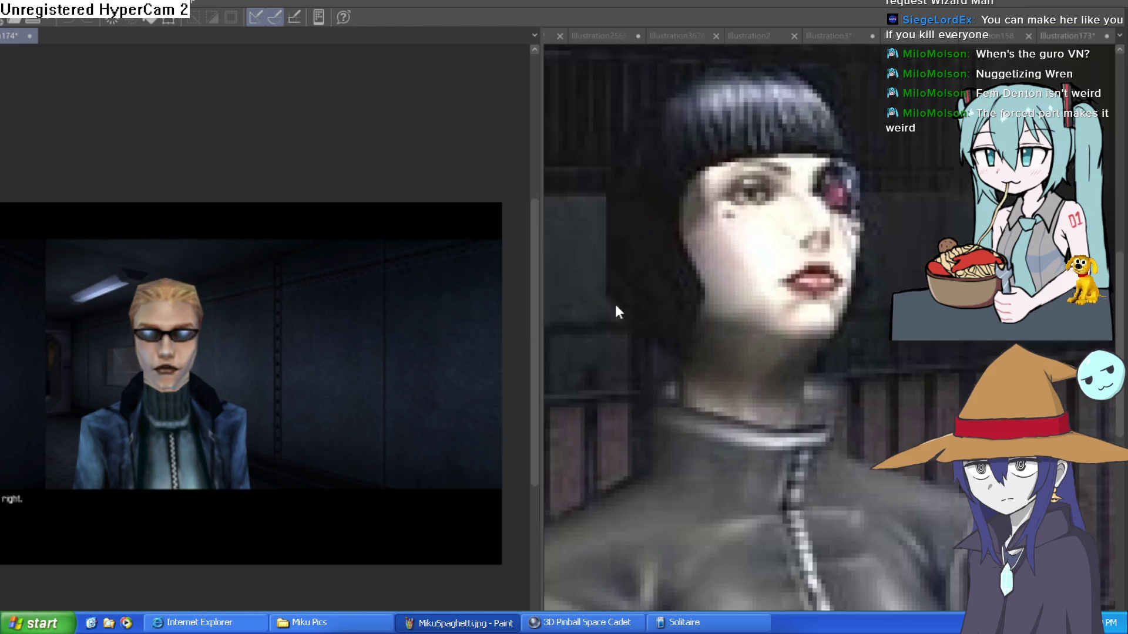
Widen the drawing pane beside the reference and bring up the Wren fairy illustration
left_click_drag(536, 335, 216, 343)
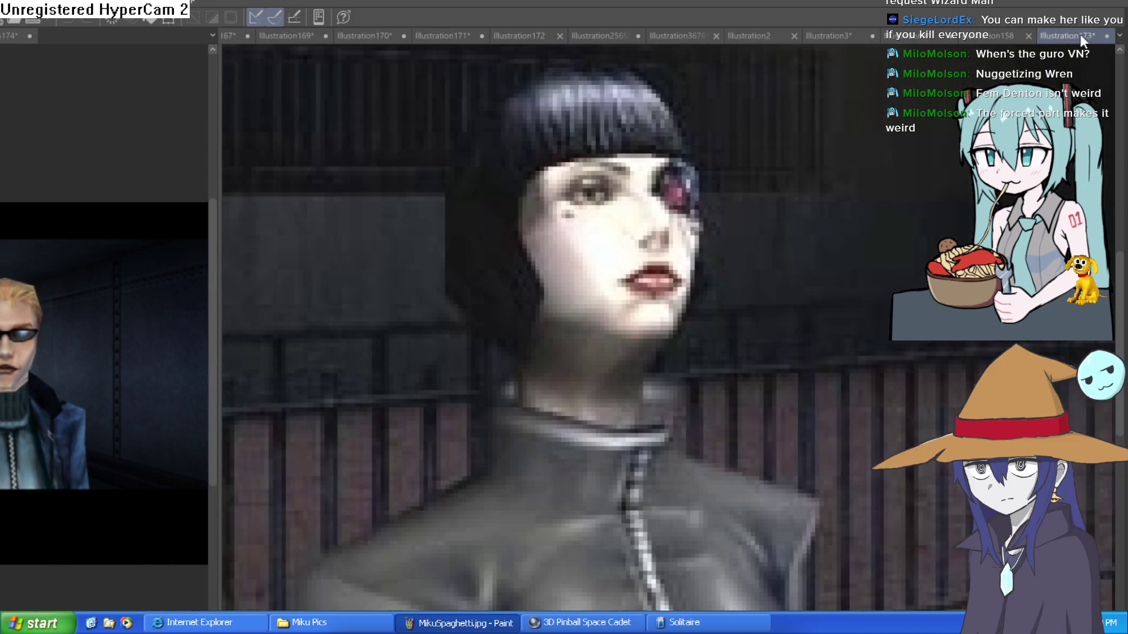
left_click(1013, 31)
left_click(919, 35)
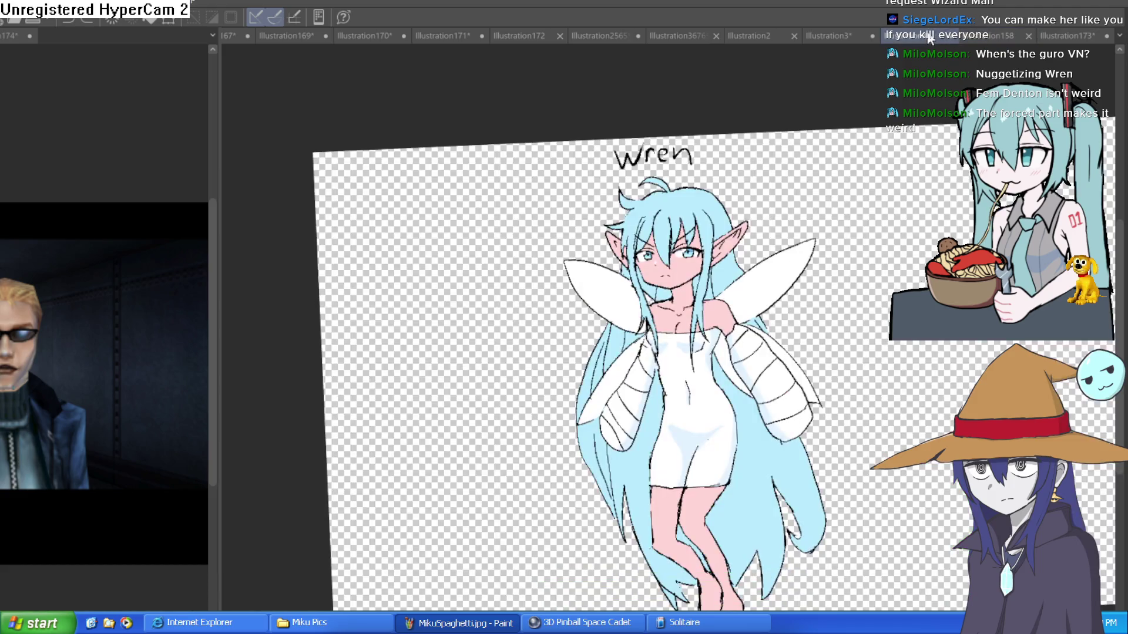
left_click_drag(845, 194, 934, 213)
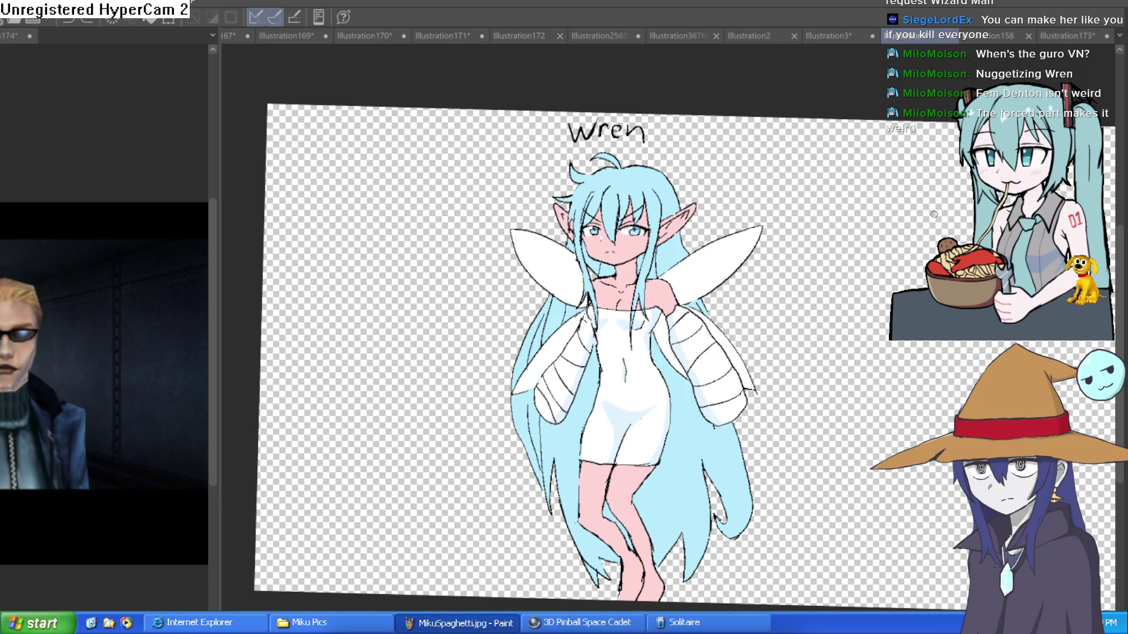
left_click_drag(932, 215, 941, 213)
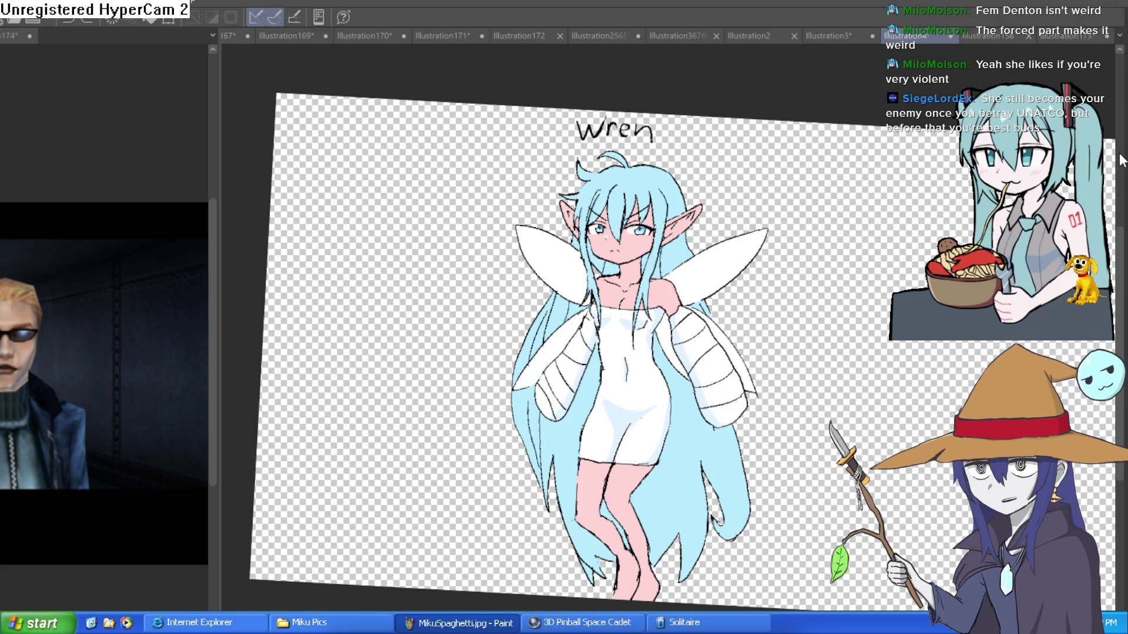
left_click(838, 39)
left_click(904, 36)
left_click_drag(882, 219, 833, 159)
scroll(834, 159, "up", 1)
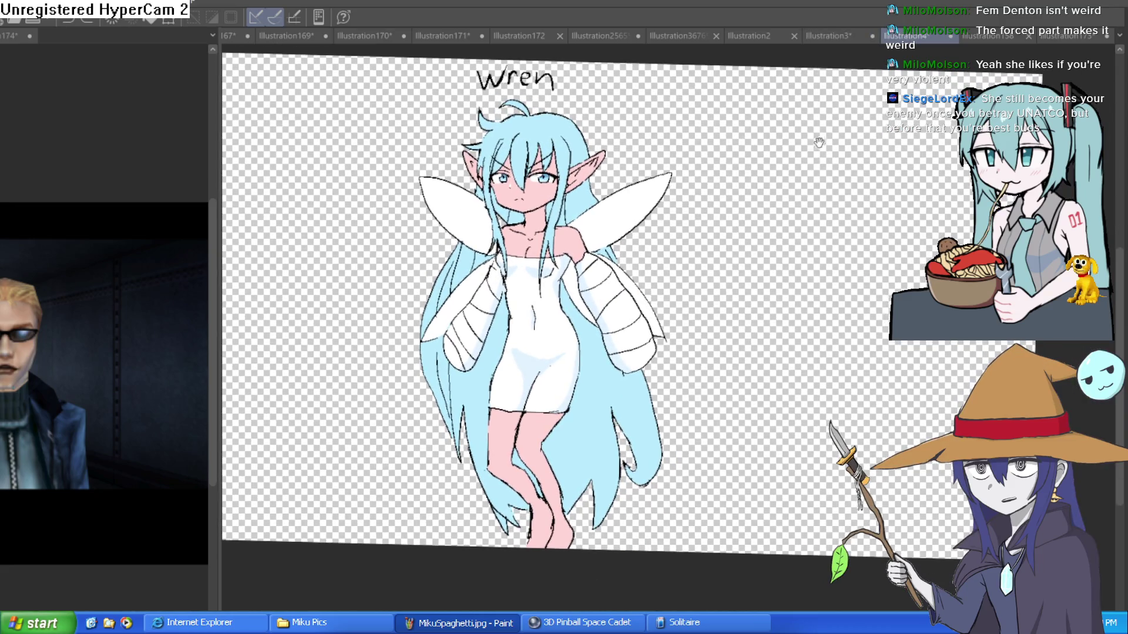
scroll(761, 172, "up", 2)
scroll(762, 173, "down", 2)
left_click(975, 37)
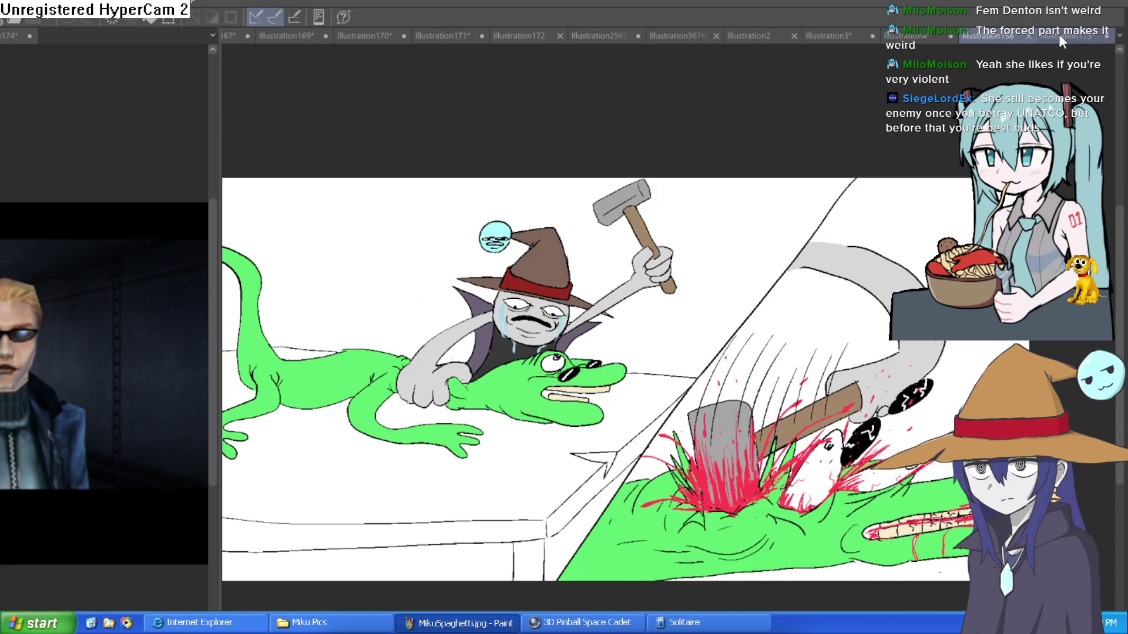
left_click(1065, 35)
left_click(905, 36)
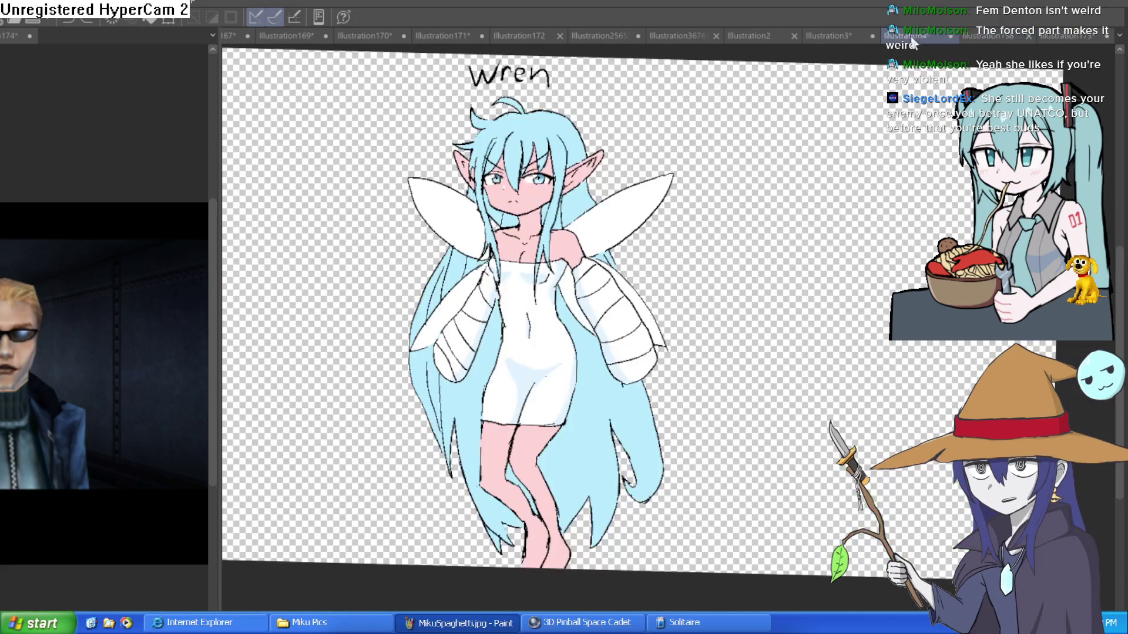
mouse_move(902, 135)
left_mouse_down()
mouse_move(830, 181)
mouse_move(826, 157)
mouse_move(781, 156)
mouse_move(791, 167)
mouse_move(800, 141)
mouse_move(798, 156)
mouse_move(847, 147)
left_mouse_up()
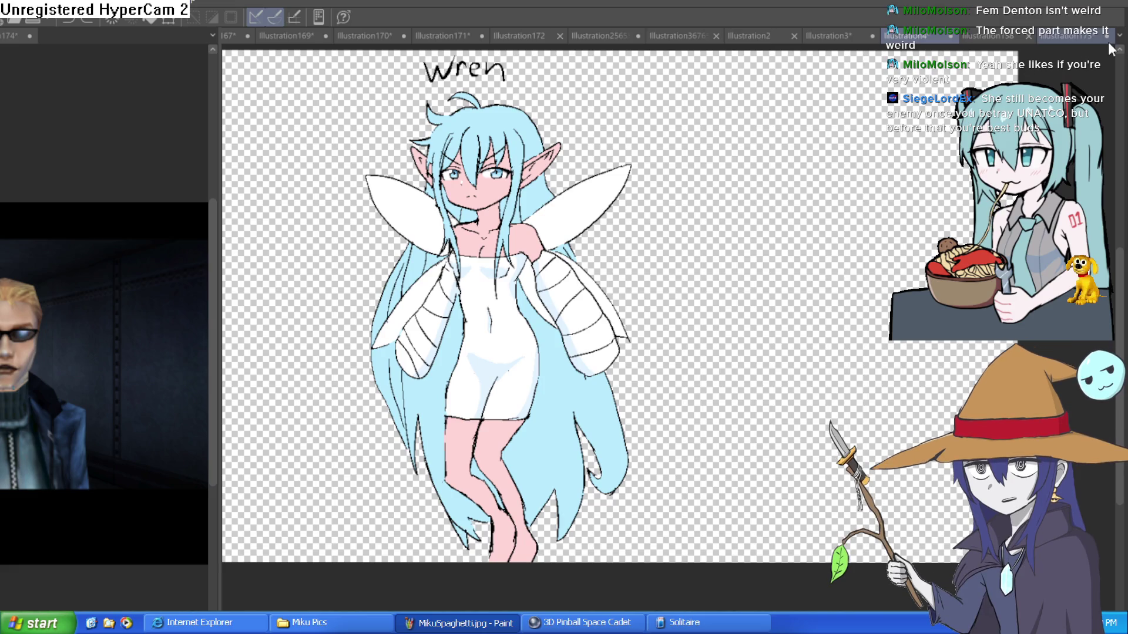
left_click(762, 35)
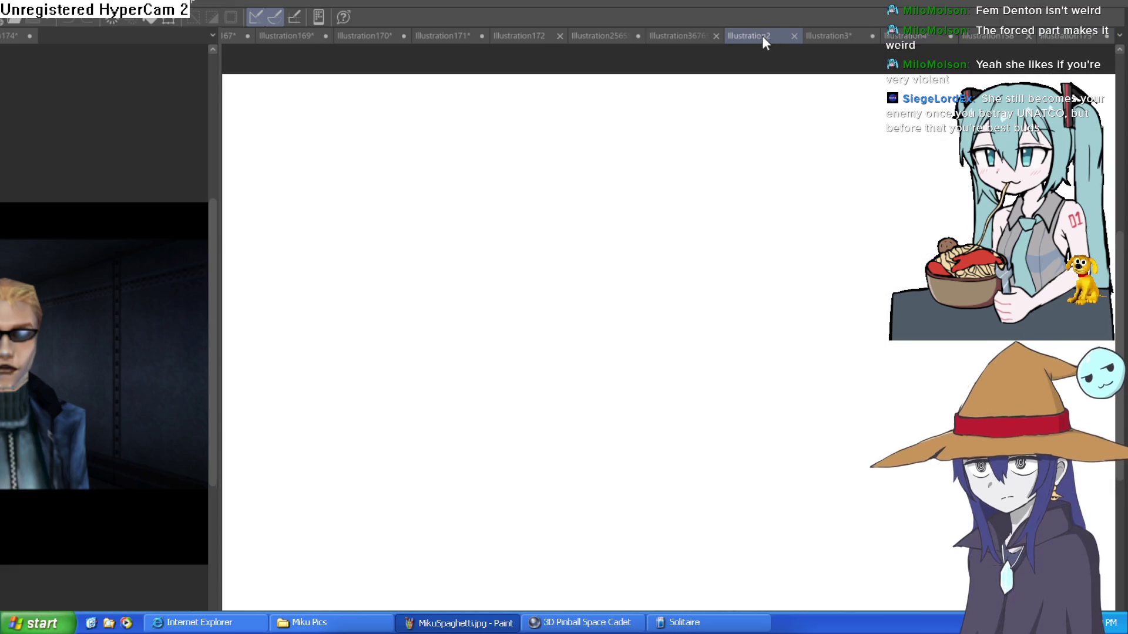
left_click(819, 36)
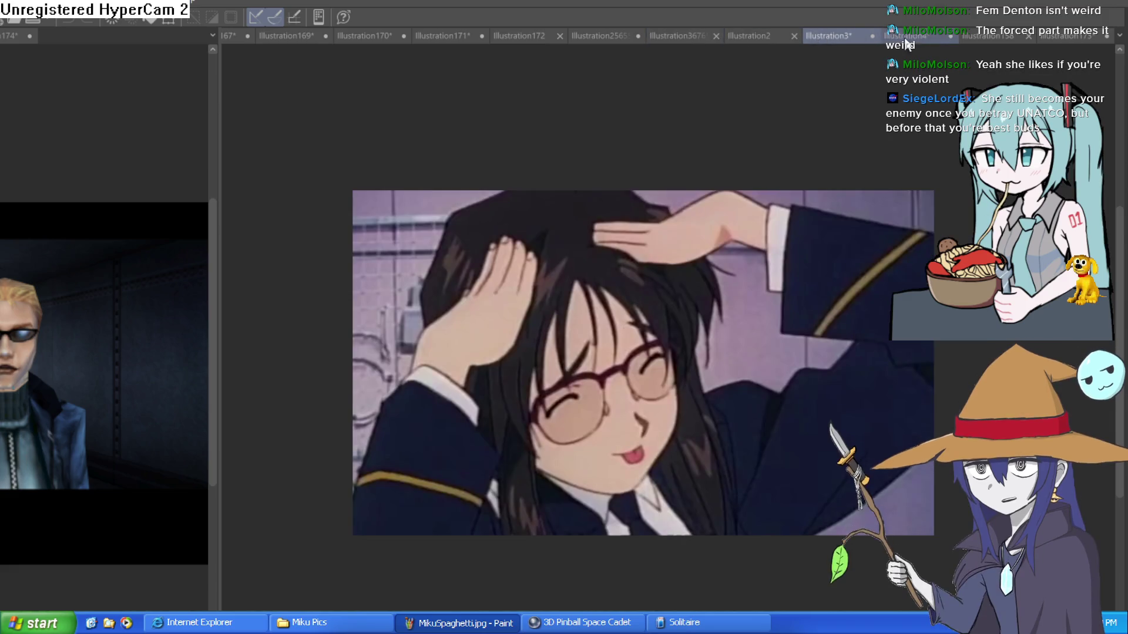
left_click(908, 35)
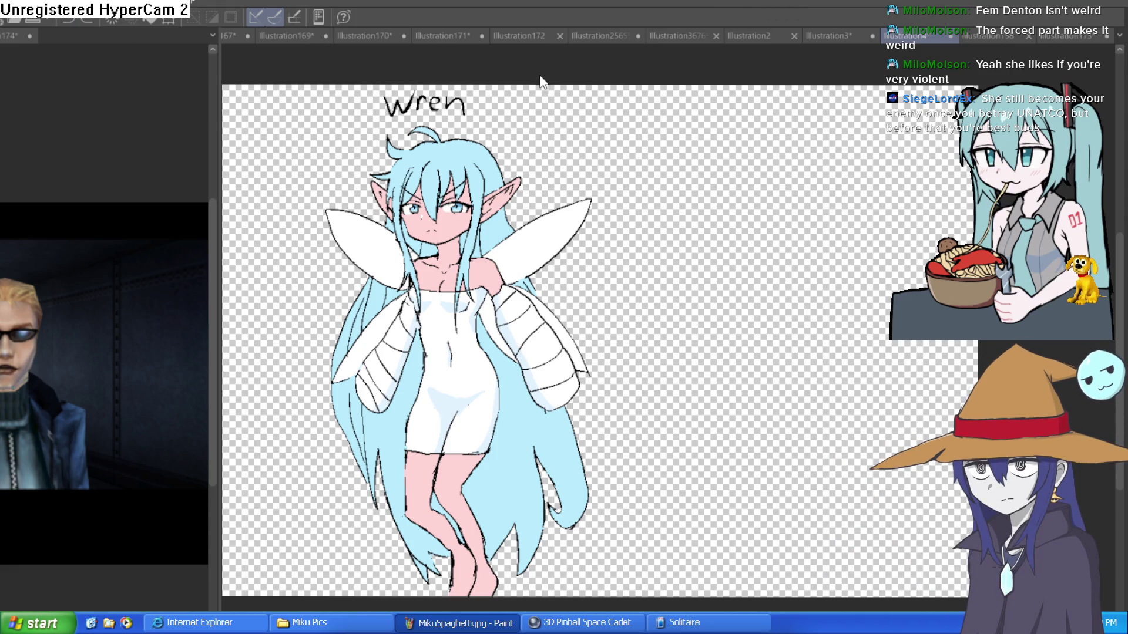
key("ctrl+n")
key("Return")
Sketch a rough, doubled circle for a new head in the canvas's upper middle
mouse_move(620, 194)
left_mouse_down()
mouse_move(556, 234)
mouse_move(676, 250)
mouse_move(620, 194)
mouse_move(574, 201)
mouse_move(611, 298)
mouse_move(645, 200)
mouse_move(627, 186)
mouse_move(604, 197)
mouse_move(649, 276)
mouse_move(639, 184)
mouse_move(594, 224)
mouse_move(623, 199)
left_mouse_up()
key("ctrl+z")
key("ctrl+z")
scroll(631, 198, "up", 3)
mouse_move(652, 127)
left_mouse_down()
mouse_move(608, 122)
mouse_move(510, 285)
mouse_move(552, 310)
left_mouse_up()
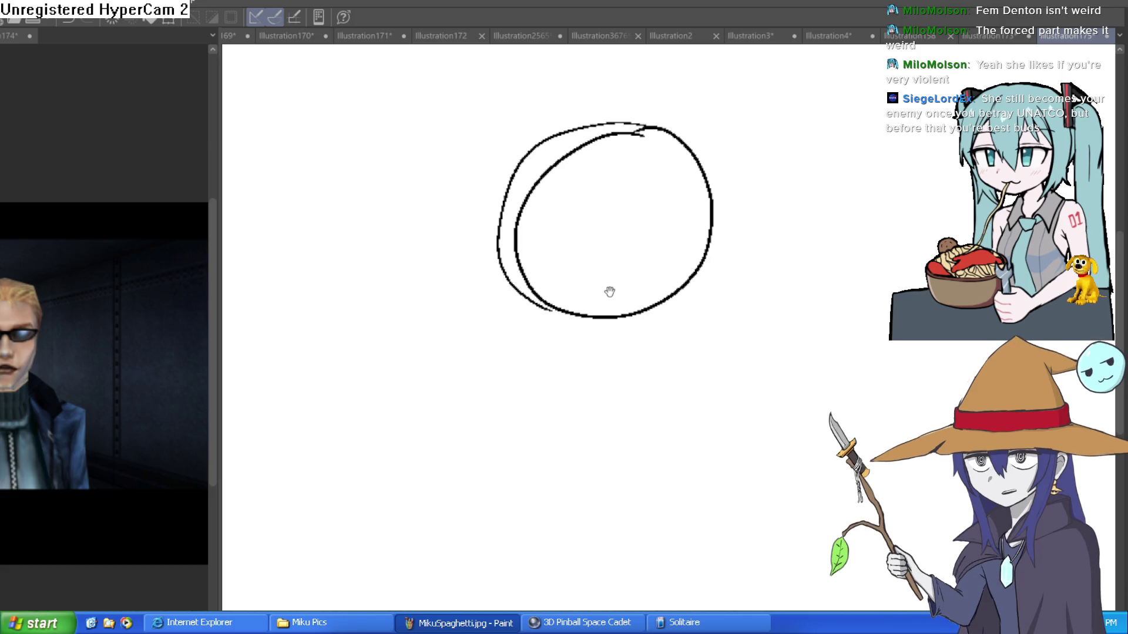
Narrow the reference video panel beside the canvas
left_click_drag(221, 406, 348, 404)
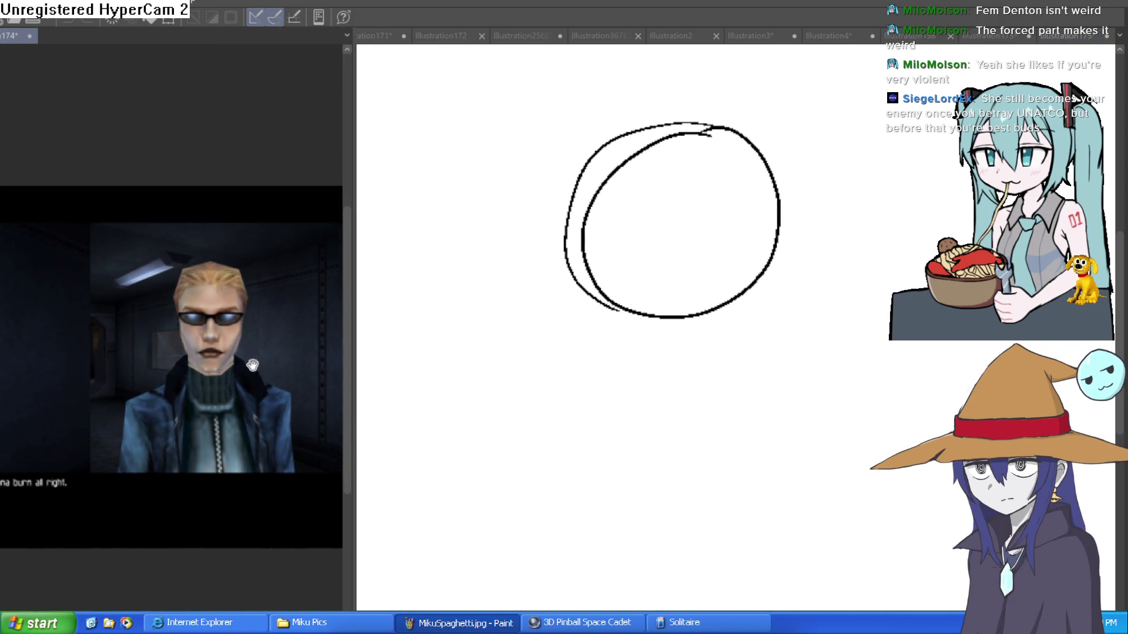
scroll(253, 365, "up", 5)
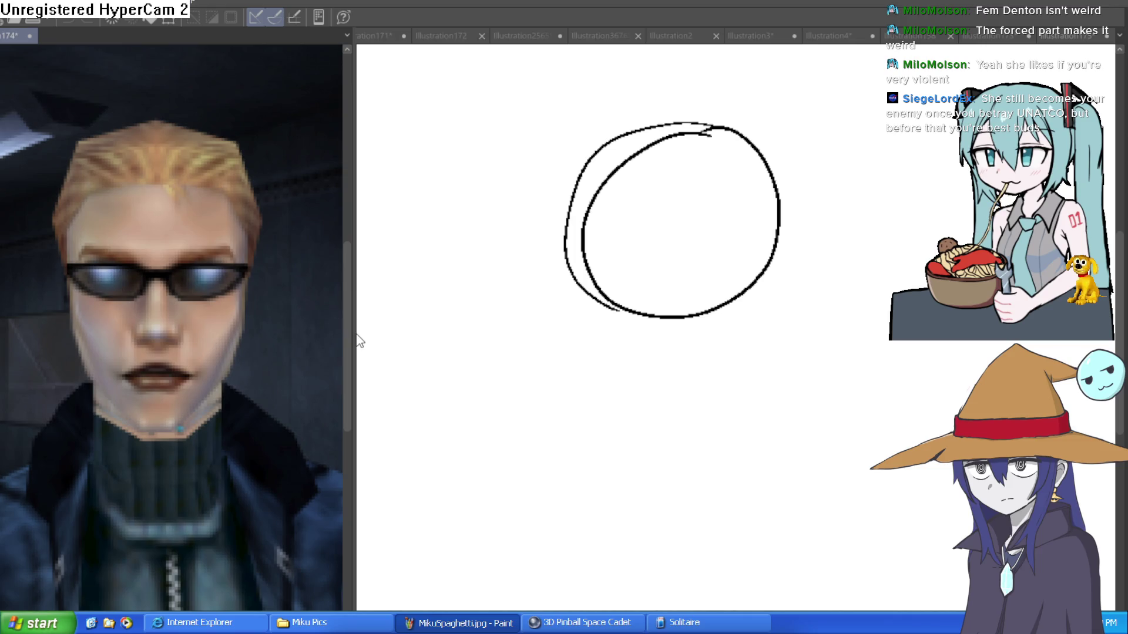
left_click_drag(346, 334, 324, 334)
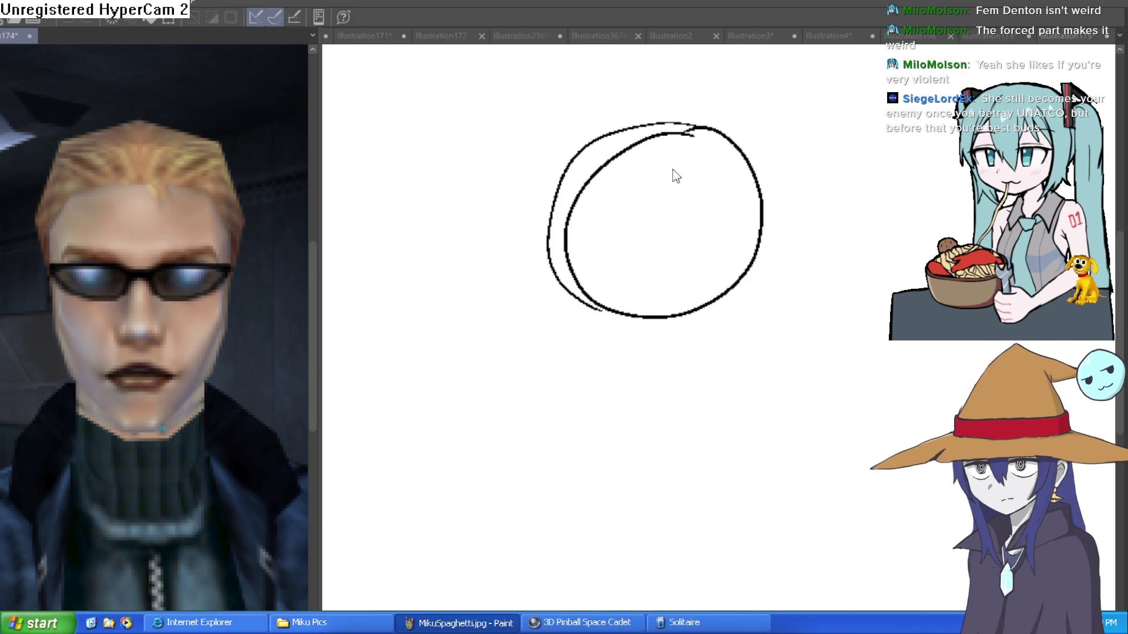
Draw a vertical centre curve and a horizontal middle guide across the head sphere
left_click_drag(667, 123, 632, 179)
key("ctrl+z")
mouse_move(662, 123)
left_mouse_down()
mouse_move(626, 186)
mouse_move(649, 316)
left_mouse_up()
mouse_move(618, 264)
left_mouse_down()
mouse_move(661, 124)
mouse_move(614, 230)
left_mouse_up()
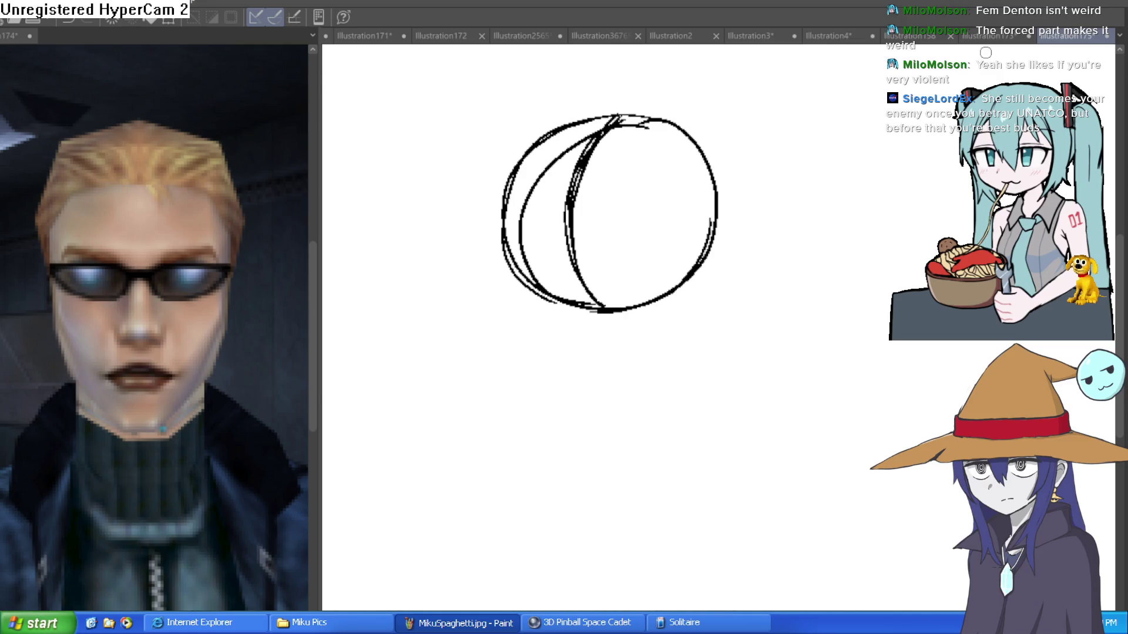
mouse_move(506, 218)
left_mouse_down()
mouse_move(708, 212)
mouse_move(520, 228)
mouse_move(715, 220)
left_mouse_up()
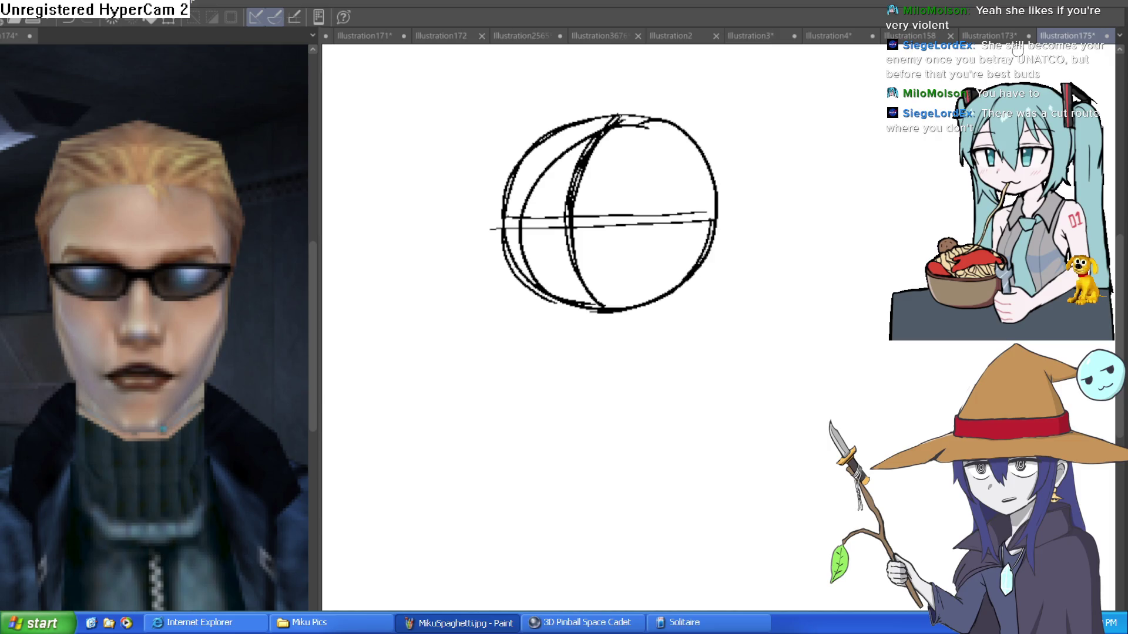
Trace the sphere's lower edge and erase stray strokes near its top and right side
left_click_drag(670, 264, 892, 259)
left_click_drag(840, 317, 642, 365)
mouse_move(617, 161)
left_mouse_down()
mouse_move(549, 209)
mouse_move(611, 356)
mouse_move(740, 288)
left_mouse_up()
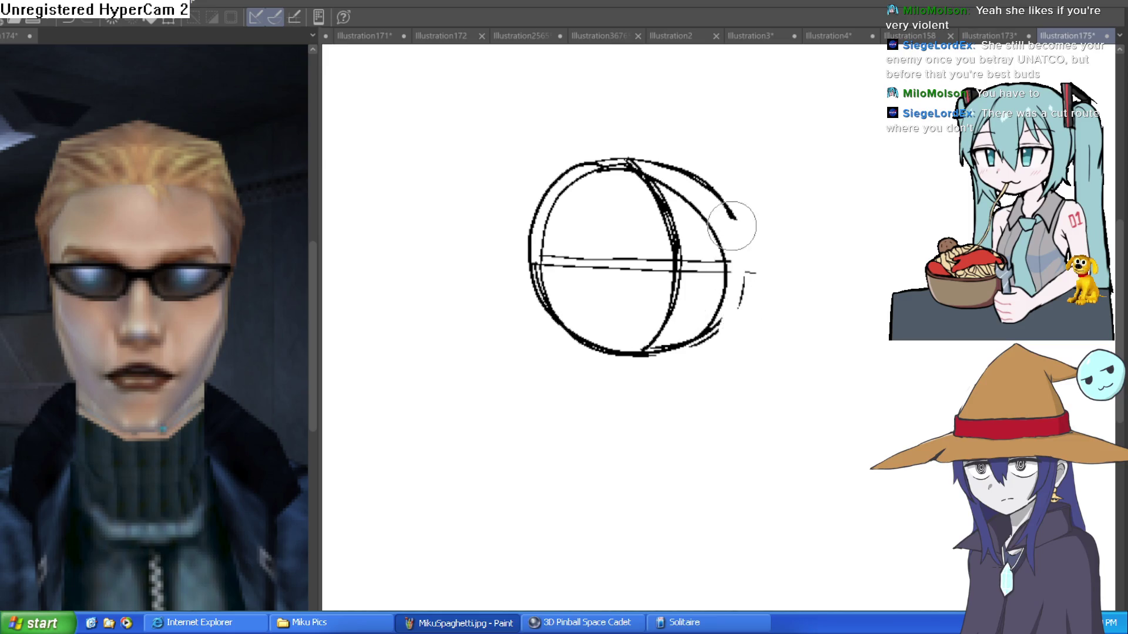
mouse_move(712, 237)
left_mouse_down()
mouse_move(670, 185)
mouse_move(566, 198)
mouse_move(596, 171)
mouse_move(551, 221)
mouse_move(547, 285)
mouse_move(555, 244)
left_mouse_up()
mouse_move(719, 271)
left_mouse_down()
mouse_move(720, 289)
mouse_move(729, 251)
mouse_move(708, 321)
mouse_move(675, 335)
mouse_move(688, 360)
mouse_move(732, 312)
mouse_move(733, 219)
mouse_move(740, 227)
mouse_move(622, 182)
left_mouse_up()
Retrace the sphere's outer arcs over the top and down the right side
mouse_move(553, 138)
left_mouse_down()
mouse_move(605, 147)
mouse_move(649, 172)
left_mouse_up()
left_click_drag(660, 223, 622, 318)
left_click_drag(573, 140, 477, 176)
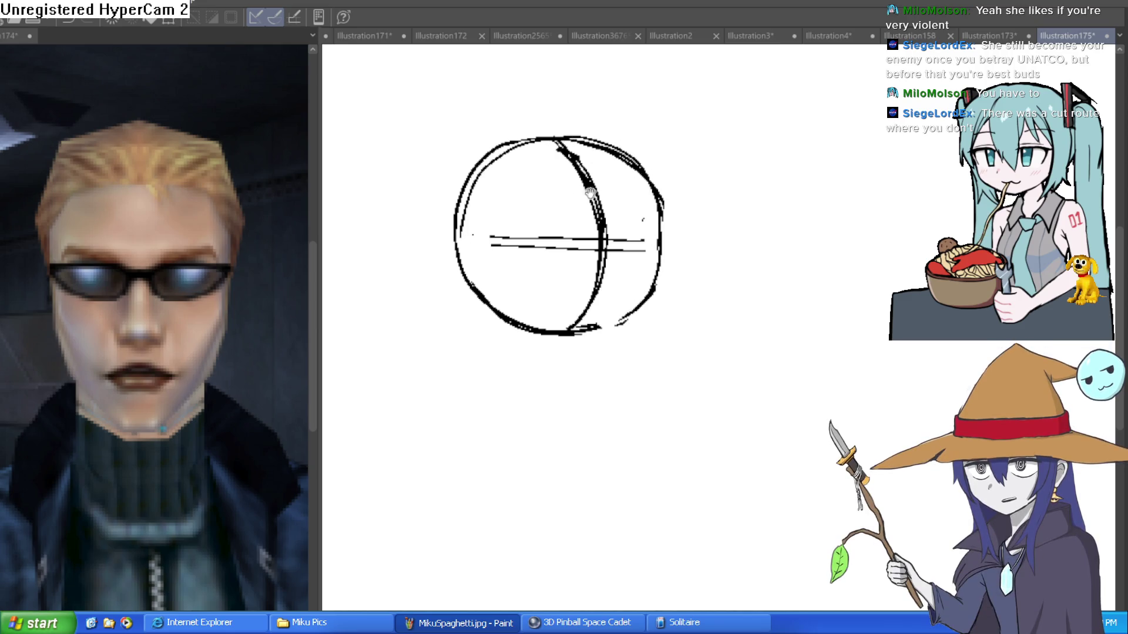
left_click_drag(679, 197, 643, 221)
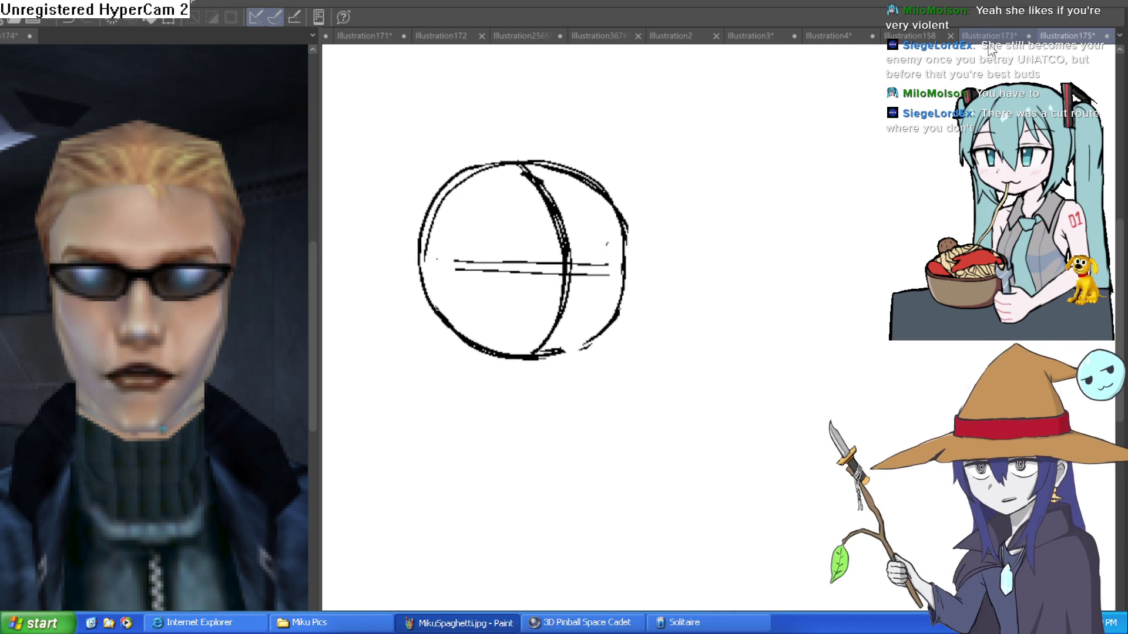
Add a shorter vertical line through the sphere's right side plus small edge strokes
left_click_drag(594, 329, 599, 268)
left_click_drag(575, 203, 571, 350)
key("ctrl+z")
key("ctrl+z")
left_click_drag(575, 183, 571, 322)
left_click_drag(639, 164, 622, 220)
left_click_drag(624, 265, 626, 245)
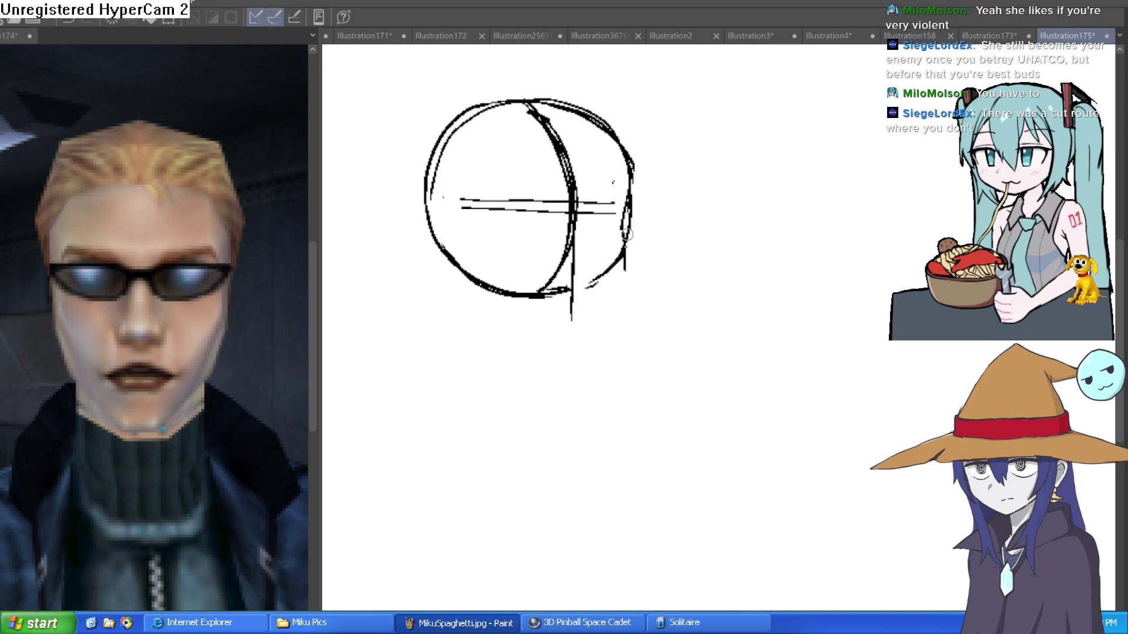
Erase and redraw the sphere's upper-right bulge, tilt the view, and widen the reference panel
key("e")
mouse_move(633, 156)
left_mouse_down()
mouse_move(634, 176)
mouse_move(637, 164)
left_mouse_up()
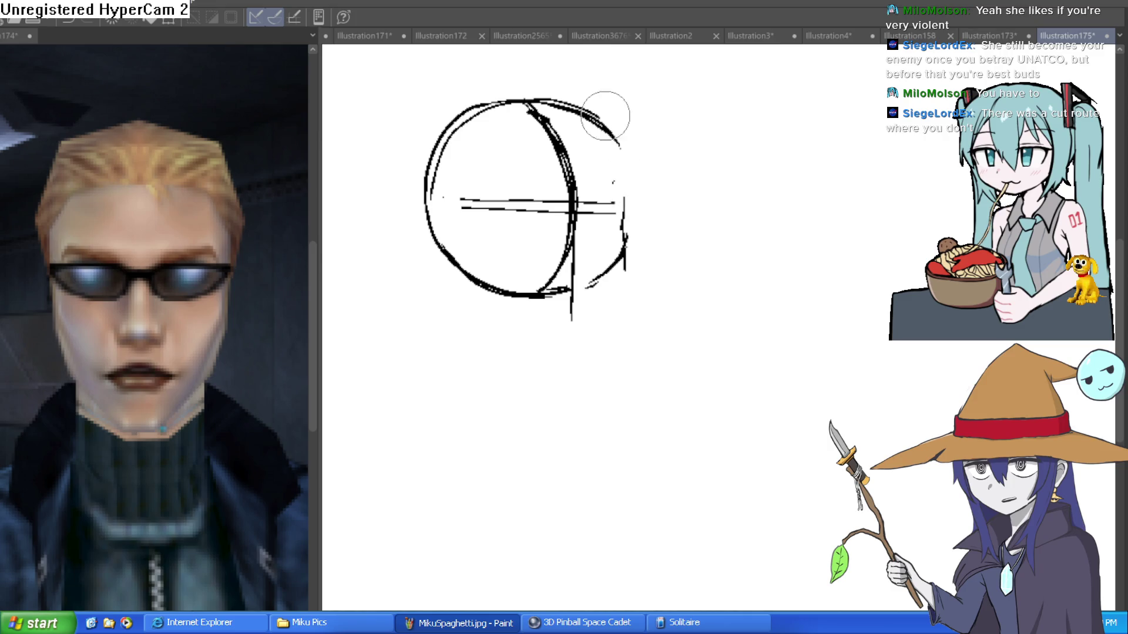
mouse_move(602, 122)
left_mouse_down()
mouse_move(627, 238)
mouse_move(577, 322)
mouse_move(628, 253)
mouse_move(621, 176)
mouse_move(598, 119)
left_mouse_up()
mouse_move(694, 157)
left_mouse_down()
mouse_move(687, 196)
mouse_move(713, 176)
mouse_move(805, 255)
mouse_move(851, 317)
mouse_move(594, 466)
mouse_move(672, 298)
left_mouse_up()
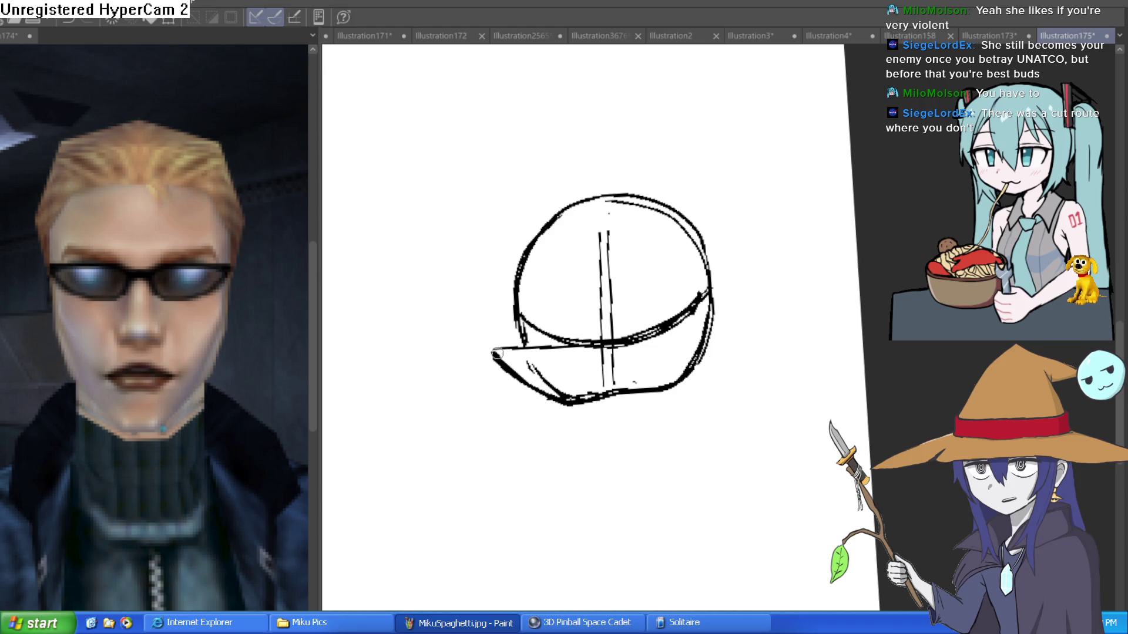
mouse_move(626, 172)
left_mouse_down()
mouse_move(554, 171)
mouse_move(566, 248)
mouse_move(597, 284)
mouse_move(667, 214)
mouse_move(675, 133)
mouse_move(788, 206)
mouse_move(742, 166)
mouse_move(728, 176)
left_mouse_up()
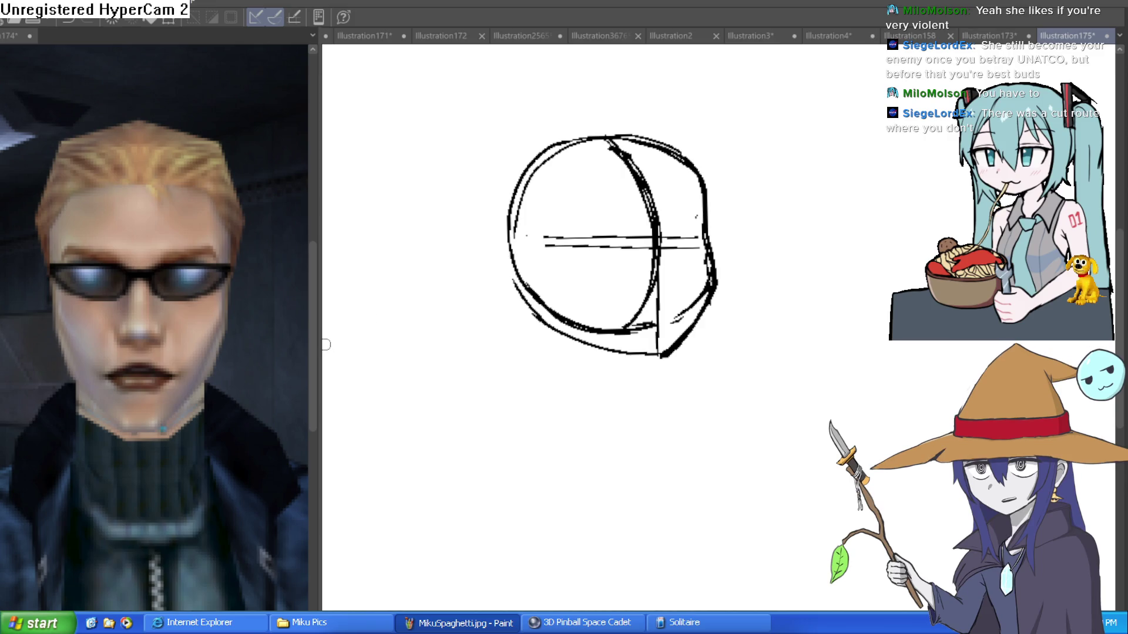
left_click_drag(317, 345, 478, 321)
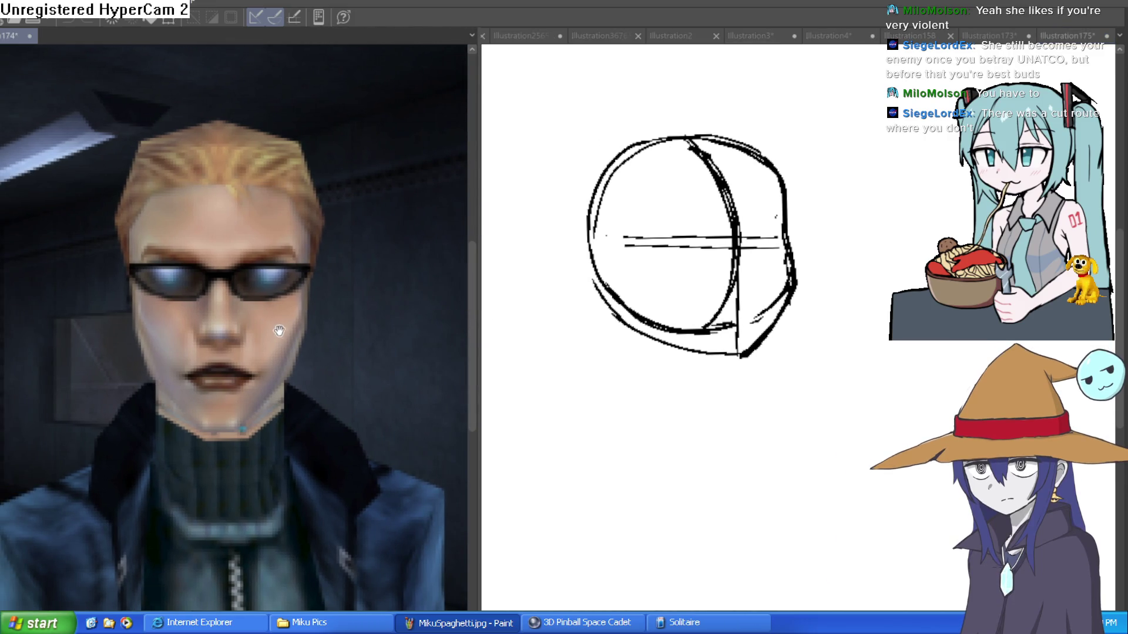
Frame the reference man's face, then narrow the panel and zoom out to show him whole
left_click(273, 305)
scroll(273, 305, "up", 5)
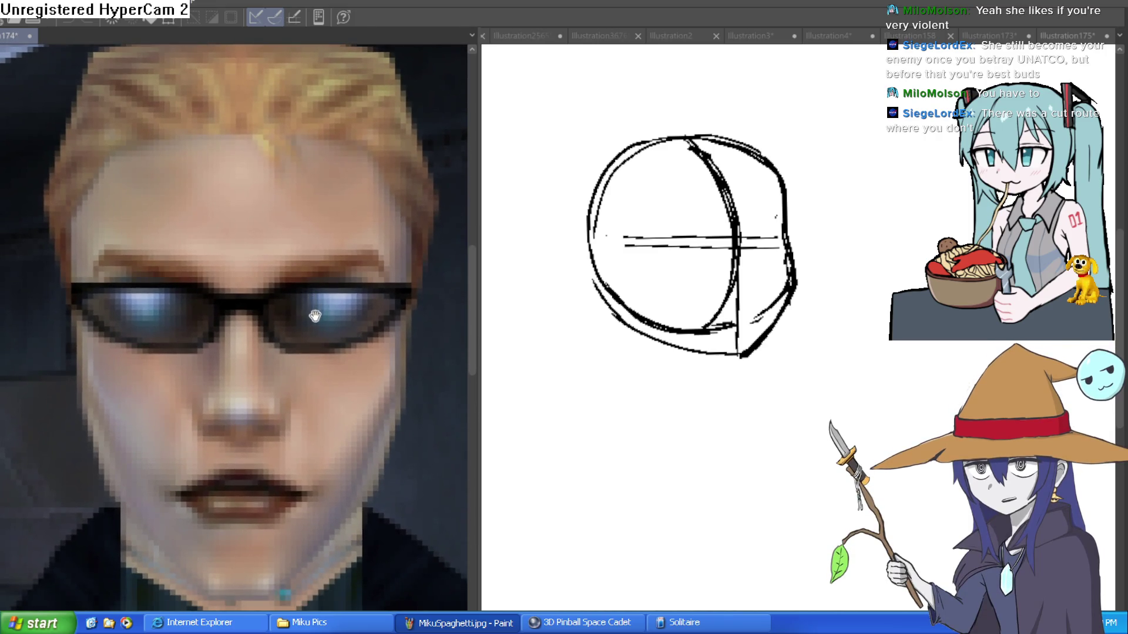
left_click_drag(321, 323, 320, 310)
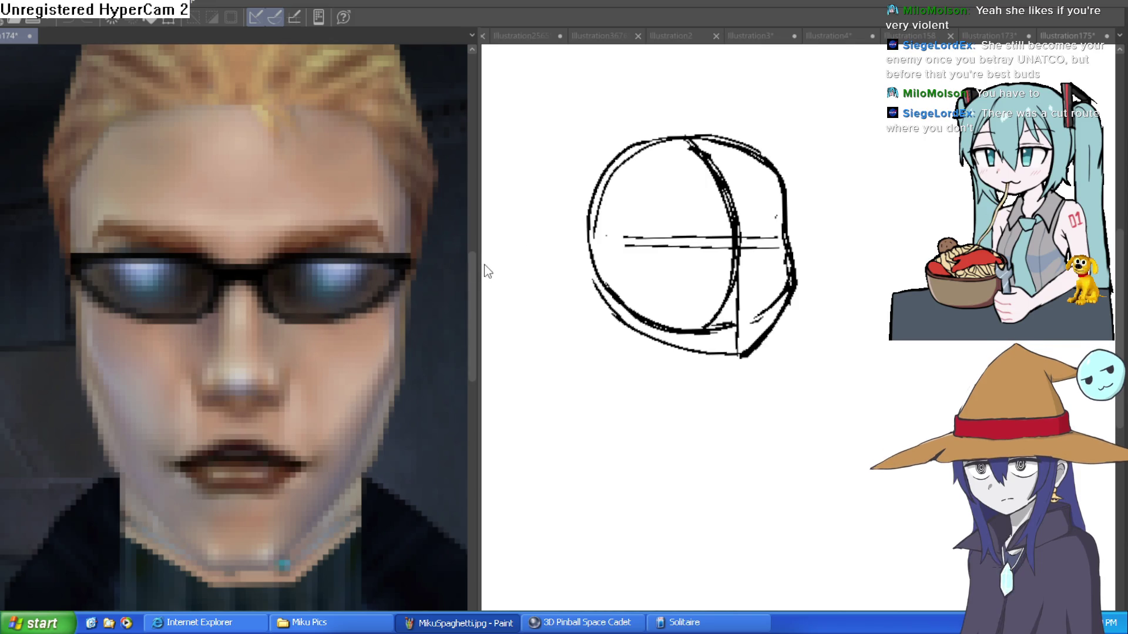
left_click_drag(480, 262, 352, 263)
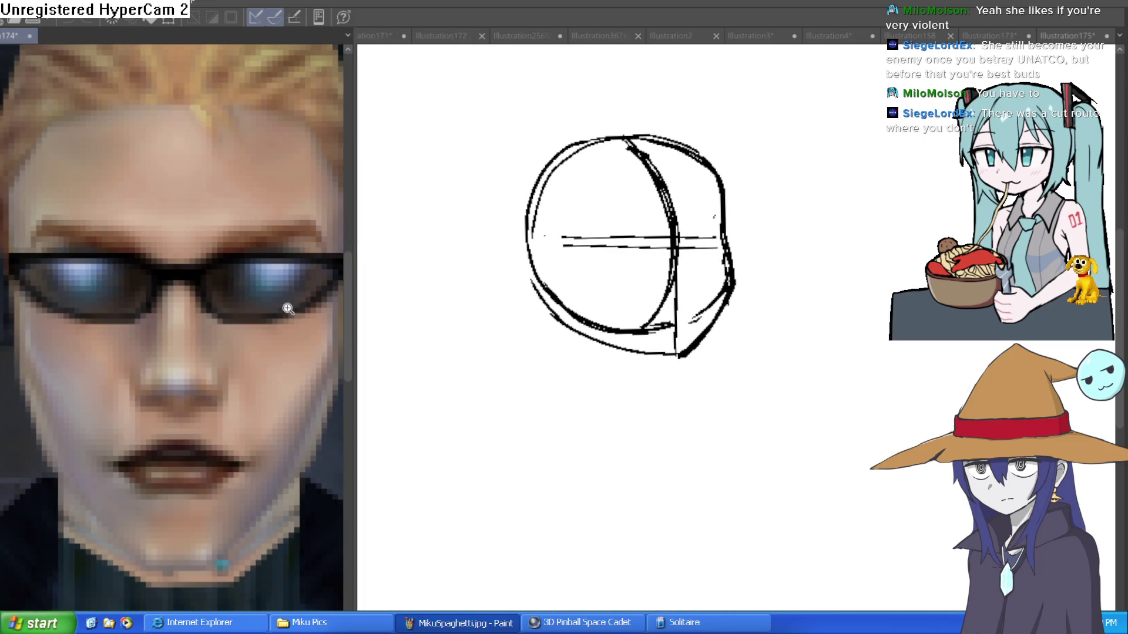
scroll(285, 305, "down", 2)
left_click_drag(306, 329, 238, 330)
scroll(652, 188, "right", 3)
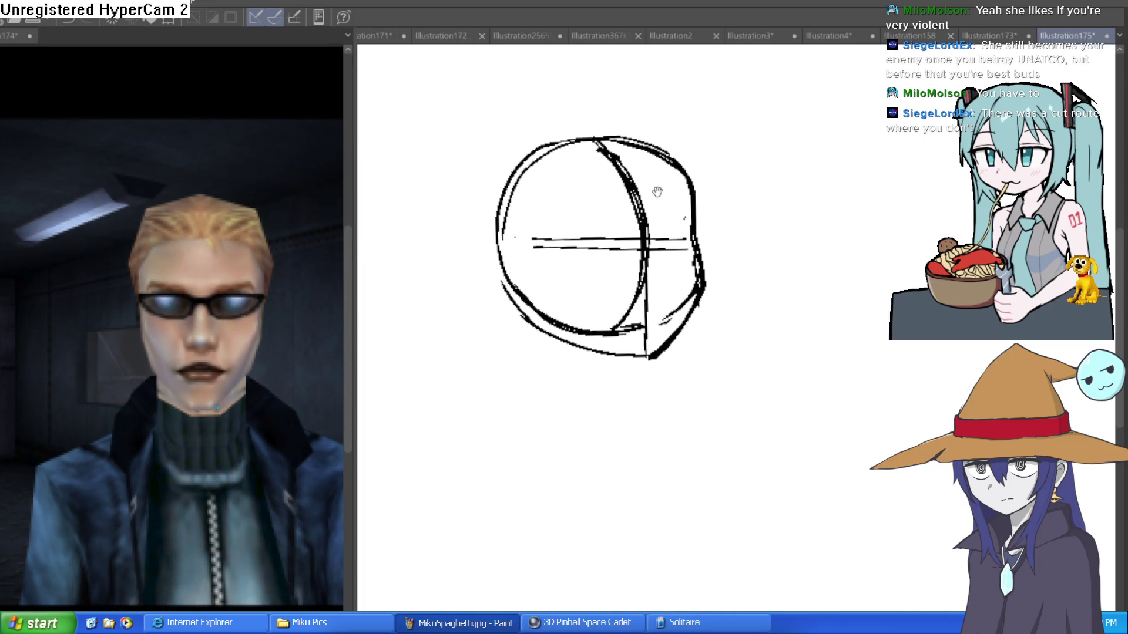
Sketch the hair outline over the top and down both sides of the head
mouse_move(638, 210)
left_mouse_down()
mouse_move(611, 187)
mouse_move(498, 192)
mouse_move(467, 261)
mouse_move(428, 282)
mouse_move(473, 303)
left_mouse_up()
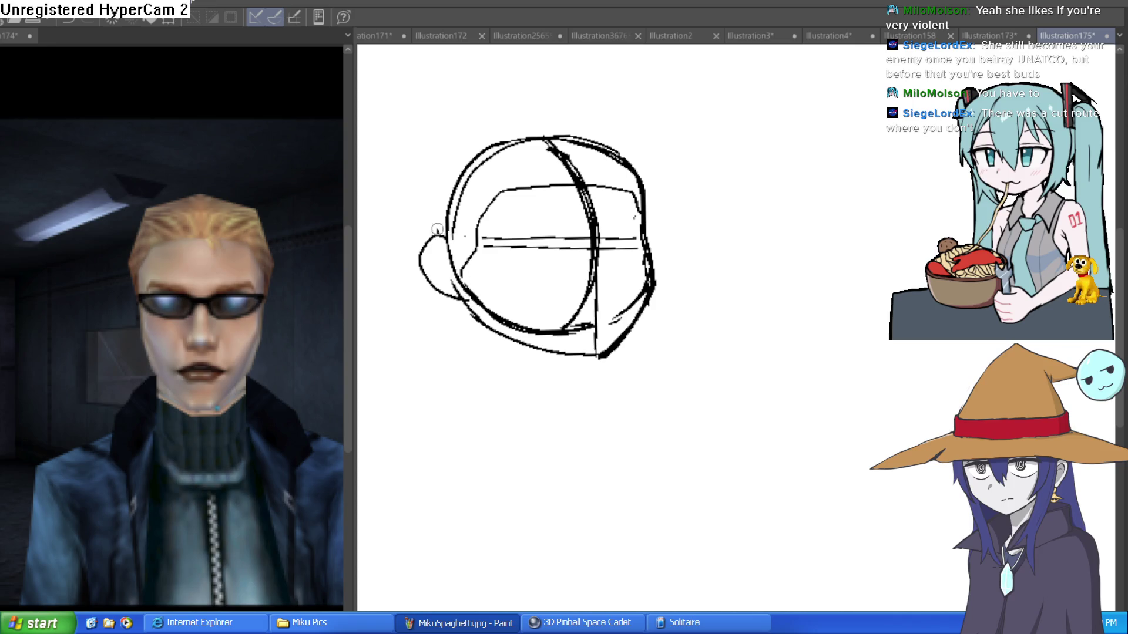
mouse_move(579, 140)
left_mouse_down()
mouse_move(546, 138)
mouse_move(441, 201)
mouse_move(430, 239)
mouse_move(491, 136)
mouse_move(573, 131)
left_mouse_up()
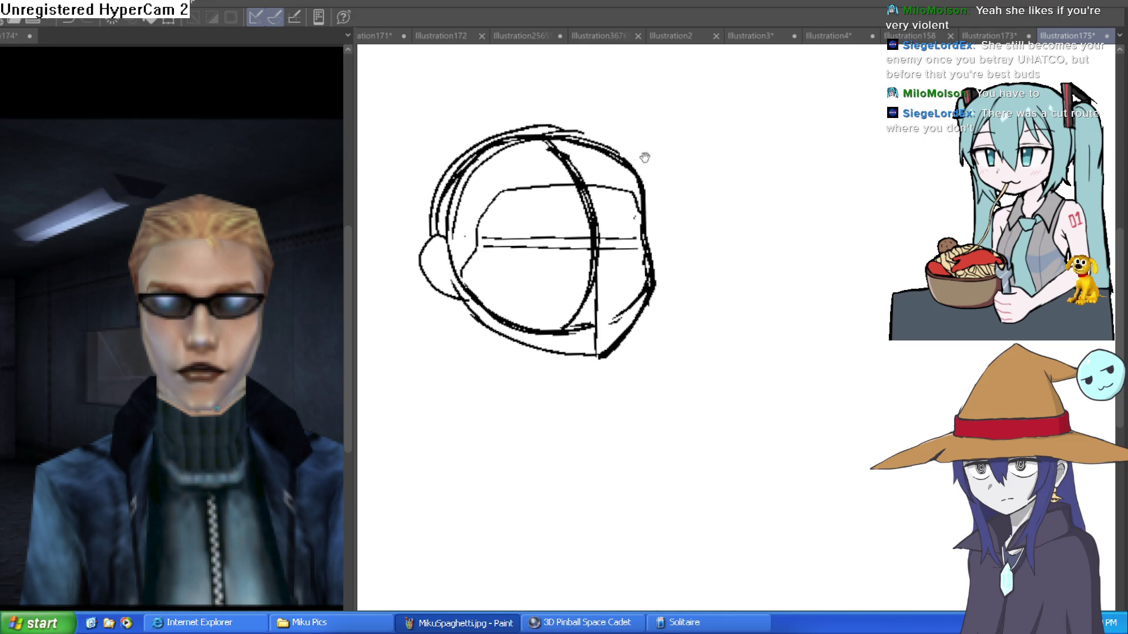
left_click_drag(644, 158, 631, 211)
mouse_move(620, 281)
left_mouse_down()
mouse_move(584, 186)
mouse_move(489, 175)
mouse_move(414, 246)
mouse_move(411, 205)
left_mouse_up()
mouse_move(640, 245)
left_mouse_down()
mouse_move(600, 223)
mouse_move(546, 227)
left_mouse_up()
mouse_move(424, 264)
left_mouse_down()
mouse_move(470, 213)
mouse_move(561, 205)
mouse_move(596, 244)
left_mouse_up()
mouse_move(537, 206)
left_mouse_down()
mouse_move(529, 214)
mouse_move(520, 173)
mouse_move(549, 206)
mouse_move(558, 192)
mouse_move(546, 128)
mouse_move(552, 206)
mouse_move(582, 219)
mouse_move(578, 199)
mouse_move(573, 214)
left_mouse_up()
key("ctrl+z")
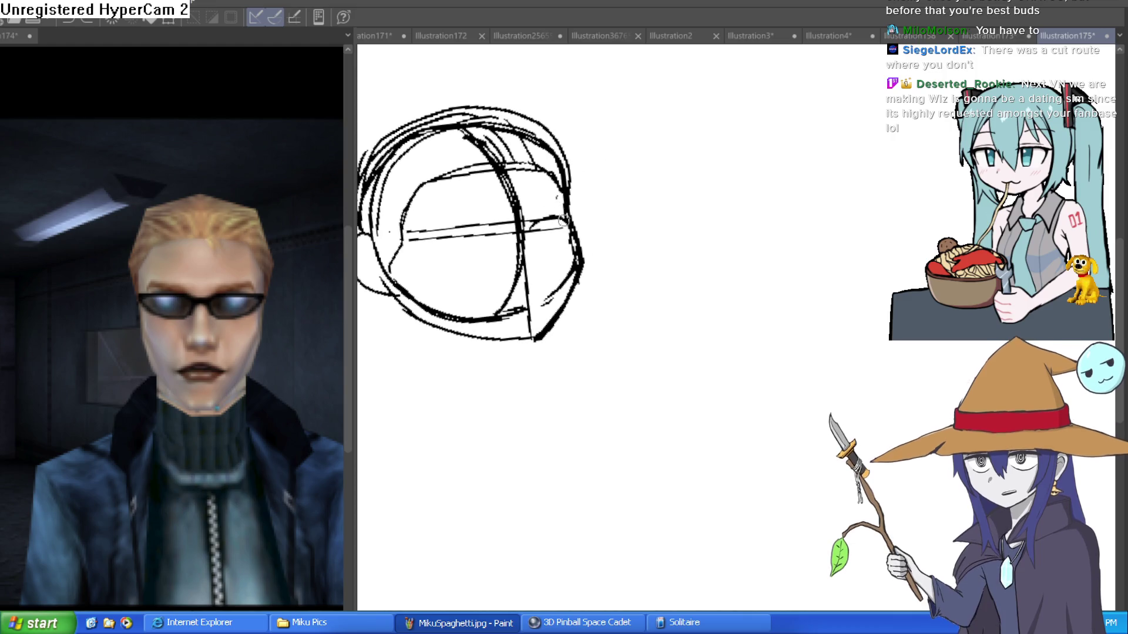
key("ctrl+z")
Add neck and shoulder lines, erase heavy cheek strokes, and fade the sketch to light blue
left_click_drag(730, 245, 608, 235)
left_click_drag(520, 272, 527, 305)
mouse_move(467, 253)
left_mouse_down()
mouse_move(456, 307)
mouse_move(468, 254)
mouse_move(541, 313)
left_mouse_up()
left_click_drag(462, 298, 411, 325)
mouse_move(624, 260)
left_mouse_down()
mouse_move(618, 316)
mouse_move(619, 255)
mouse_move(629, 292)
mouse_move(614, 275)
left_mouse_up()
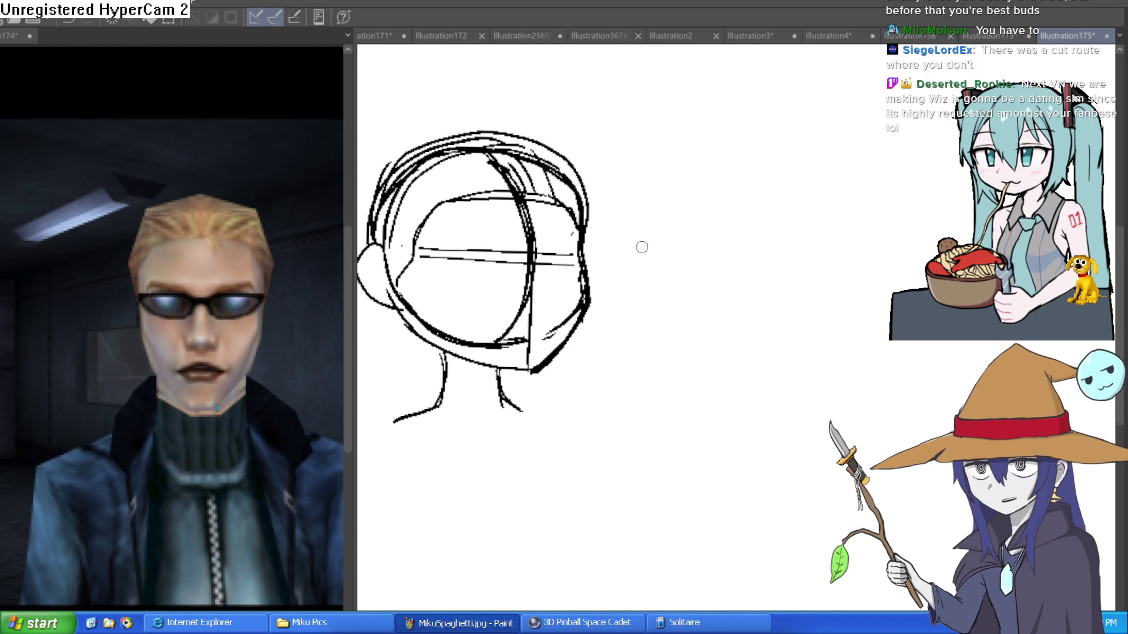
mouse_move(582, 234)
left_mouse_down()
mouse_move(578, 324)
mouse_move(540, 363)
left_mouse_up()
left_click_drag(586, 285, 579, 176)
mouse_move(600, 294)
left_mouse_down()
mouse_move(546, 377)
mouse_move(574, 345)
mouse_move(546, 352)
mouse_move(564, 340)
left_mouse_up()
key("ctrl+shift+c")
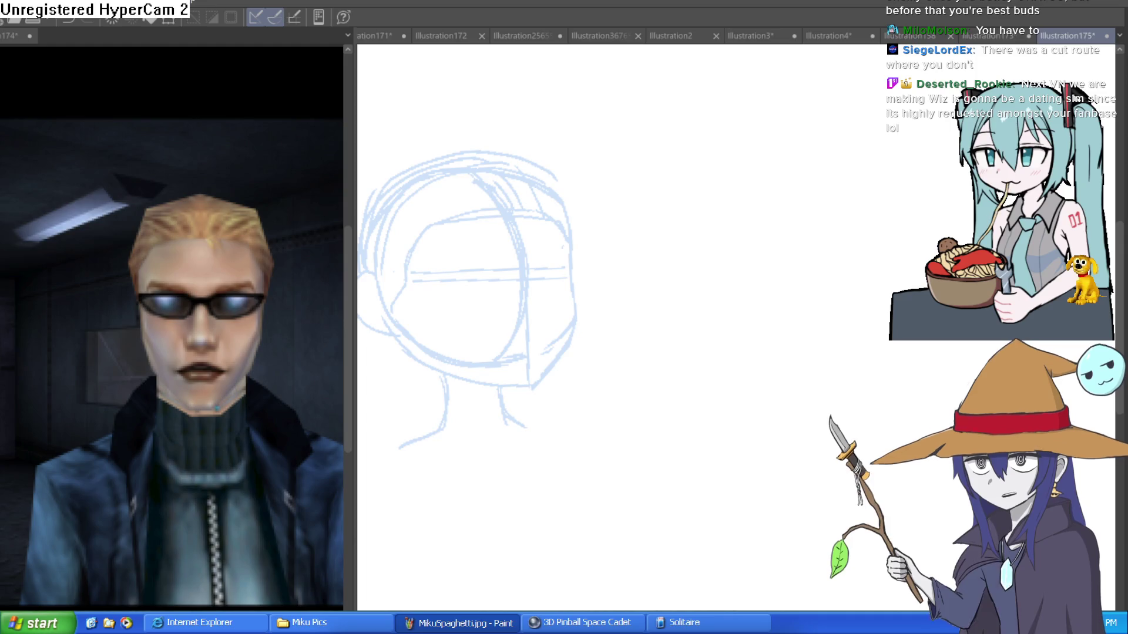
Ink the right side of the face down to the chin and along the jawline
left_click_drag(622, 252, 522, 156)
left_click(523, 155)
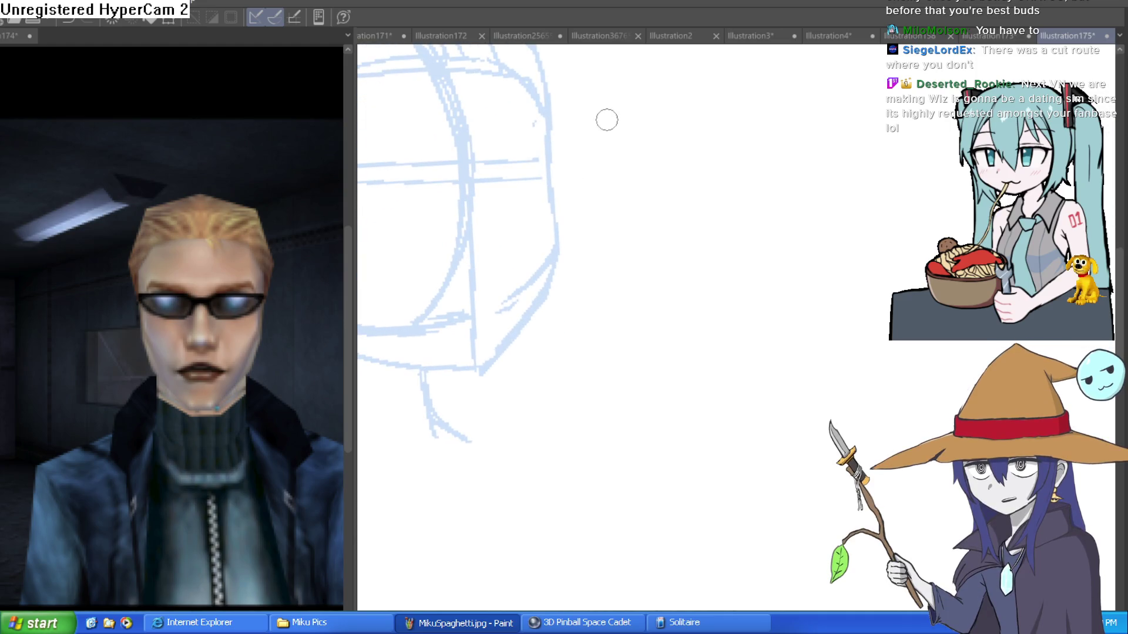
scroll(570, 147, "down", 5)
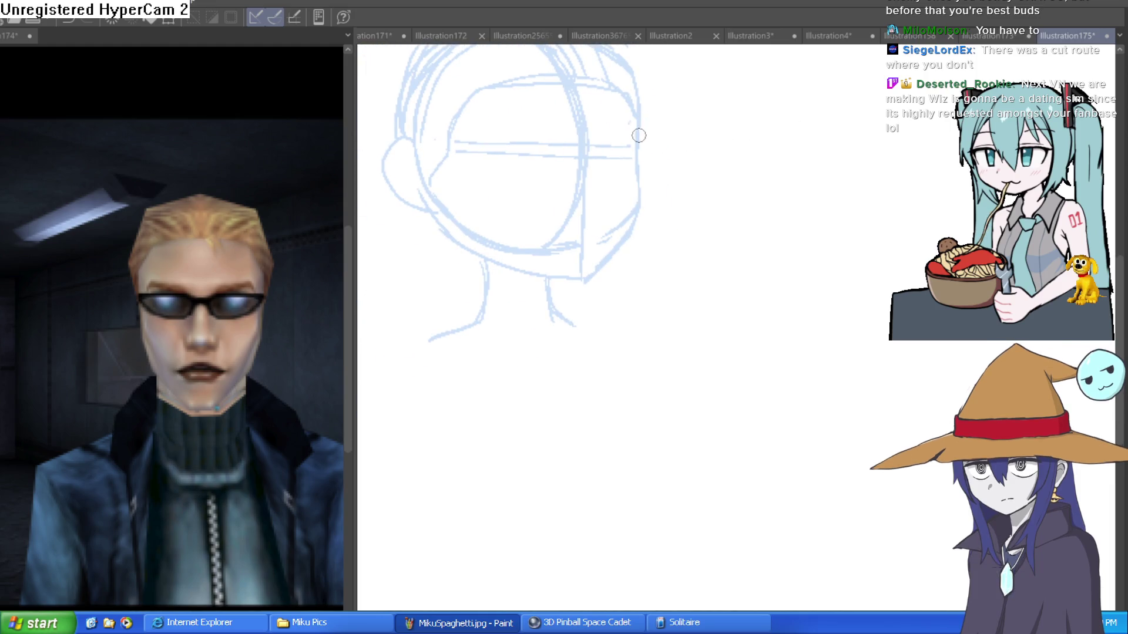
mouse_move(638, 128)
left_mouse_down()
mouse_move(638, 188)
mouse_move(592, 274)
mouse_move(436, 219)
left_mouse_up()
mouse_move(675, 193)
left_mouse_down()
mouse_move(692, 234)
mouse_move(576, 226)
mouse_move(630, 216)
mouse_move(527, 239)
mouse_move(564, 265)
mouse_move(607, 225)
left_mouse_up()
Ink the sunglasses' lower lens edge and extend it toward the jaw
key("ctrl+z")
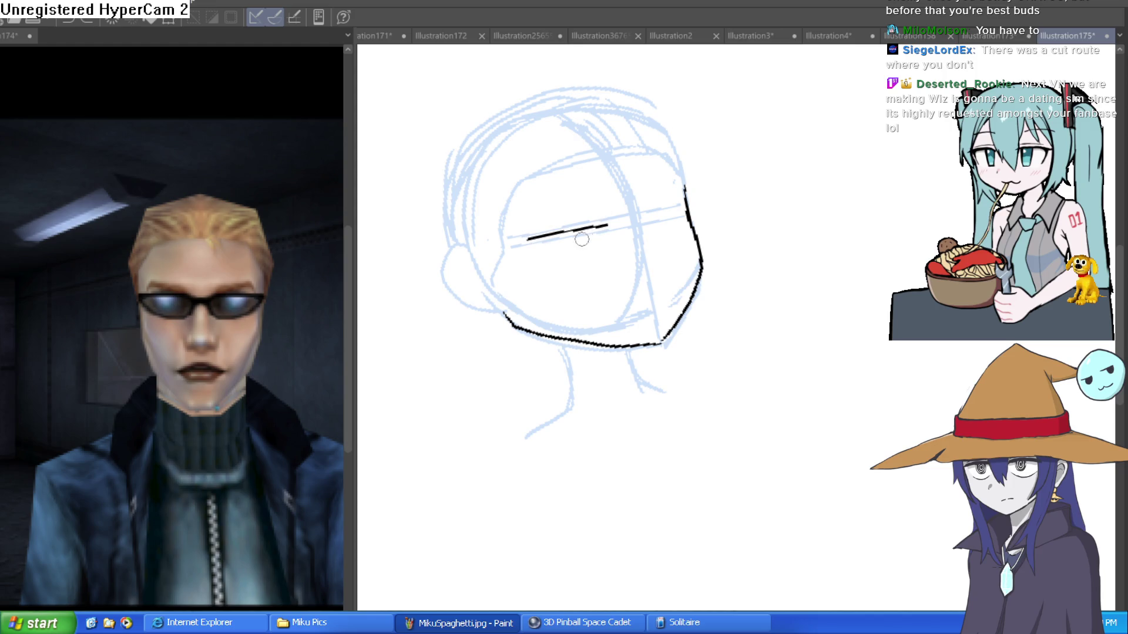
left_click_drag(531, 241, 599, 247)
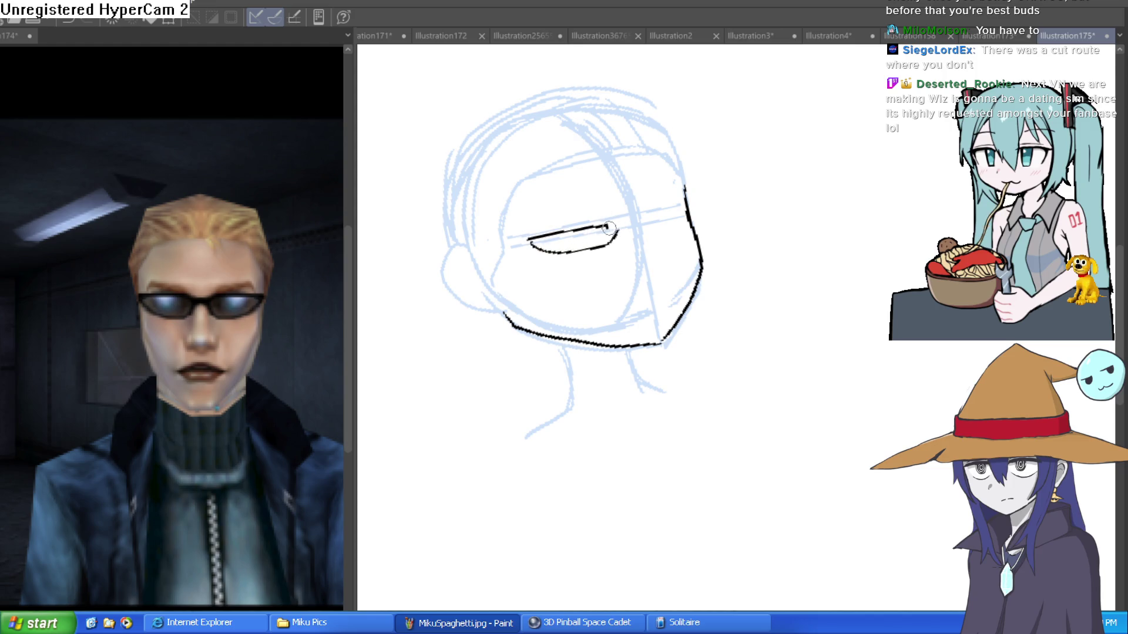
left_click_drag(654, 220, 619, 220)
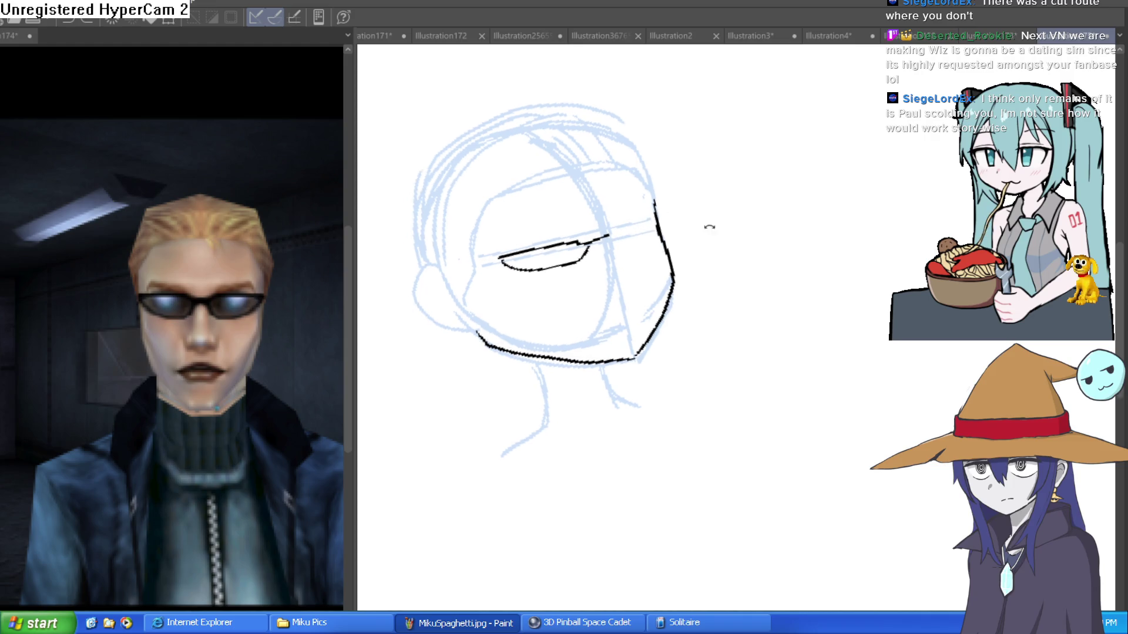
scroll(679, 231, "up", 5)
mouse_move(531, 245)
left_mouse_down()
mouse_move(608, 240)
mouse_move(611, 221)
mouse_move(748, 192)
left_mouse_up()
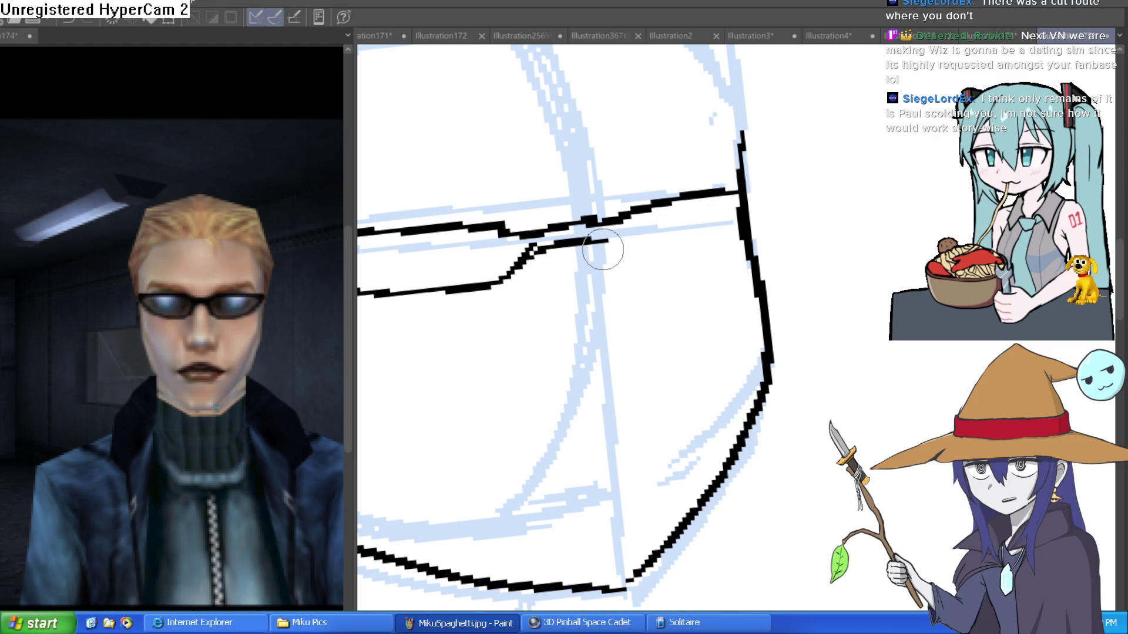
left_click_drag(603, 249, 716, 254)
left_click_drag(746, 222, 742, 173)
scroll(817, 225, "down", 5)
scroll(818, 225, "up", 3)
Ink the glasses arm near the ear with thinner lines
key("minus")
key("minus")
mouse_move(766, 325)
left_mouse_down()
mouse_move(779, 250)
mouse_move(713, 345)
left_mouse_up()
key("ctrl+z")
mouse_move(717, 388)
left_mouse_down()
mouse_move(769, 262)
mouse_move(784, 252)
left_mouse_up()
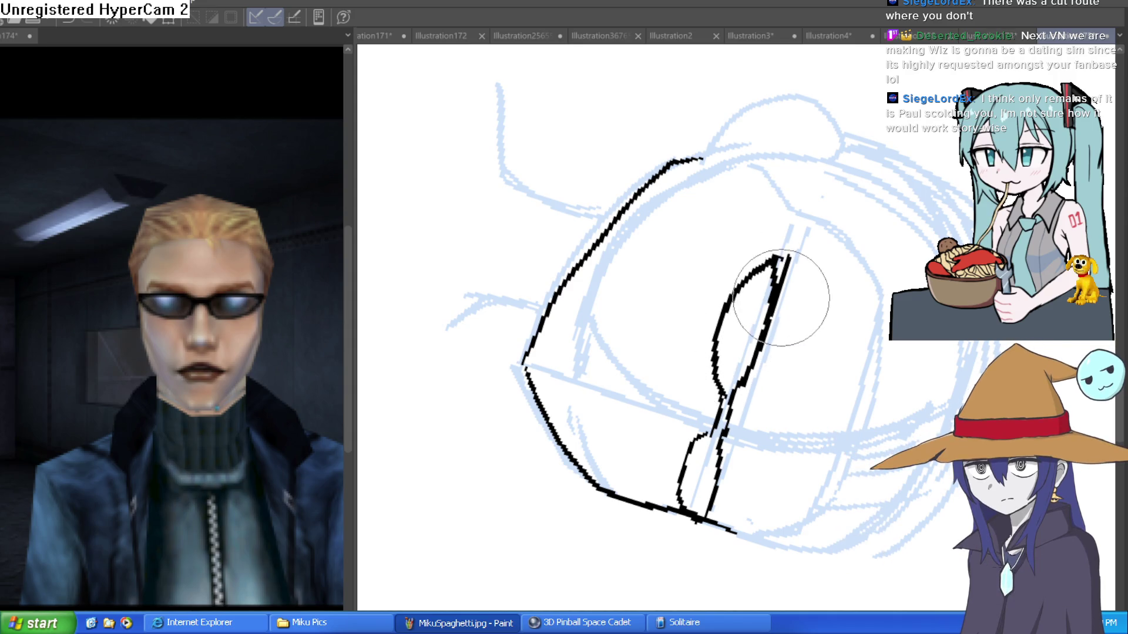
Reset the view upright and thicken the top and bottom edges of both lenses
key("minus")
key("minus")
key("asciicircum")
key("asciicircum")
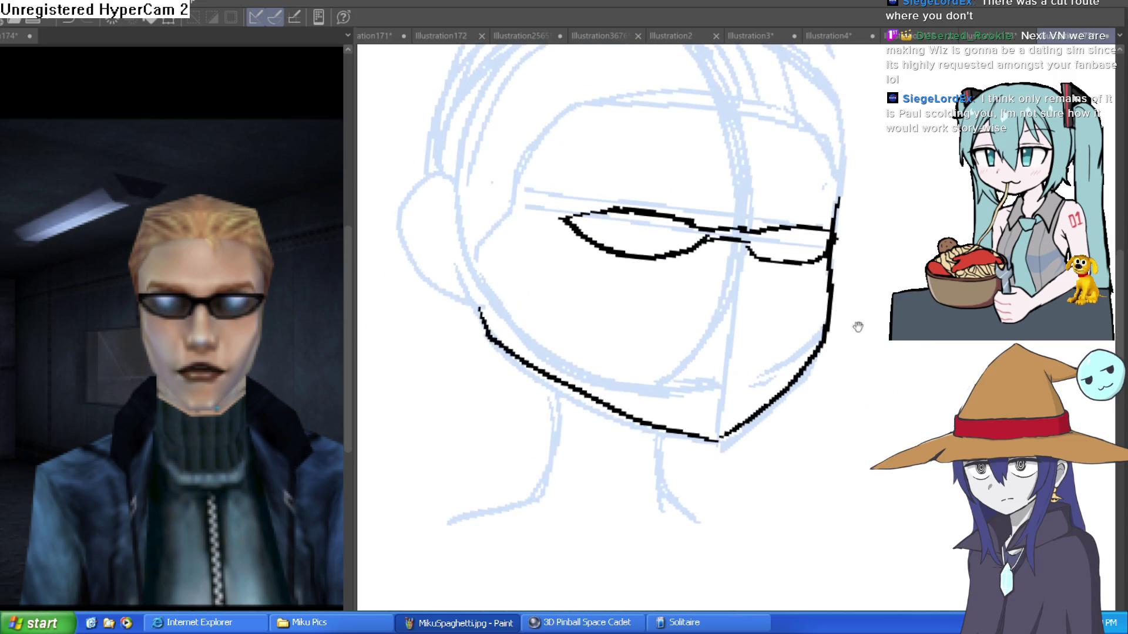
scroll(767, 272, "up", 2)
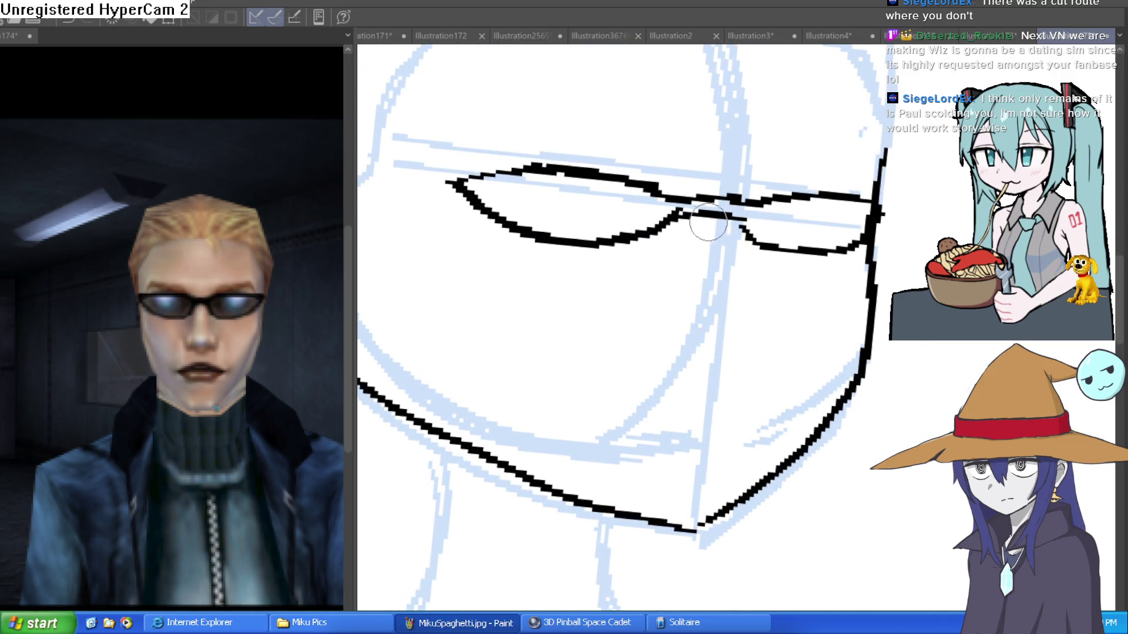
mouse_move(756, 229)
left_mouse_down()
mouse_move(776, 247)
mouse_move(874, 239)
left_mouse_up()
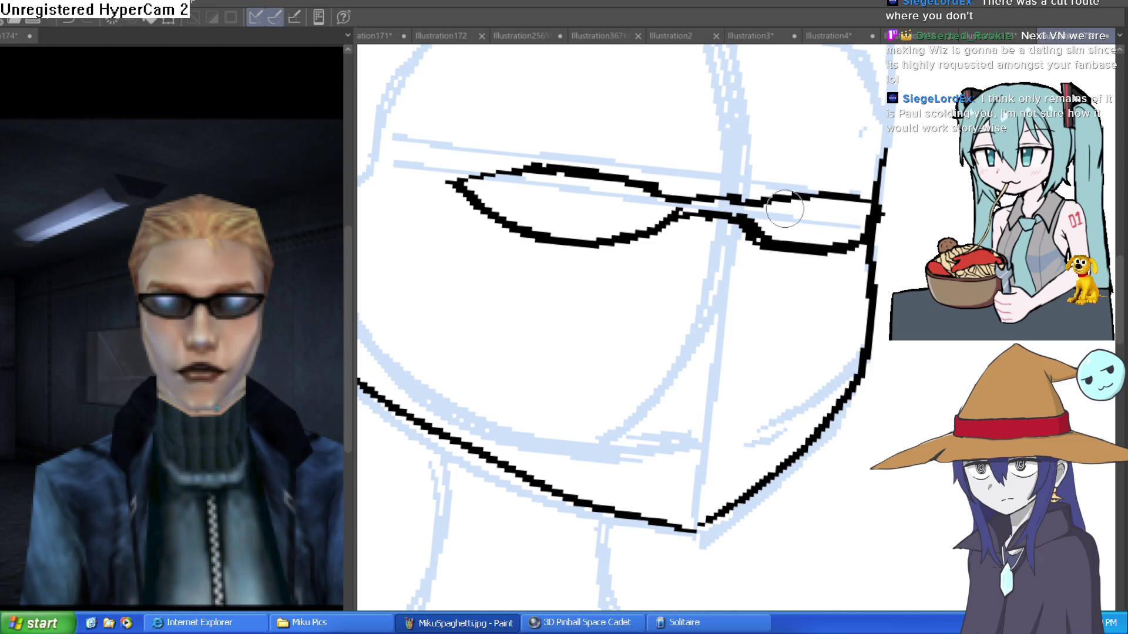
left_click_drag(748, 205, 882, 211)
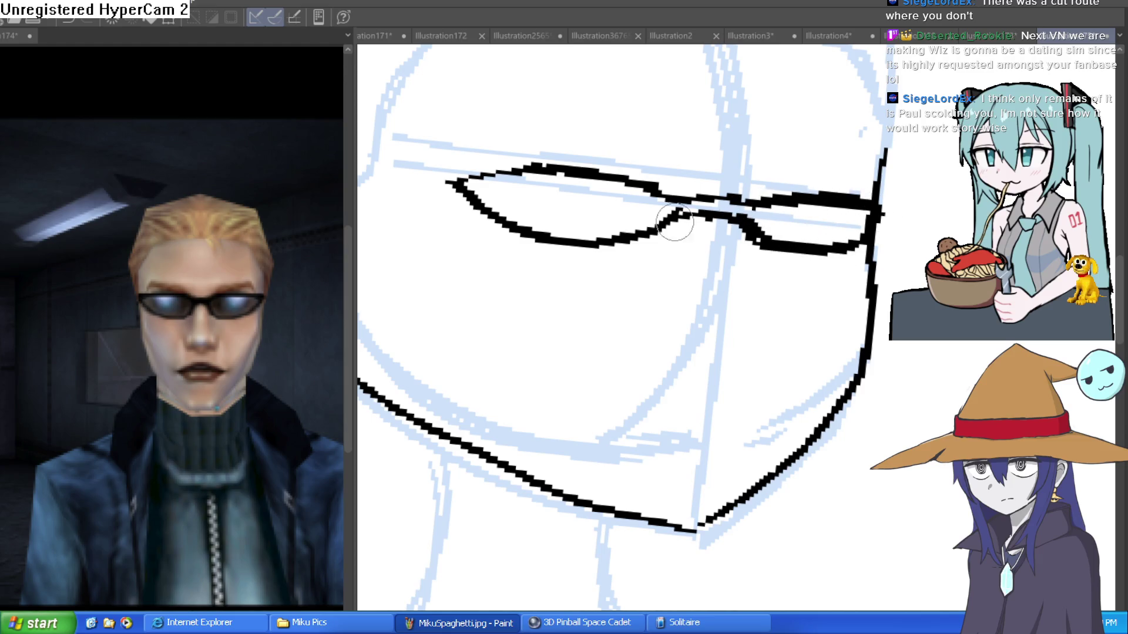
mouse_move(682, 198)
left_mouse_down()
mouse_move(546, 170)
mouse_move(464, 180)
mouse_move(507, 172)
mouse_move(592, 219)
mouse_move(616, 214)
mouse_move(523, 213)
mouse_move(552, 246)
mouse_move(453, 222)
mouse_move(405, 252)
mouse_move(482, 317)
left_mouse_up()
Level the view on the glasses and ink the nose mark and short mouth dashes
scroll(556, 221, "down", 2)
mouse_move(773, 257)
left_mouse_down()
mouse_move(730, 249)
mouse_move(675, 361)
mouse_move(617, 405)
mouse_move(502, 358)
mouse_move(427, 304)
mouse_move(486, 365)
mouse_move(637, 403)
mouse_move(695, 352)
mouse_move(726, 264)
mouse_move(773, 217)
mouse_move(733, 189)
left_mouse_up()
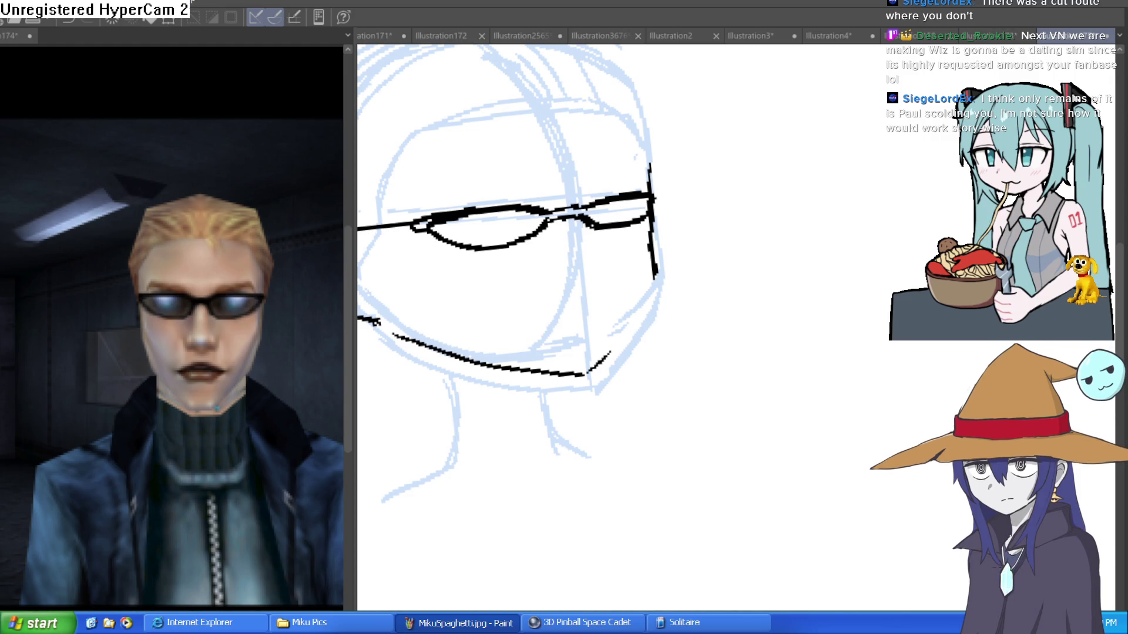
scroll(675, 232, "up", 4)
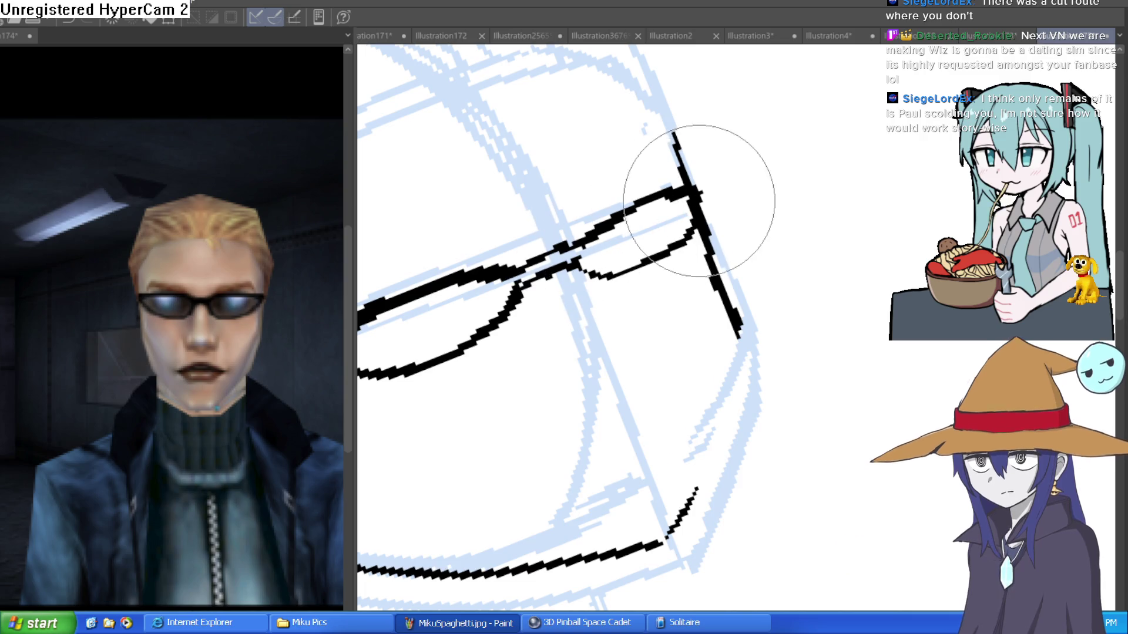
mouse_move(499, 298)
left_mouse_down()
mouse_move(663, 210)
mouse_move(566, 202)
mouse_move(471, 257)
mouse_move(489, 253)
left_mouse_up()
mouse_move(851, 306)
left_mouse_down()
mouse_move(702, 214)
mouse_move(660, 172)
mouse_move(667, 239)
mouse_move(683, 226)
left_mouse_up()
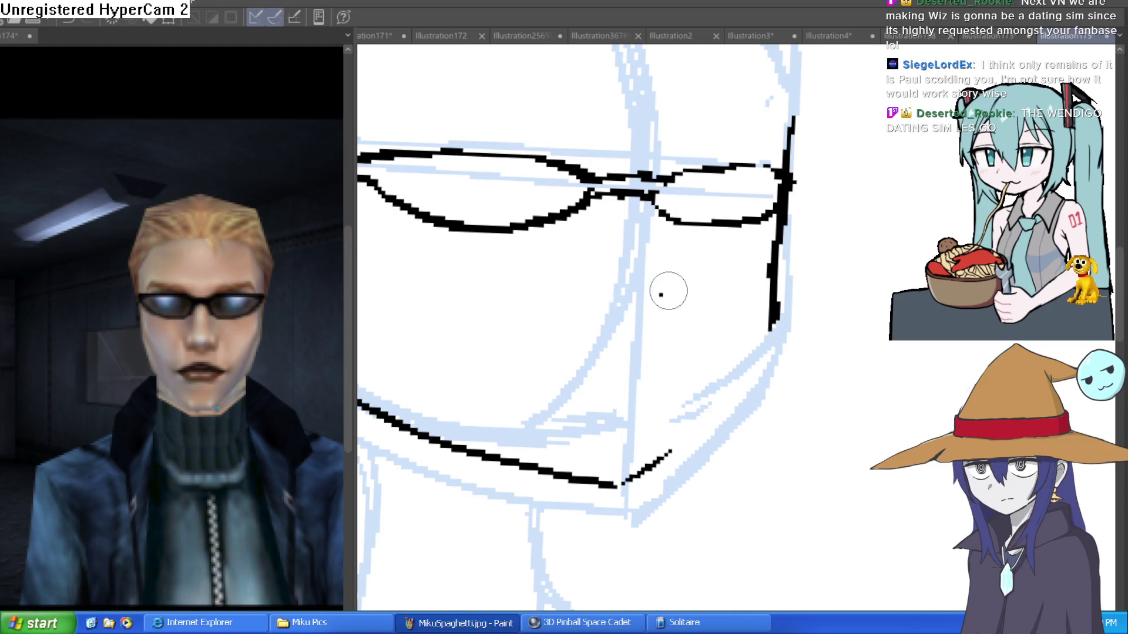
left_click_drag(675, 287, 672, 301)
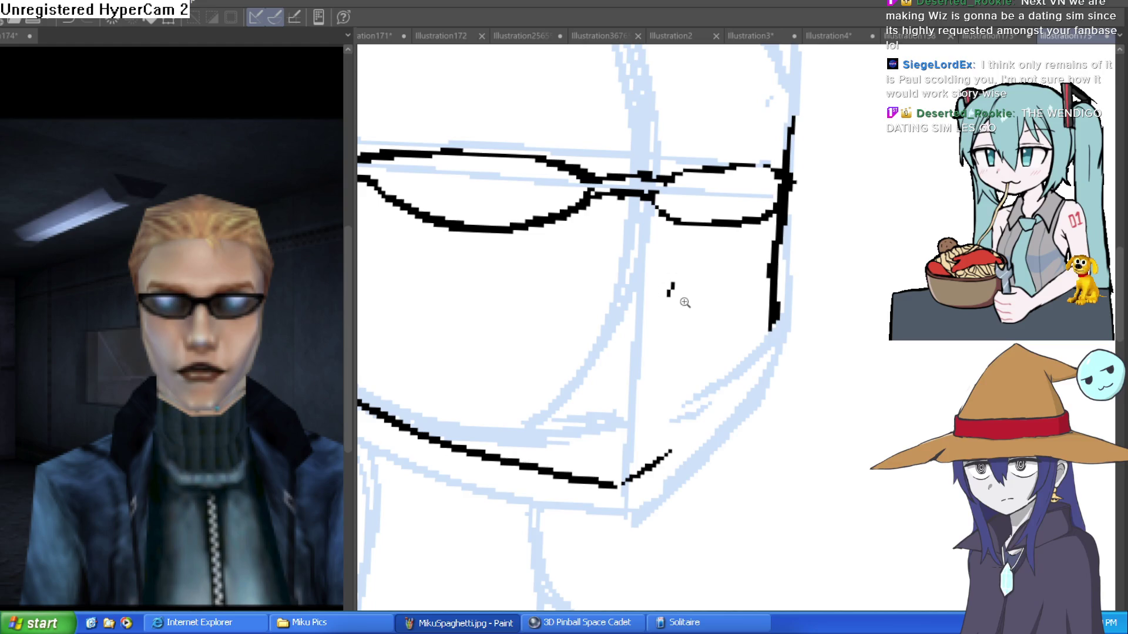
scroll(673, 300, "down", 2)
left_click_drag(622, 353, 667, 351)
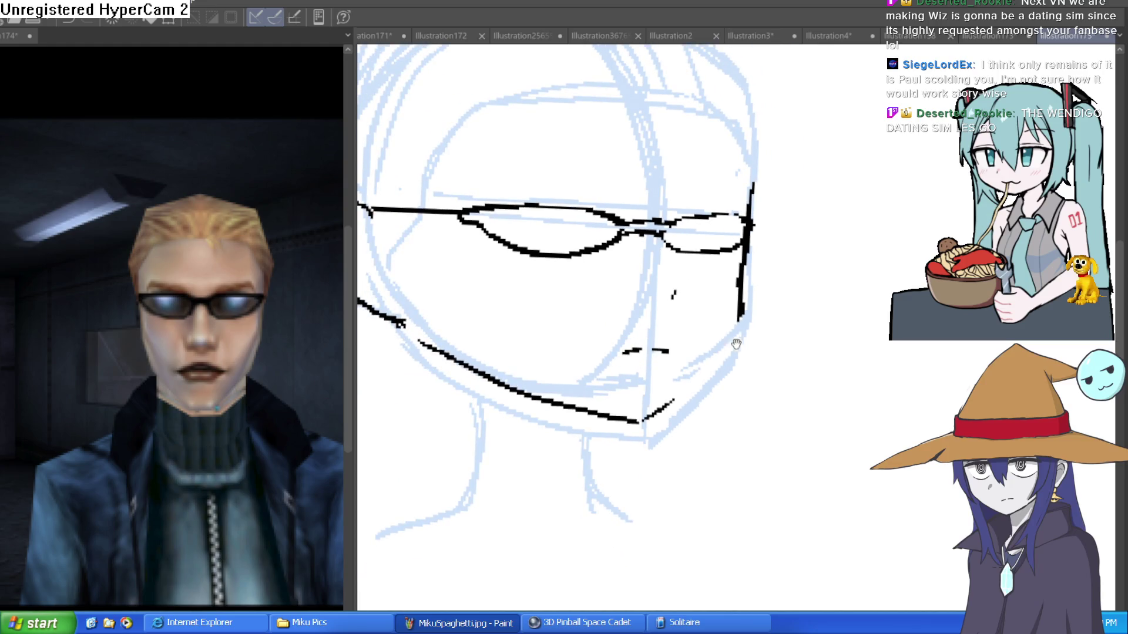
Ink the jaw curve, chin stroke and left cheek contour, then switch to the eraser
left_click_drag(736, 345, 730, 365)
mouse_move(732, 326)
left_mouse_down()
mouse_move(702, 381)
mouse_move(625, 437)
left_mouse_up()
mouse_move(626, 438)
left_mouse_down()
mouse_move(742, 486)
mouse_move(629, 549)
left_mouse_up()
mouse_move(602, 451)
left_mouse_down()
mouse_move(586, 364)
mouse_move(664, 188)
mouse_move(563, 383)
left_mouse_up()
key("e")
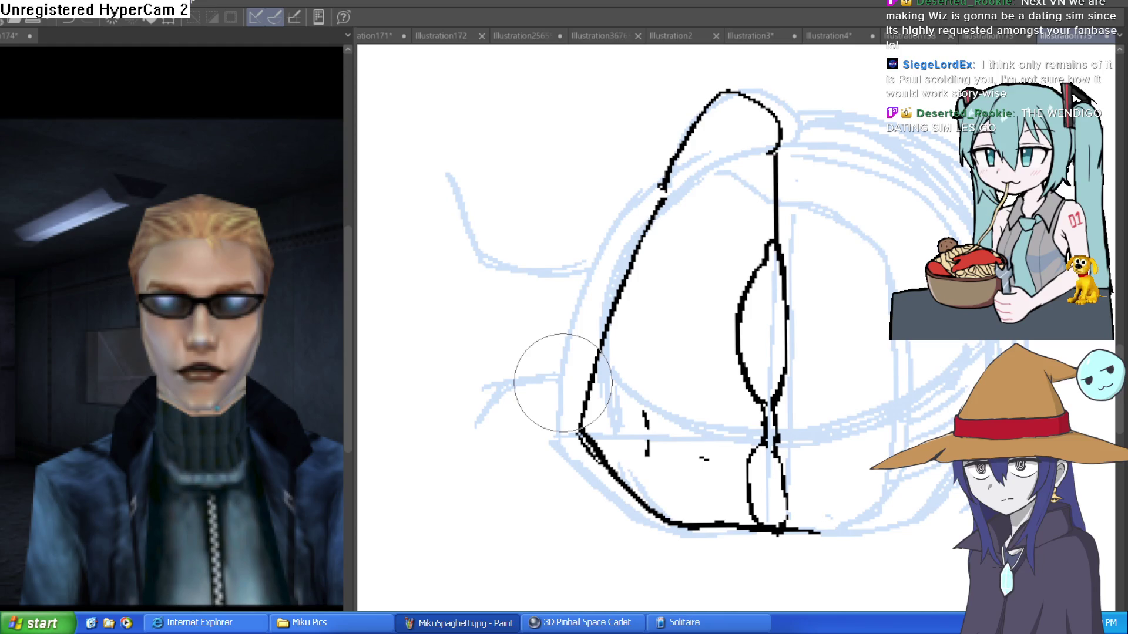
mouse_move(562, 383)
left_mouse_down()
mouse_move(646, 516)
mouse_move(852, 493)
mouse_move(961, 344)
mouse_move(928, 223)
mouse_move(881, 177)
left_mouse_up()
scroll(736, 273, "up", 5)
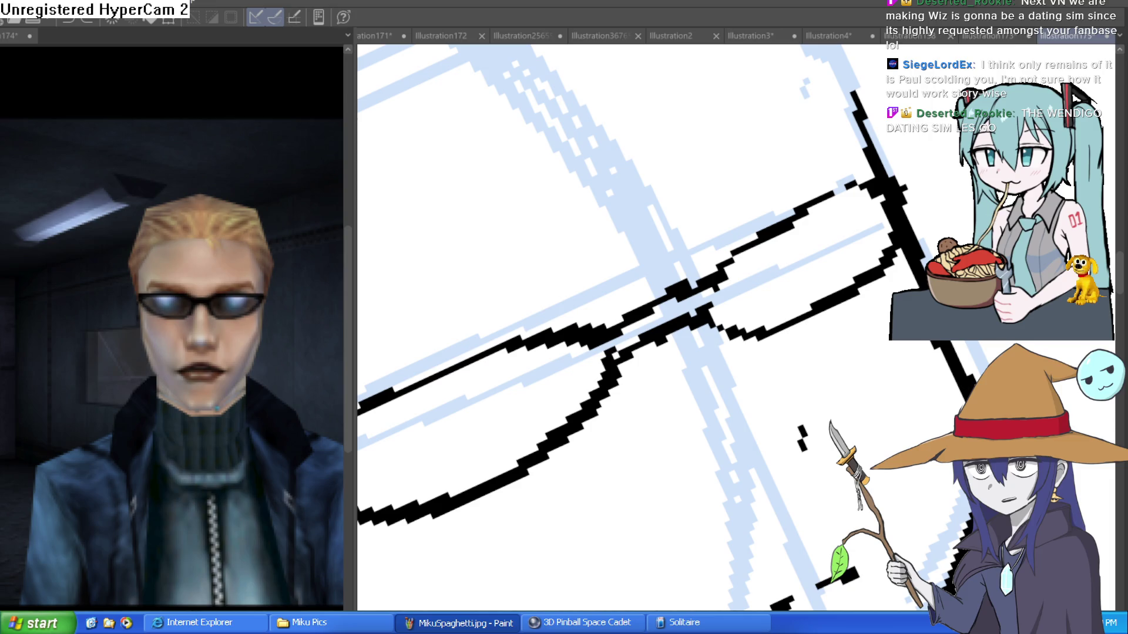
Darken the upper glasses line out to its corner joint
left_click_drag(906, 244, 853, 257)
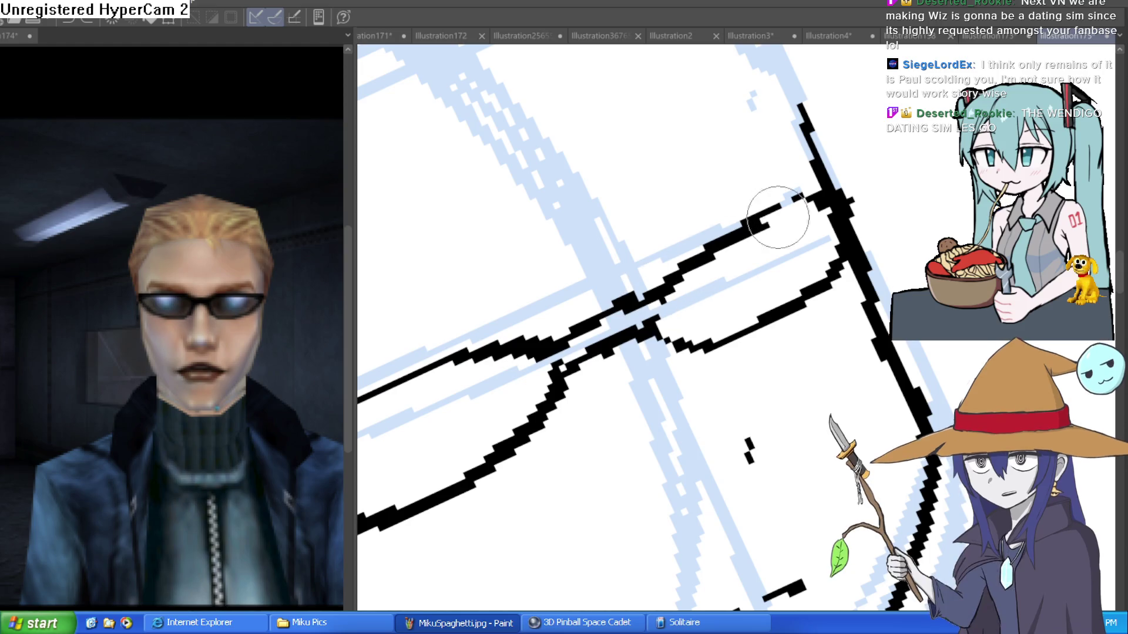
mouse_move(806, 202)
left_mouse_down()
mouse_move(854, 215)
mouse_move(853, 224)
left_mouse_up()
key("bracketright")
key("bracketright")
key("bracketright")
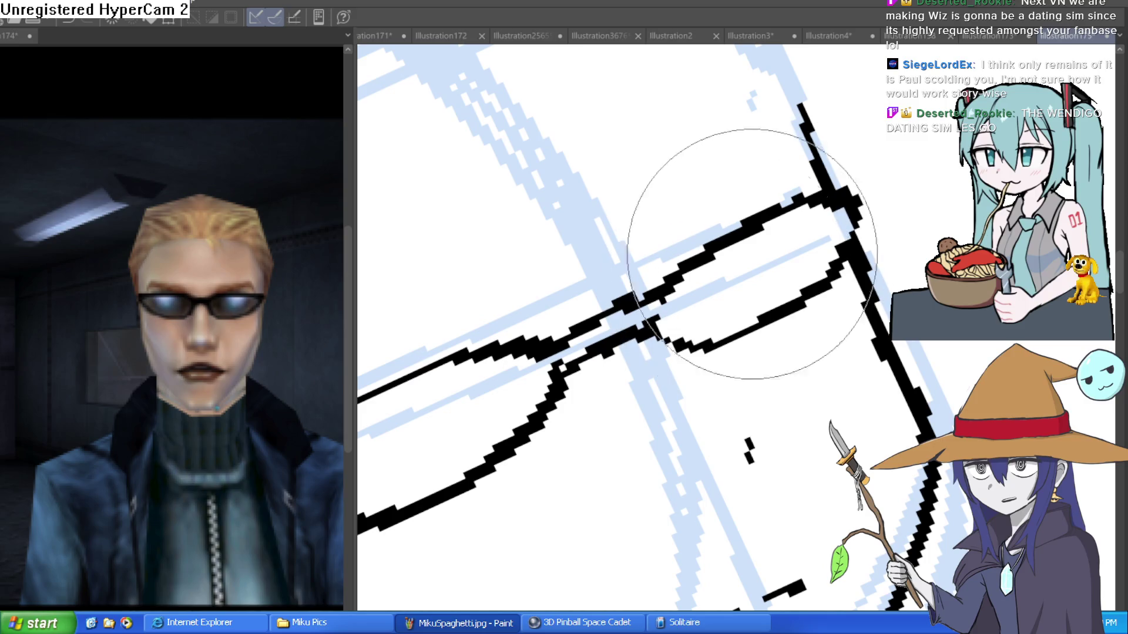
scroll(777, 255, "down", 5)
mouse_move(777, 254)
left_mouse_down()
mouse_move(889, 355)
mouse_move(848, 247)
mouse_move(799, 242)
left_mouse_up()
scroll(846, 258, "down", 2)
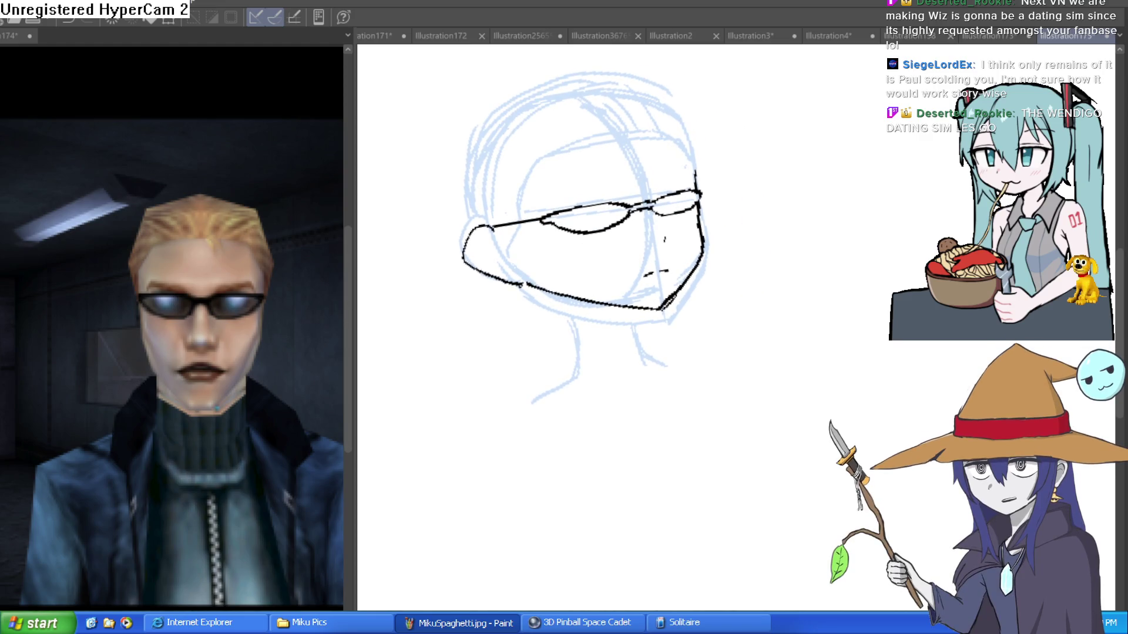
mouse_move(751, 188)
left_mouse_down()
mouse_move(500, 300)
mouse_move(658, 292)
mouse_move(441, 340)
mouse_move(462, 332)
left_mouse_up()
Erase the overlapping chin corner with the large eraser
key("bracketright")
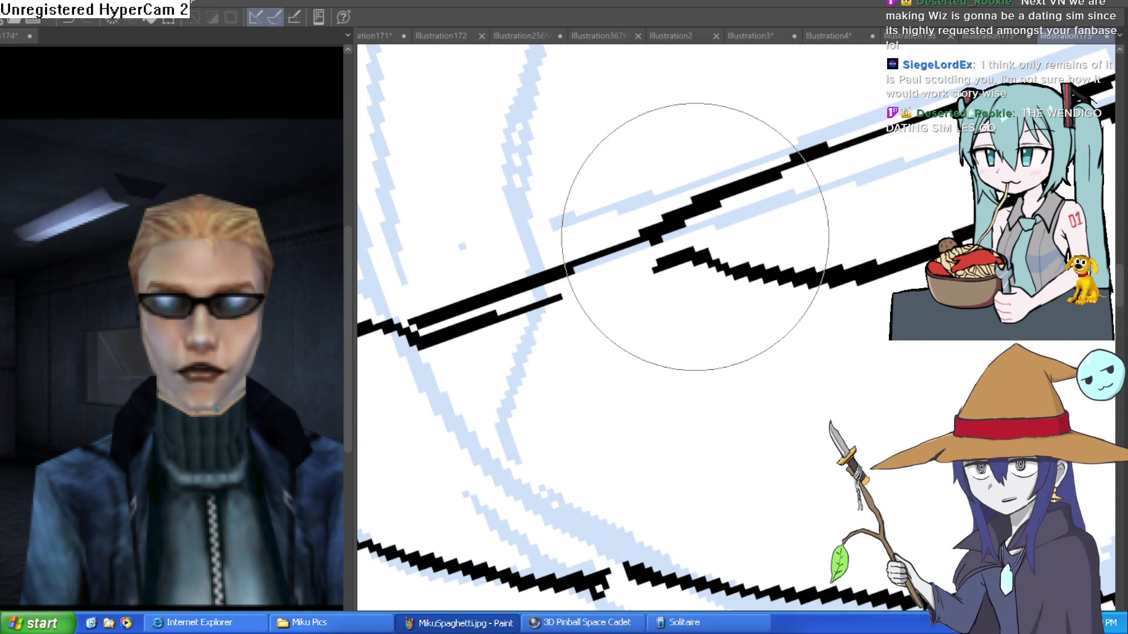
scroll(660, 259, "down", 5)
left_click_drag(867, 317, 750, 297)
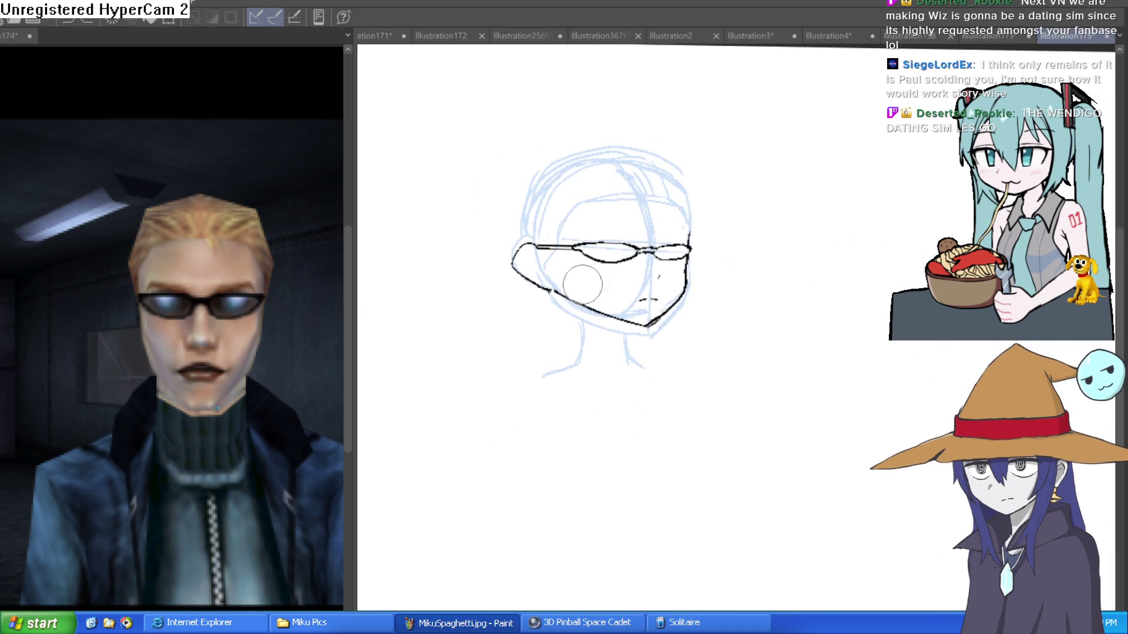
left_click(702, 281)
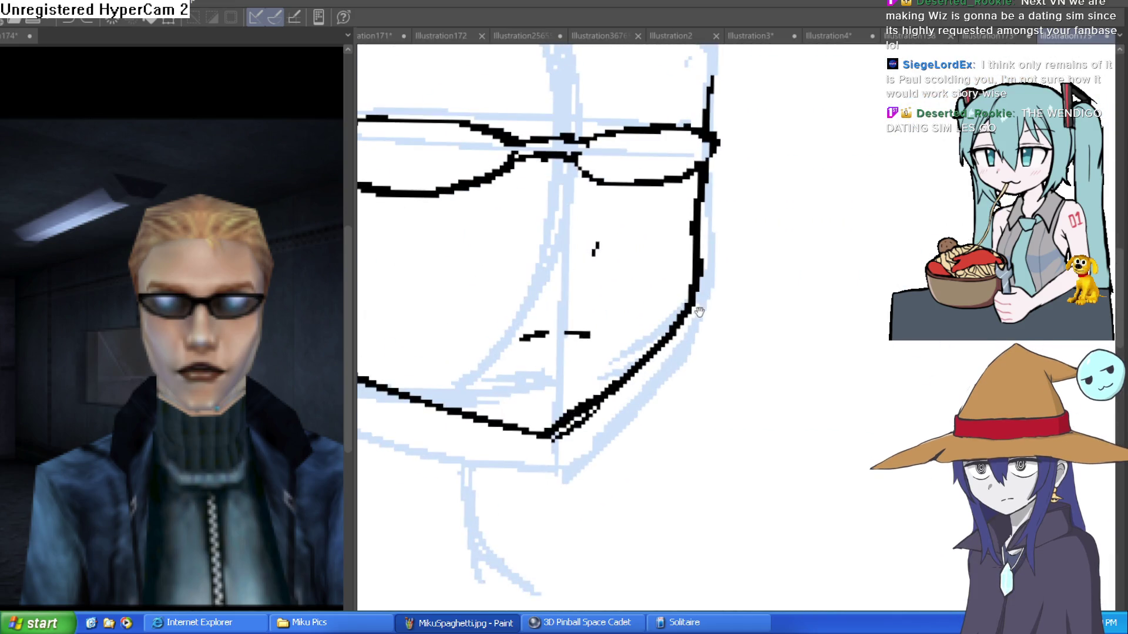
mouse_move(545, 435)
left_mouse_down()
mouse_move(541, 453)
mouse_move(527, 434)
left_mouse_up()
scroll(697, 347, "down", 3)
scroll(715, 290, "down", 2)
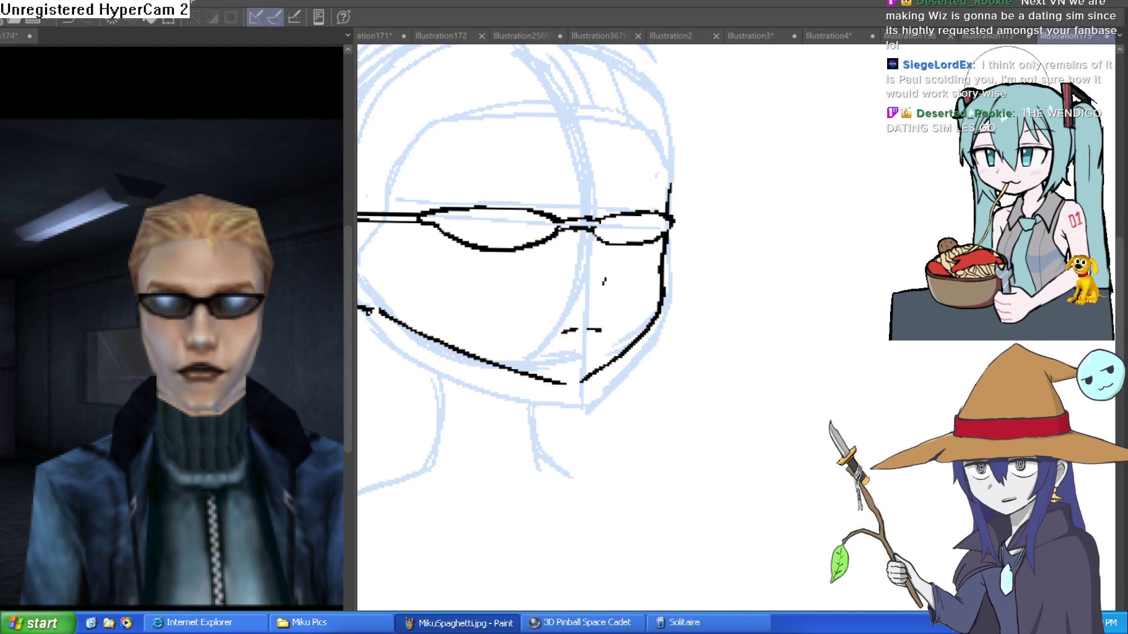
Close the gaps in the jaw and chin lines so they meet cleanly
left_click_drag(728, 181, 707, 275)
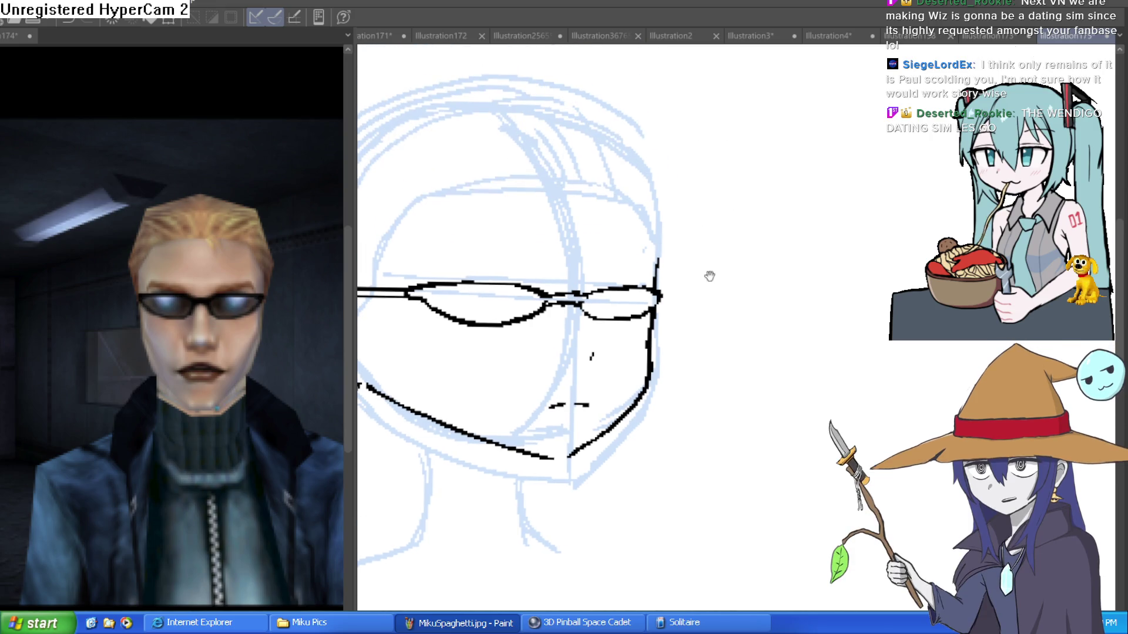
left_click_drag(640, 213, 672, 312)
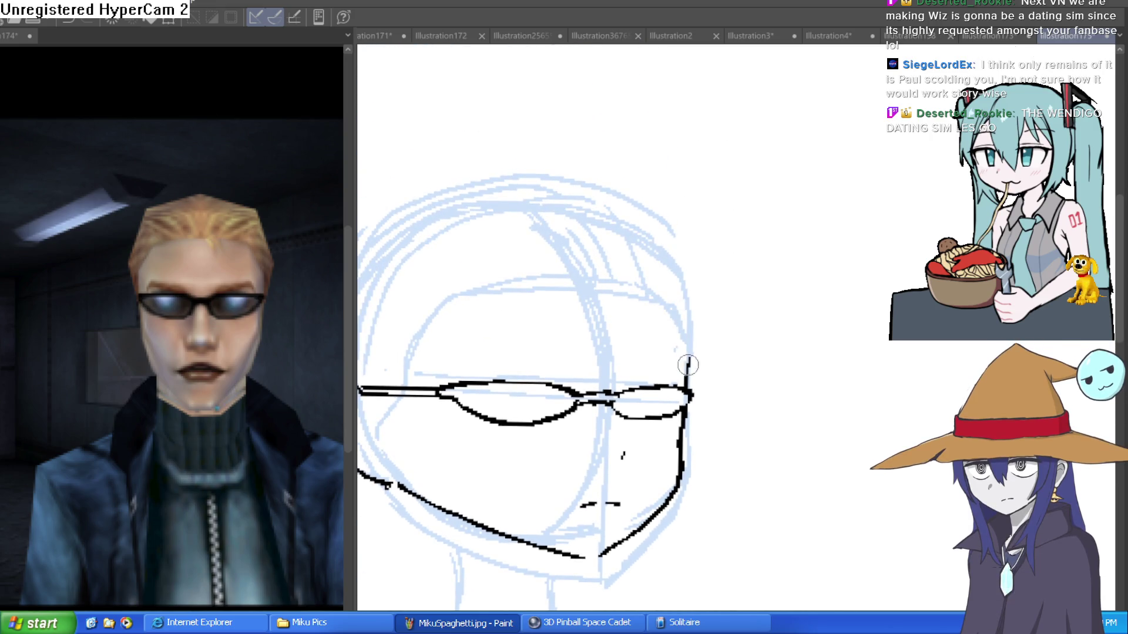
left_click_drag(730, 366, 747, 171)
left_click_drag(640, 338, 588, 362)
scroll(712, 305, "down", 2)
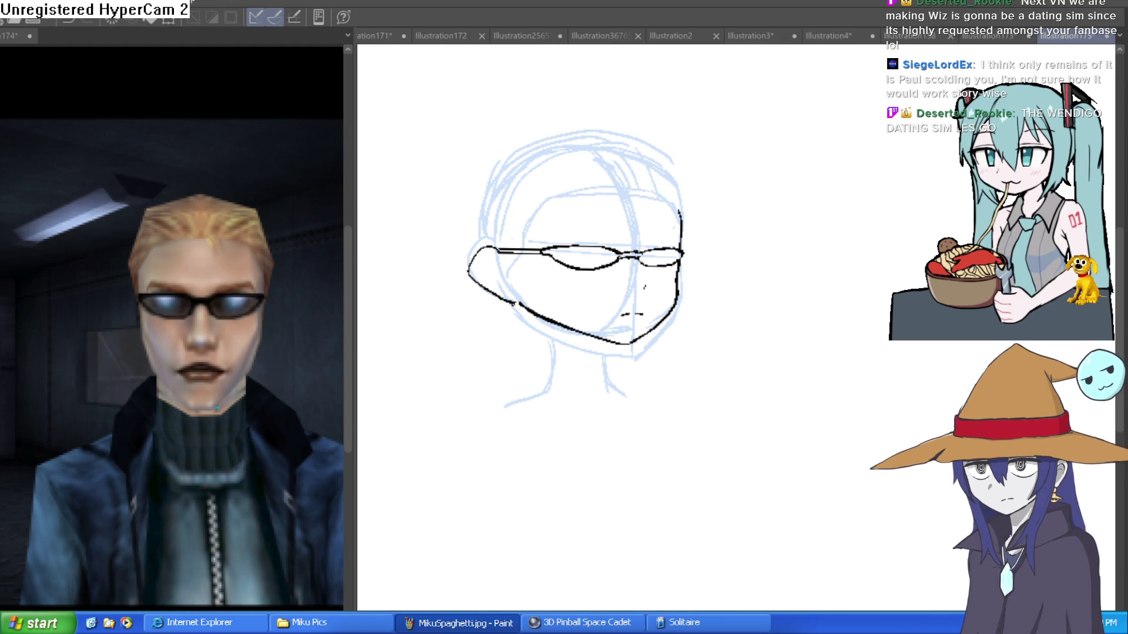
mouse_move(540, 185)
left_mouse_down()
mouse_move(537, 258)
mouse_move(566, 332)
mouse_move(444, 227)
left_mouse_up()
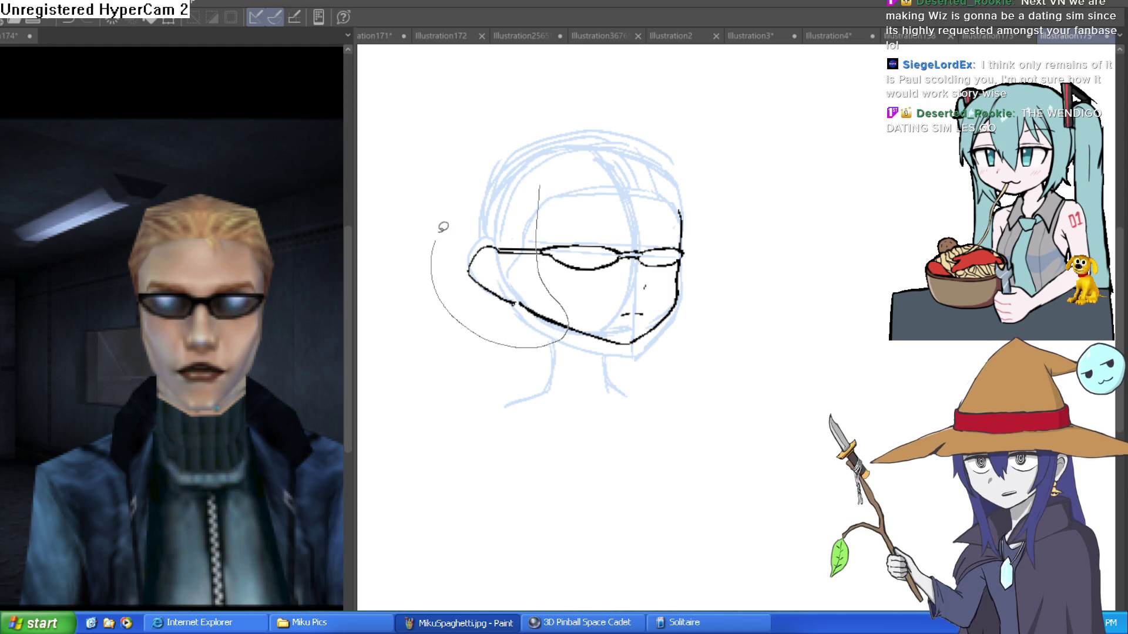
Nudge the lassoed glasses and face lines slightly right and down, then deselect
key("ctrl+t")
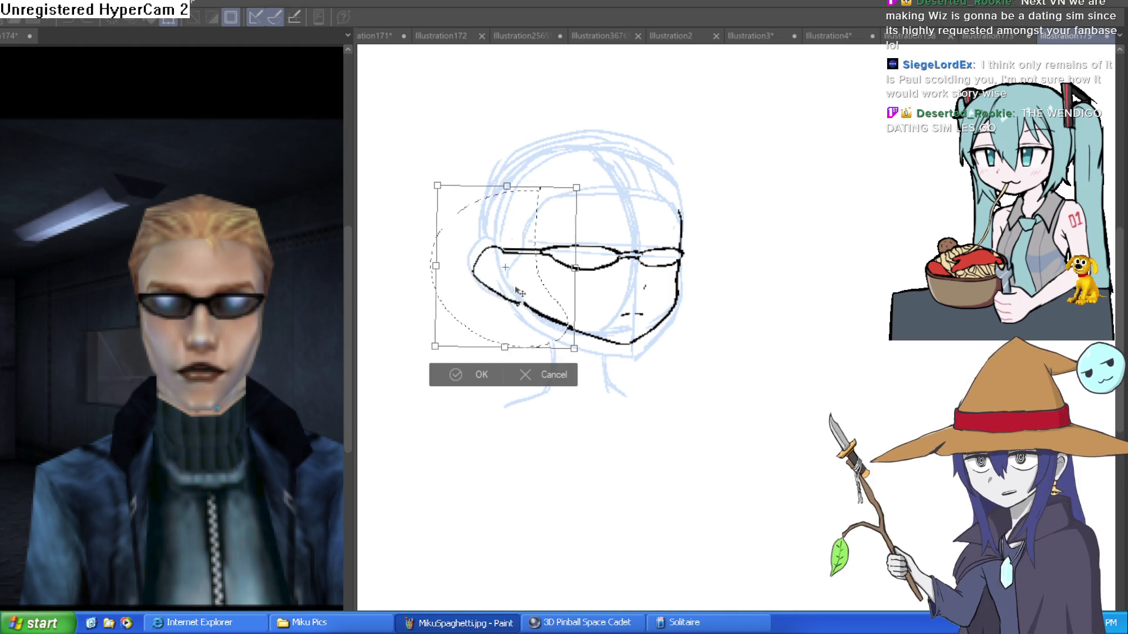
left_click_drag(564, 319, 568, 321)
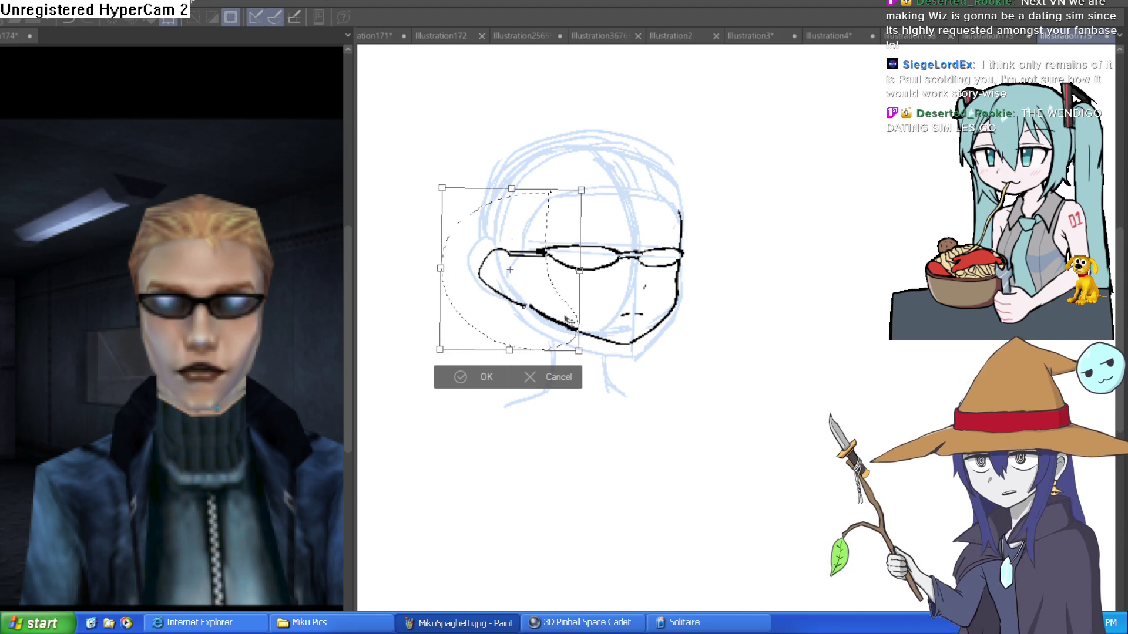
left_click(473, 377)
left_click_drag(423, 375, 411, 372)
key("ctrl+d")
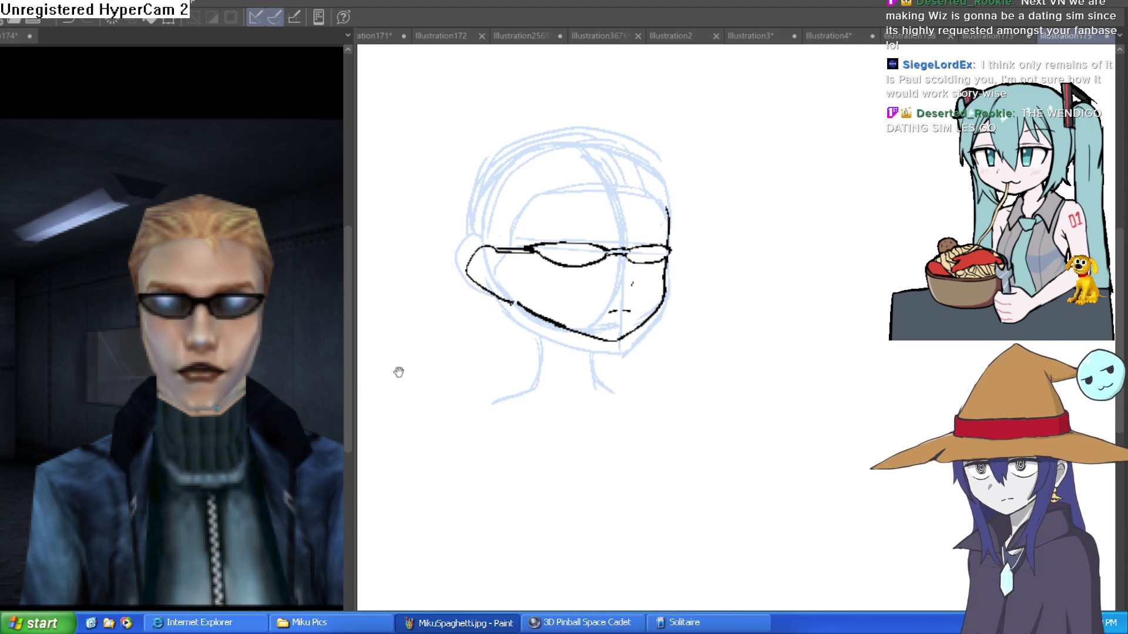
Thicken the jawline with a bold ink stroke from the cheek to the chin
scroll(638, 288, "up", 5)
mouse_move(826, 355)
left_mouse_down()
mouse_move(722, 320)
mouse_move(675, 411)
left_mouse_up()
mouse_move(614, 467)
left_mouse_down()
mouse_move(743, 346)
mouse_move(758, 271)
left_mouse_up()
Thin the lower jaw line with the large eraser
key("e")
mouse_move(690, 364)
left_mouse_down()
mouse_move(596, 435)
mouse_move(684, 403)
mouse_move(659, 444)
mouse_move(574, 471)
left_mouse_up()
scroll(650, 448, "down", 3)
scroll(650, 514, "down", 2)
left_click_drag(781, 391, 707, 398)
Ink the left and right neck lines down from the chin
mouse_move(739, 335)
left_mouse_down()
mouse_move(715, 308)
mouse_move(611, 270)
left_mouse_up()
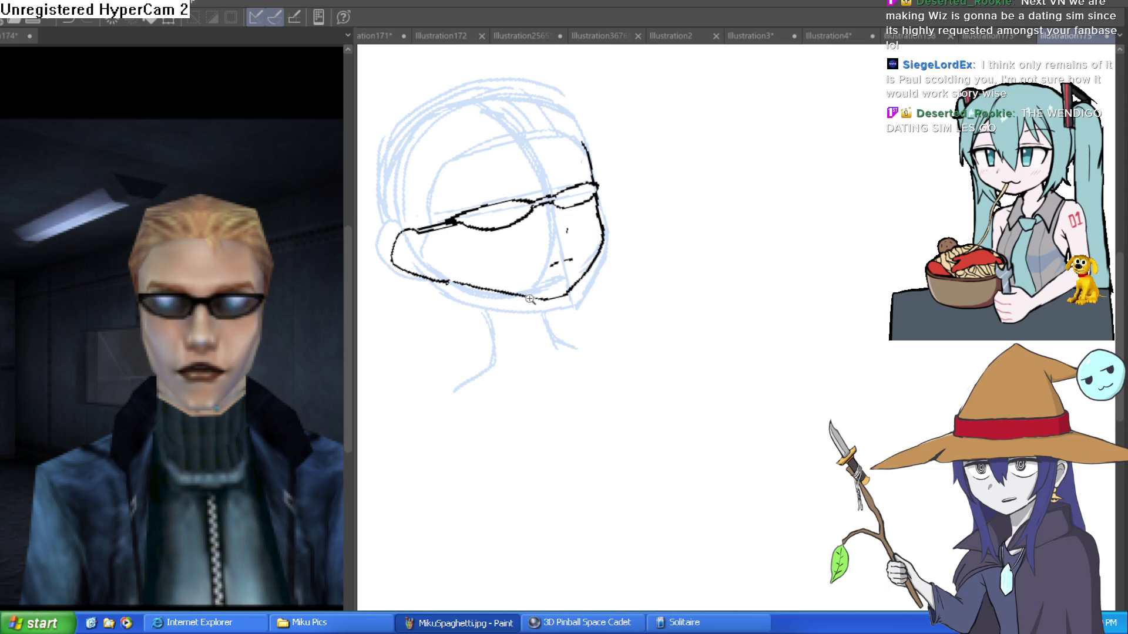
scroll(530, 299, "up", 2)
mouse_move(722, 254)
left_mouse_down()
mouse_move(776, 254)
mouse_move(776, 228)
left_mouse_up()
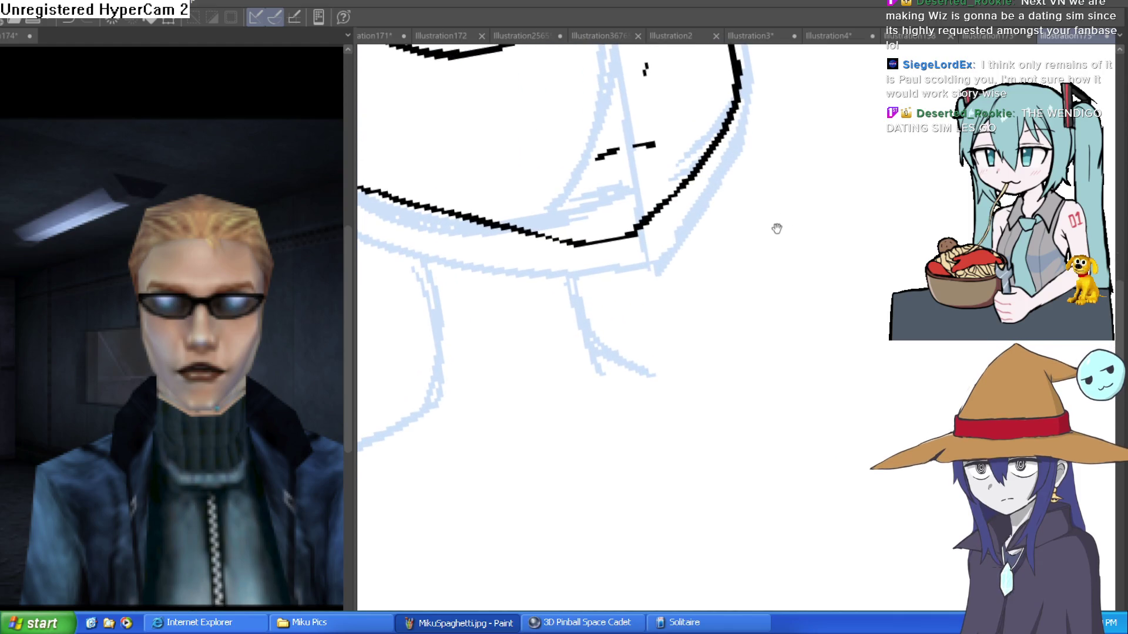
left_click_drag(571, 242, 586, 311)
left_click_drag(470, 267, 537, 256)
left_click_drag(492, 195, 509, 335)
Draw an angular outline over the top of the head, redoing the first attempt
scroll(619, 302, "down", 3)
left_click_drag(755, 232, 744, 311)
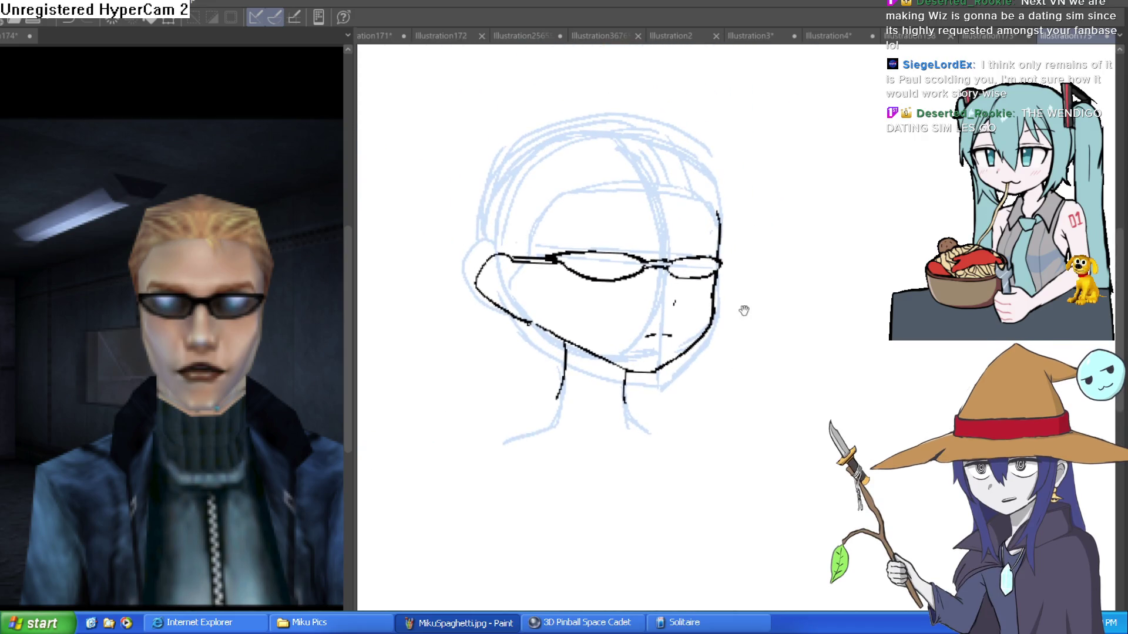
mouse_move(720, 244)
left_mouse_down()
mouse_move(631, 217)
mouse_move(546, 259)
mouse_move(525, 326)
mouse_move(514, 299)
left_mouse_up()
mouse_move(717, 228)
left_mouse_down()
mouse_move(702, 317)
mouse_move(694, 233)
mouse_move(661, 220)
mouse_move(497, 224)
left_mouse_up()
key("ctrl+z")
mouse_move(702, 311)
left_mouse_down()
mouse_move(700, 227)
mouse_move(597, 184)
mouse_move(473, 235)
mouse_move(464, 336)
left_mouse_up()
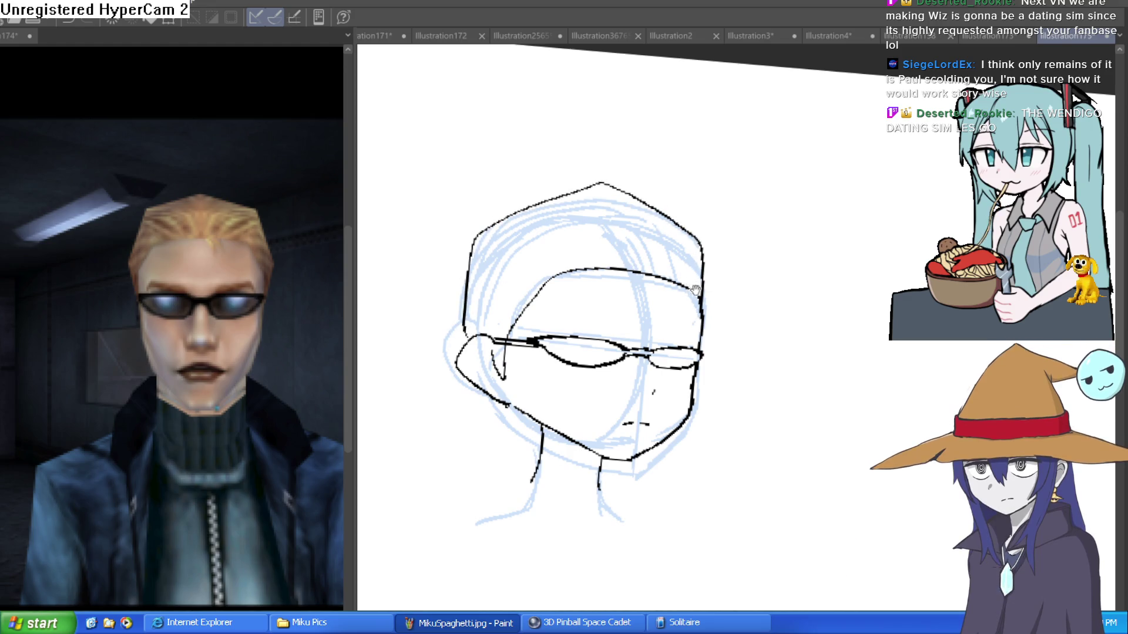
Add an arched hairline over the brow with curved and short hair strands
scroll(687, 280, "up", 1)
scroll(596, 267, "up", 1)
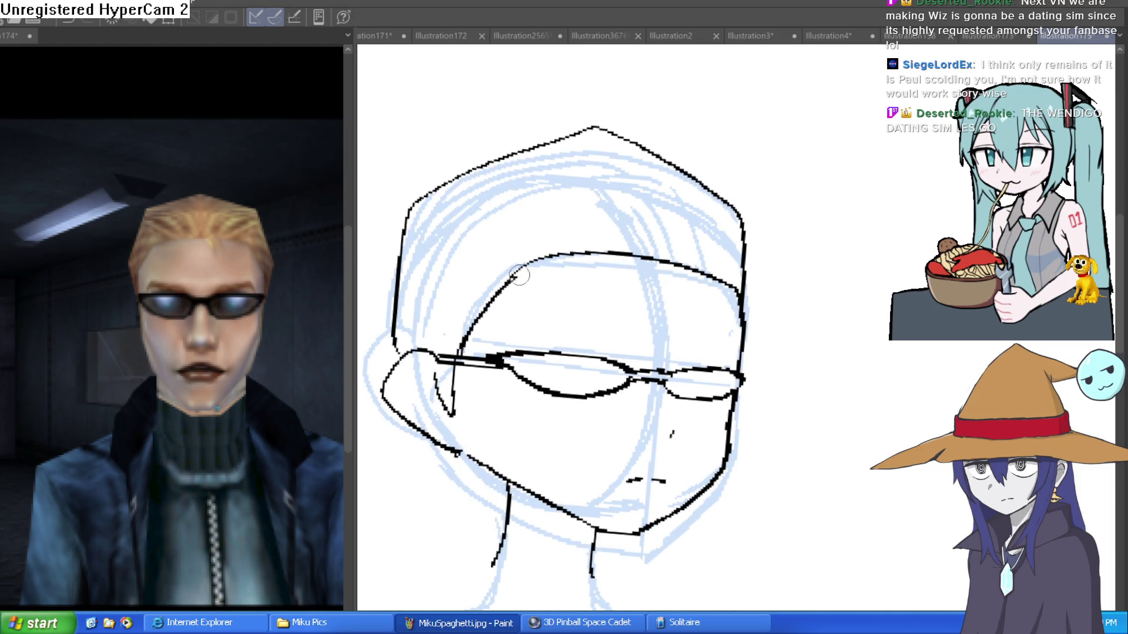
mouse_move(559, 247)
left_mouse_down()
mouse_move(491, 272)
mouse_move(444, 339)
left_mouse_up()
key("ctrl+z")
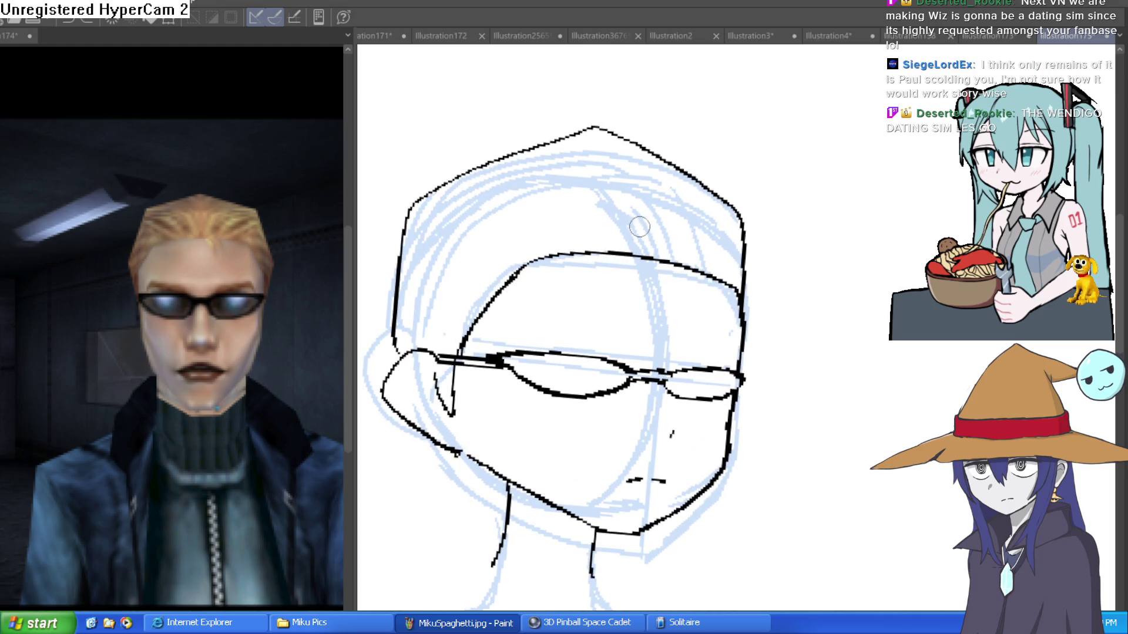
mouse_move(625, 251)
left_mouse_down()
mouse_move(605, 206)
mouse_move(442, 277)
mouse_move(438, 320)
mouse_move(633, 219)
mouse_move(568, 155)
left_mouse_up()
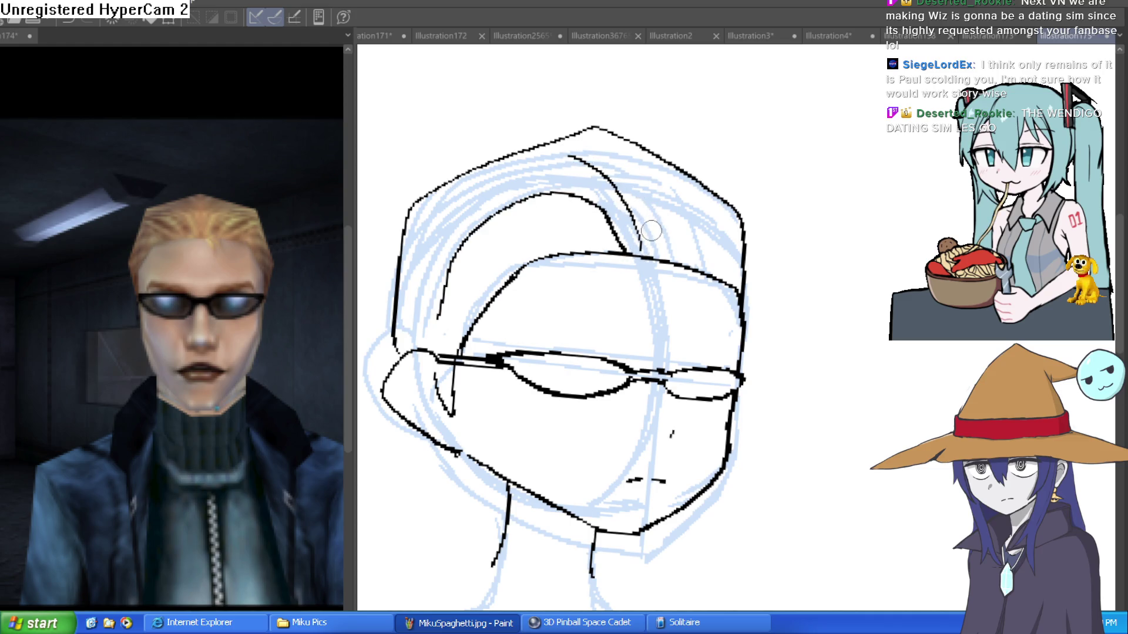
mouse_move(641, 249)
left_mouse_down()
mouse_move(661, 347)
mouse_move(669, 332)
left_mouse_up()
mouse_move(704, 255)
left_mouse_down()
mouse_move(687, 243)
mouse_move(669, 289)
left_mouse_up()
mouse_move(661, 286)
left_mouse_down()
mouse_move(644, 242)
mouse_move(643, 167)
mouse_move(654, 247)
mouse_move(702, 207)
left_mouse_up()
mouse_move(653, 259)
left_mouse_down()
mouse_move(719, 226)
mouse_move(684, 270)
mouse_move(677, 220)
mouse_move(758, 216)
left_mouse_up()
left_click_drag(617, 176, 523, 250)
mouse_move(745, 269)
left_mouse_down()
mouse_move(744, 216)
mouse_move(758, 203)
mouse_move(775, 218)
mouse_move(871, 223)
left_mouse_up()
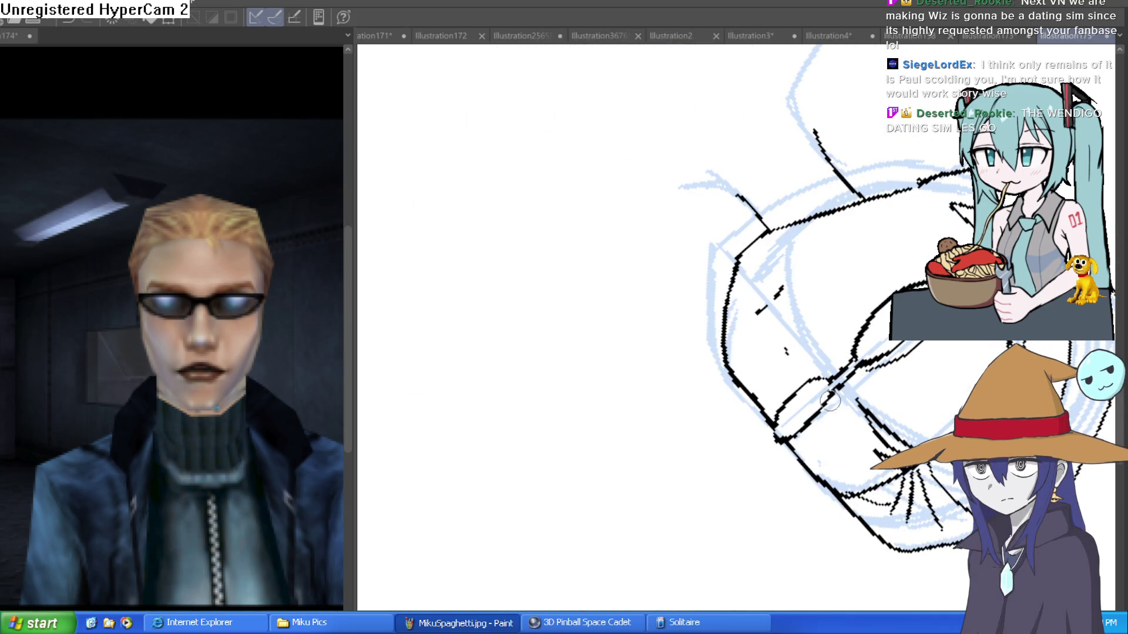
Ink a line up the right side of the head
key("ctrl+0")
mouse_move(775, 309)
left_mouse_down()
mouse_move(757, 260)
mouse_move(788, 232)
mouse_move(731, 244)
mouse_move(697, 159)
left_mouse_up()
left_click(697, 160)
mouse_move(708, 317)
left_mouse_down()
mouse_move(705, 200)
mouse_move(675, 117)
mouse_move(652, 94)
left_mouse_up()
left_click(679, 143, "alt")
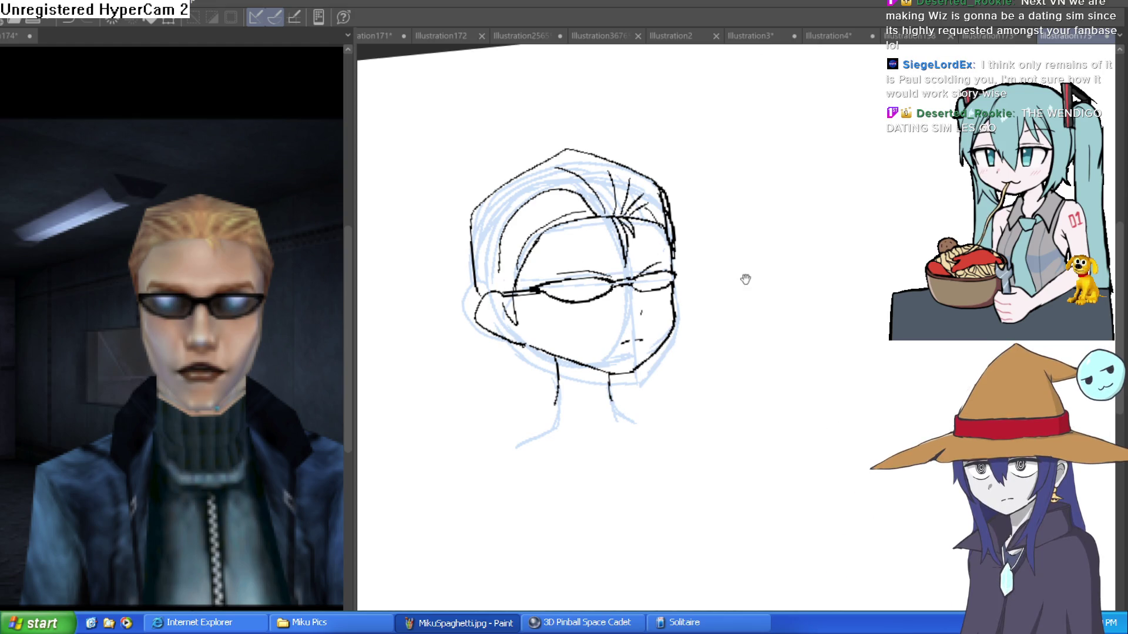
Hide the blue sketch lines and ink a V-shaped high collar with shoulder lines
key("ctrl+0")
key("ctrl+h")
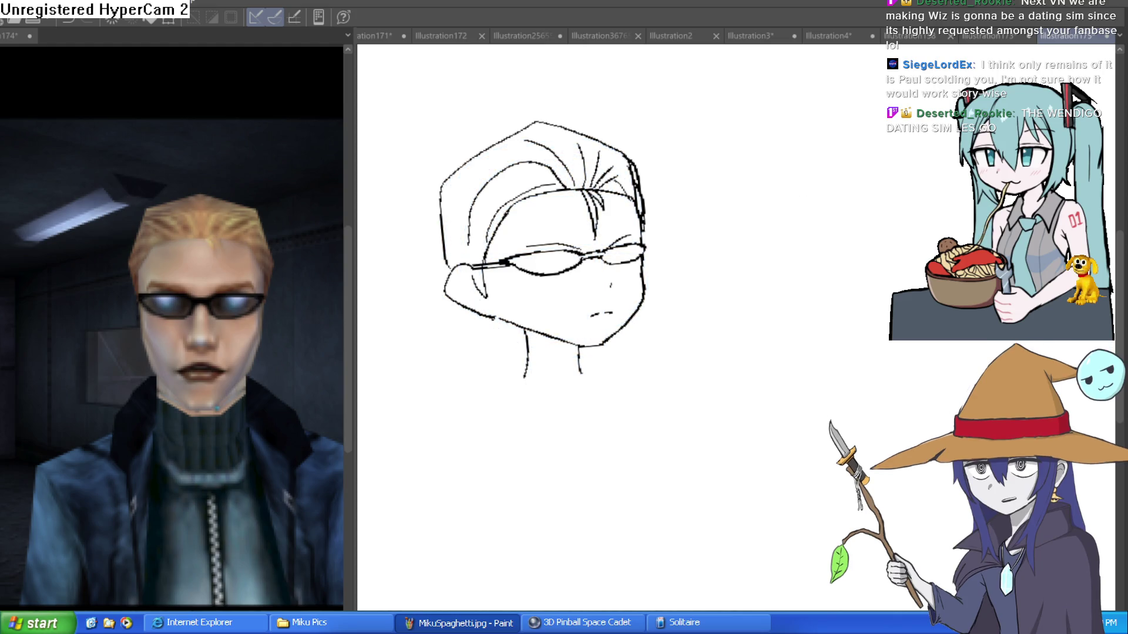
scroll(548, 320, "up", 3)
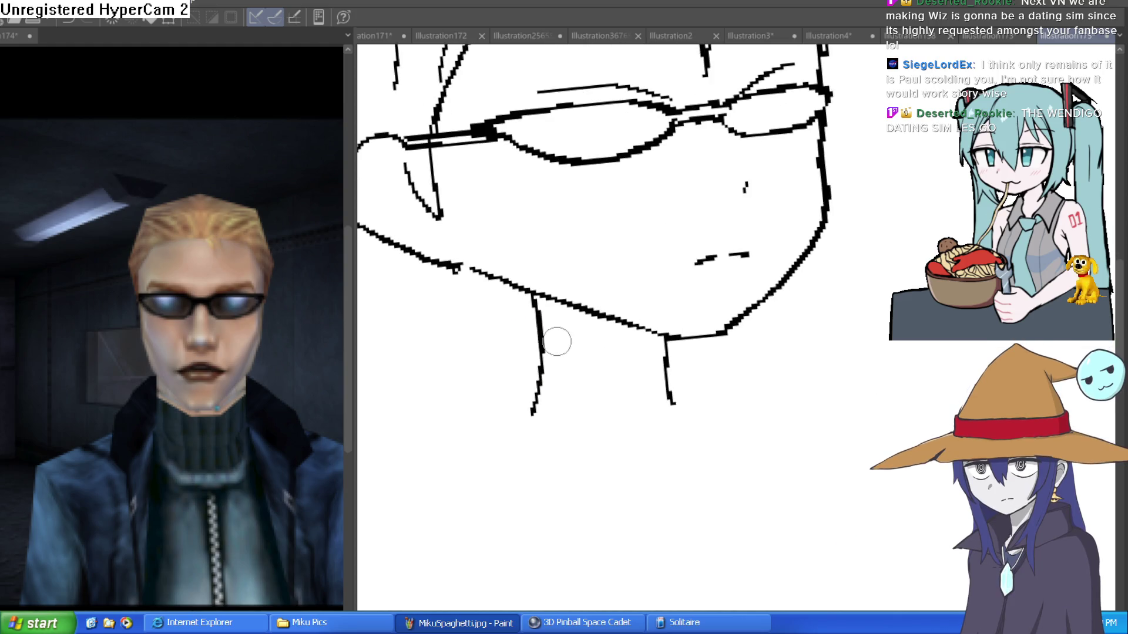
mouse_move(540, 336)
left_mouse_down()
mouse_move(633, 345)
mouse_move(589, 465)
mouse_move(491, 340)
mouse_move(435, 480)
left_mouse_up()
mouse_move(731, 320)
left_mouse_down()
mouse_move(813, 322)
mouse_move(782, 410)
left_mouse_up()
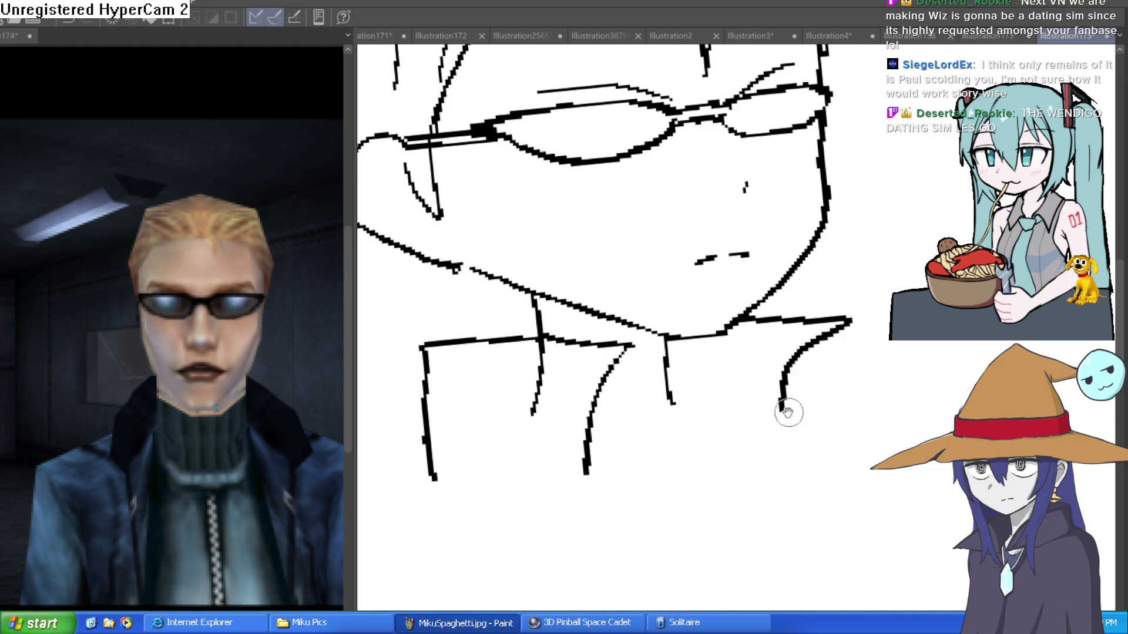
left_click_drag(665, 359, 605, 376)
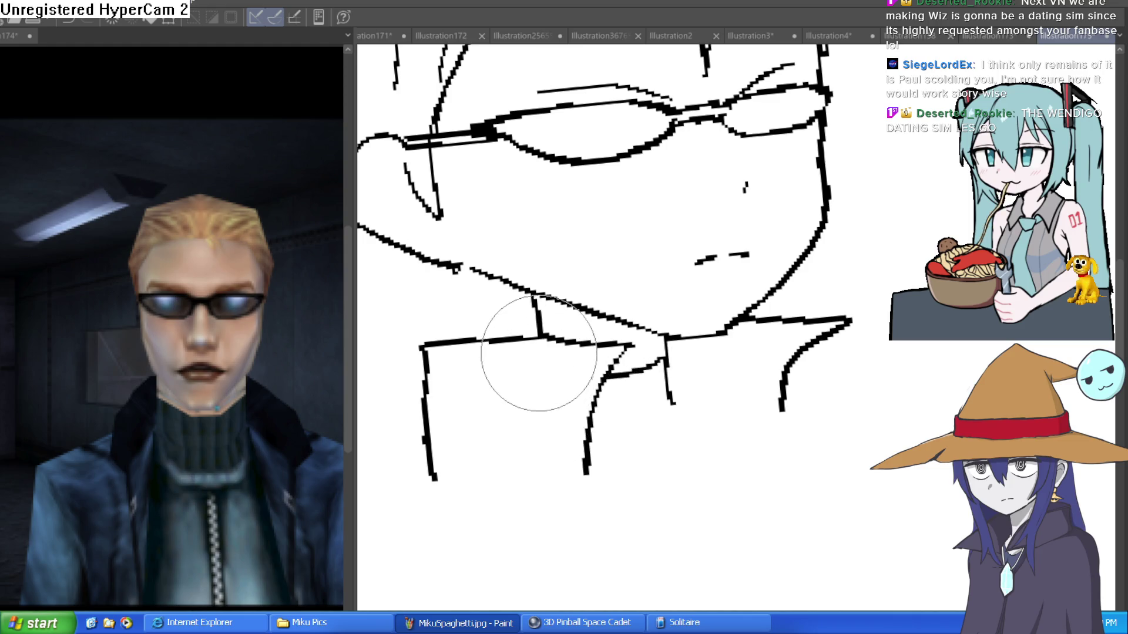
Draw a long line running down from the collar
scroll(536, 360, "down", 5)
mouse_move(764, 411)
left_mouse_down()
mouse_move(844, 415)
mouse_move(862, 315)
mouse_move(782, 258)
left_mouse_up()
scroll(605, 358, "up", 2)
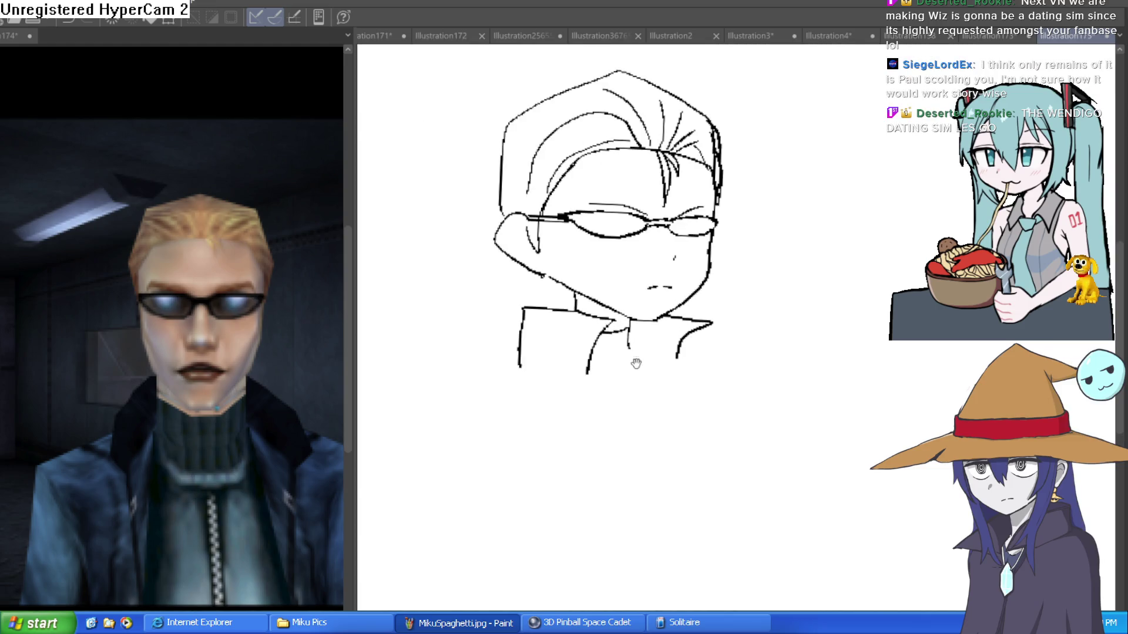
left_click_drag(578, 333, 641, 520)
scroll(786, 437, "down", 3)
left_click_drag(786, 437, 718, 404)
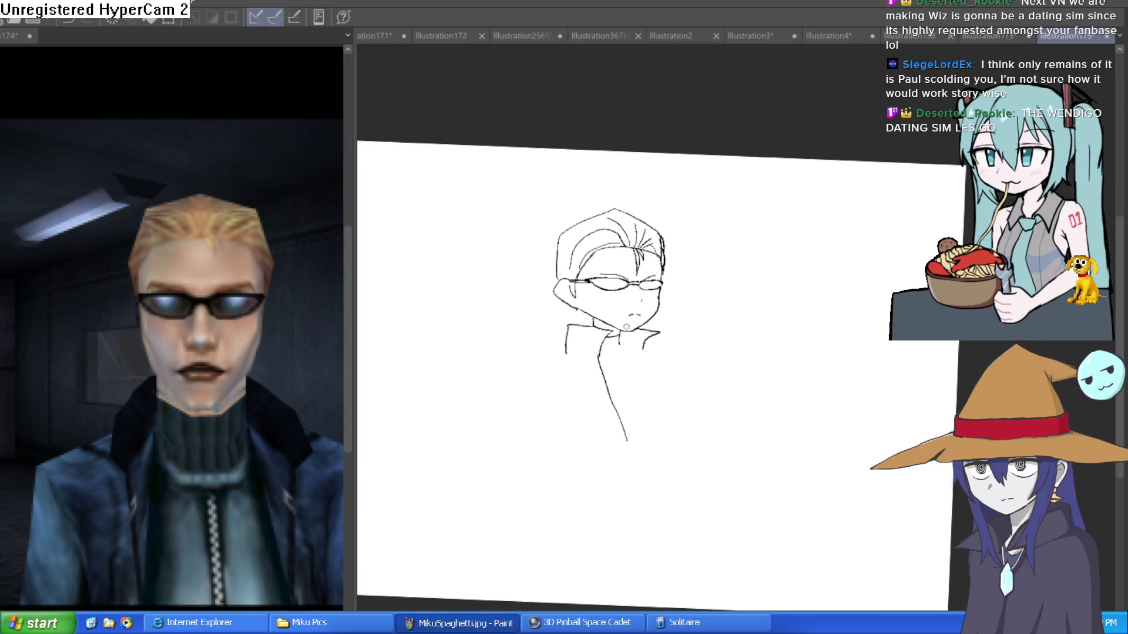
left_click_drag(668, 442, 587, 306)
scroll(570, 288, "up", 1)
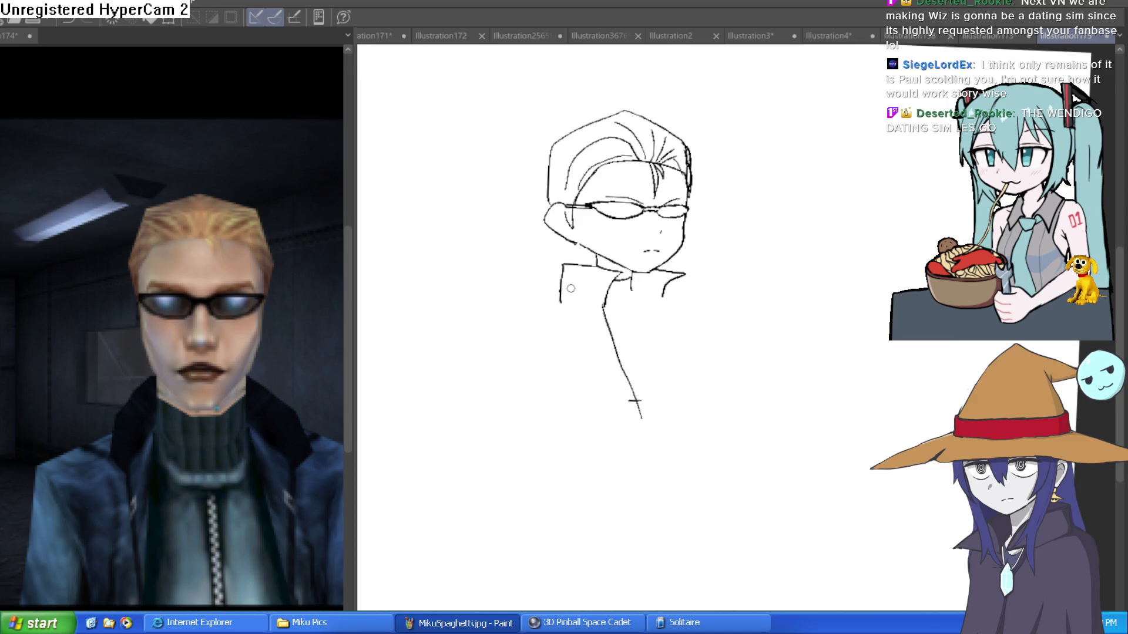
Ink the outer and inner arm lines and a long inner coat line down the torso
left_click_drag(520, 310, 479, 397)
key("ctrl+z")
left_click_drag(560, 302, 483, 407)
left_click_drag(557, 330, 569, 392)
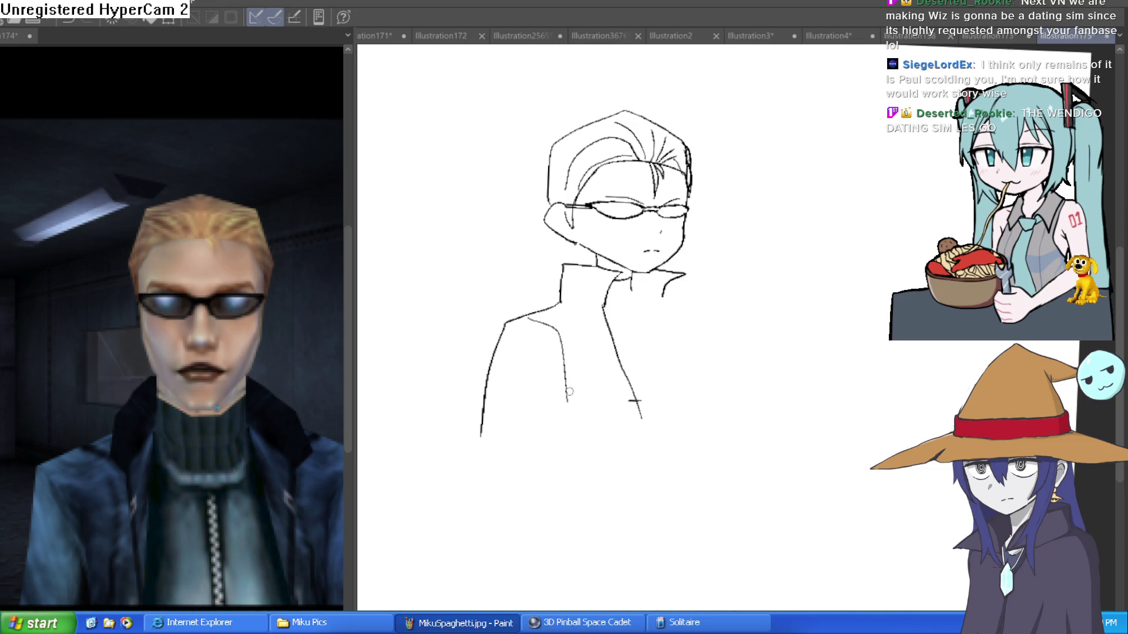
left_click_drag(531, 313, 485, 462)
left_click_drag(562, 370, 567, 514)
Add a long line down the coat front, discarding stray collar strokes
mouse_move(637, 303)
left_mouse_down()
mouse_move(599, 272)
mouse_move(629, 305)
left_mouse_up()
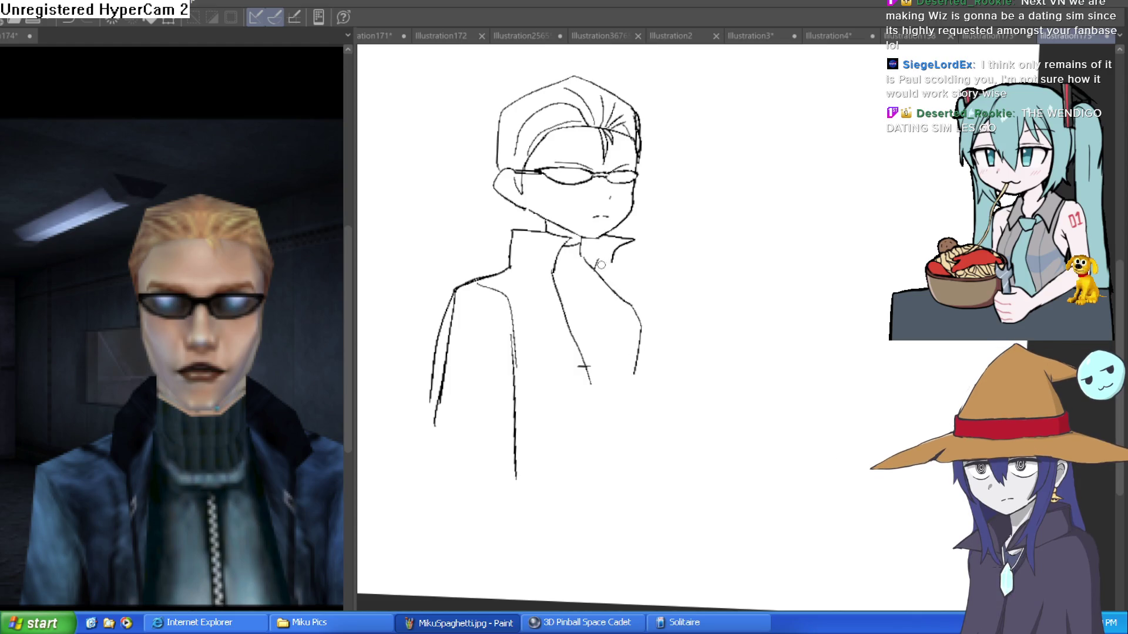
left_click_drag(615, 259, 654, 313)
key("ctrl+z")
left_click_drag(587, 370, 606, 487)
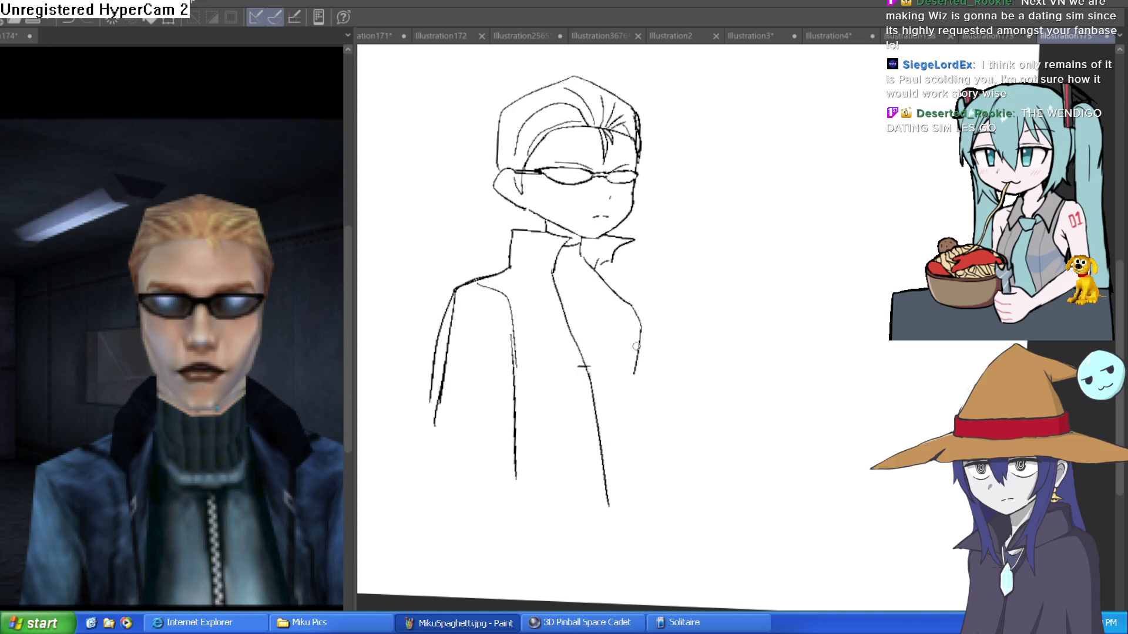
left_click_drag(631, 279, 691, 405)
key("ctrl+z")
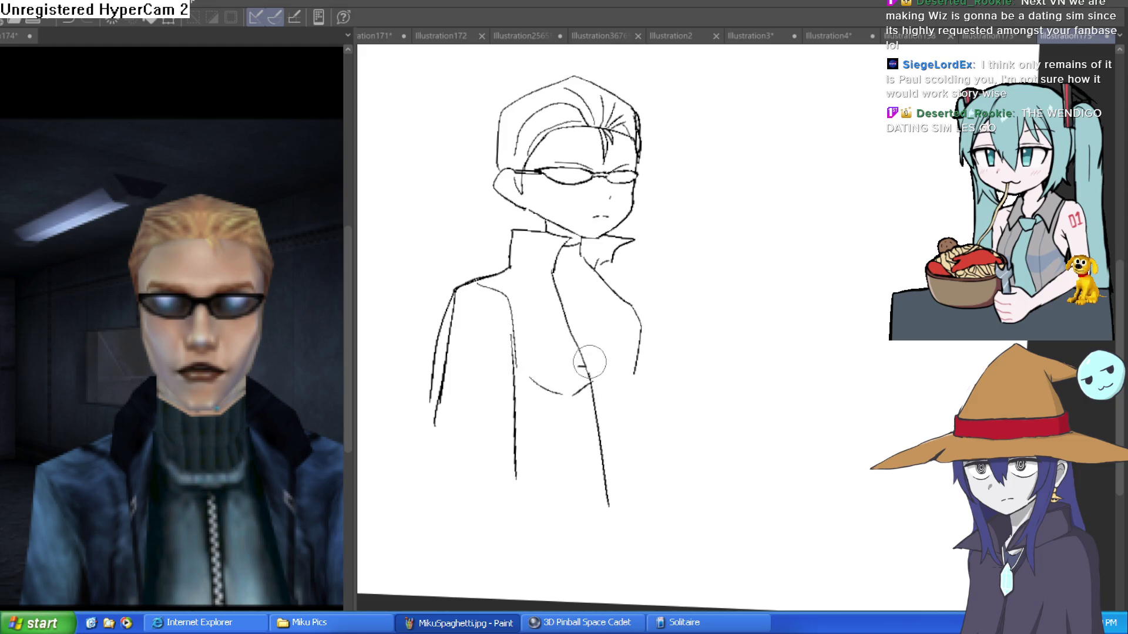
key("ctrl+minus")
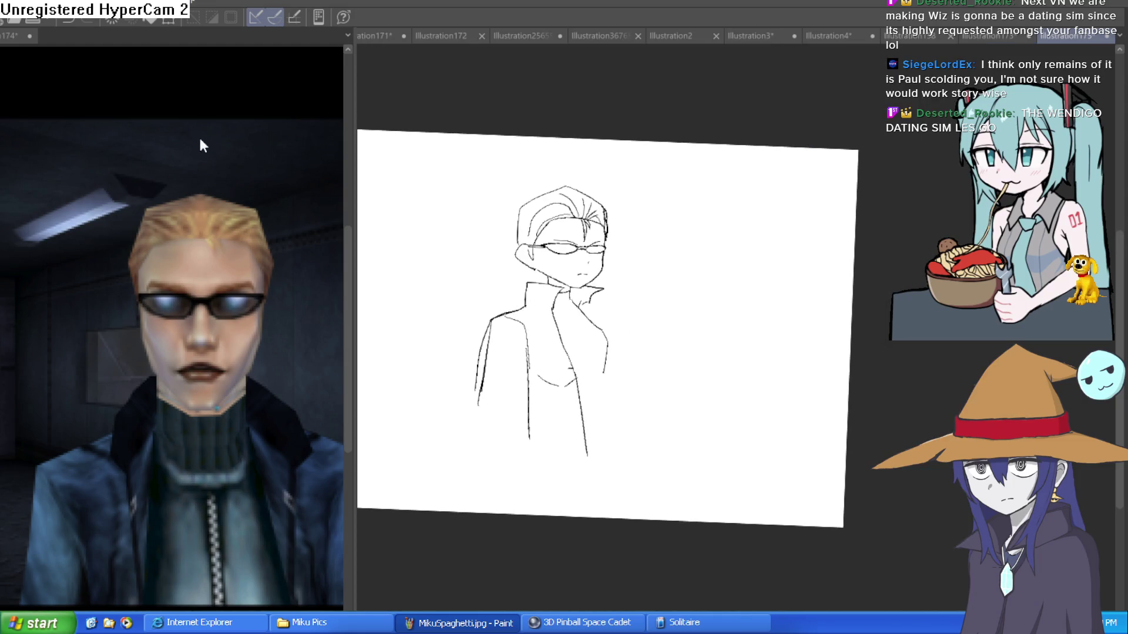
Ink the inner lapel as a long line down the coat, redoing shorter strokes
scroll(588, 306, "up", 3)
left_click_drag(529, 264, 568, 328)
mouse_move(539, 266)
left_mouse_down()
mouse_move(567, 284)
mouse_move(611, 478)
left_mouse_up()
scroll(619, 403, "down", 5)
mouse_move(542, 284)
left_mouse_down()
mouse_move(555, 338)
mouse_move(542, 292)
mouse_move(532, 425)
left_mouse_up()
key("ctrl+z")
scroll(525, 253, "down", 2)
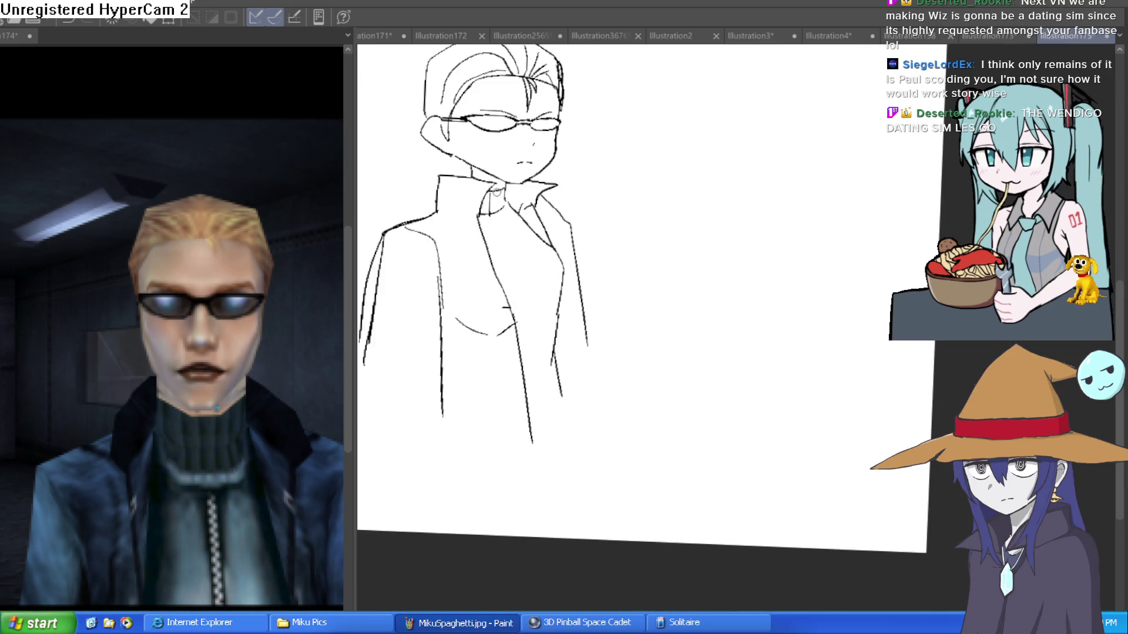
key("ctrl+z")
mouse_move(495, 214)
left_mouse_down()
mouse_move(536, 294)
mouse_move(541, 378)
left_mouse_up()
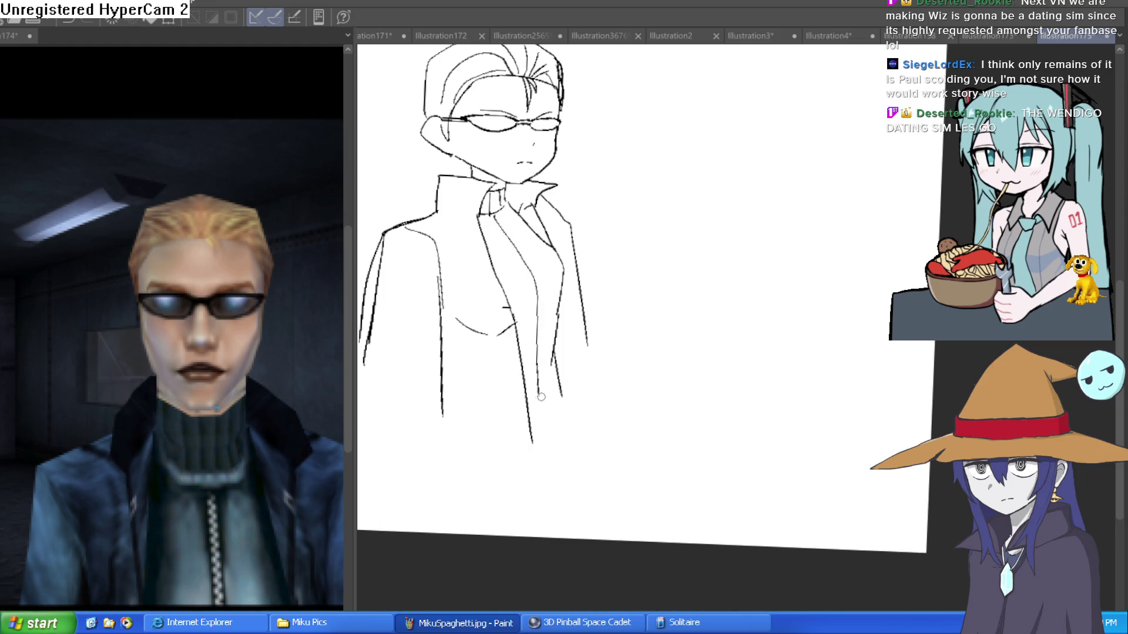
Pan and zoom around the figure to review the neck and coat lines
scroll(617, 227, "down", 1)
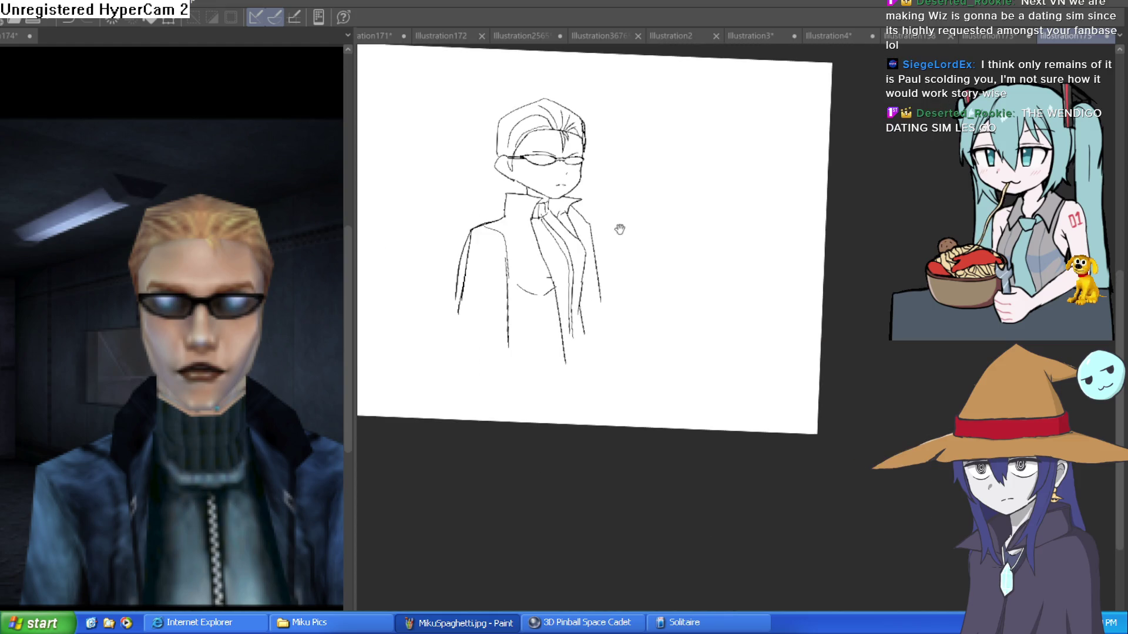
scroll(610, 262, "down", 1)
mouse_move(609, 262)
left_mouse_down()
mouse_move(596, 319)
mouse_move(612, 482)
left_mouse_up()
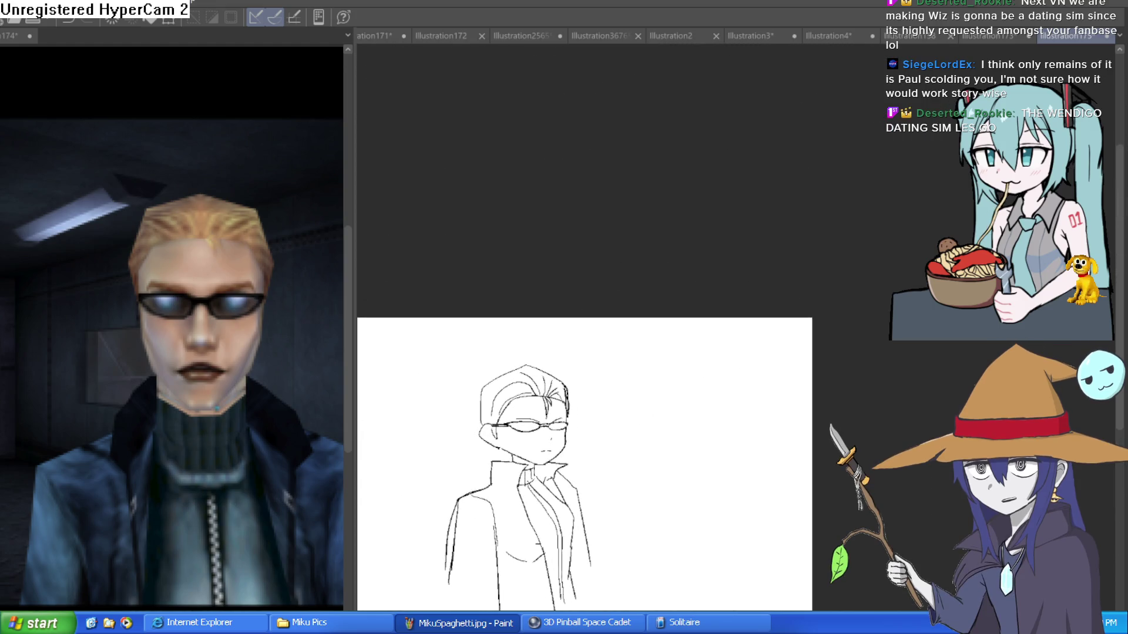
scroll(655, 331, "up", 2)
scroll(655, 331, "up", 3)
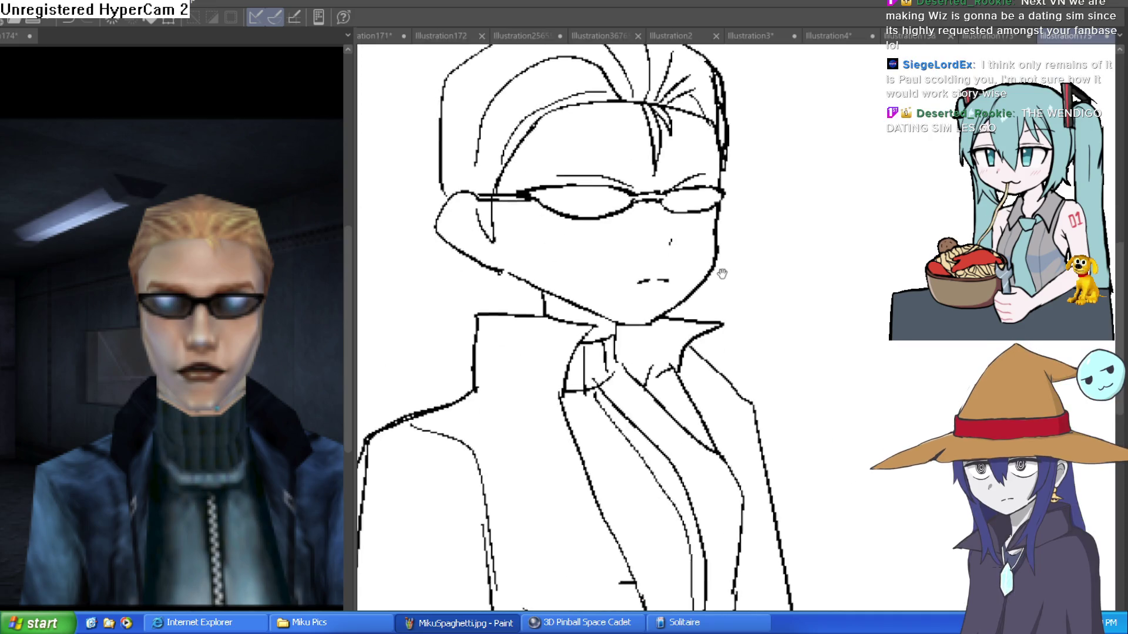
left_click_drag(596, 312, 585, 297)
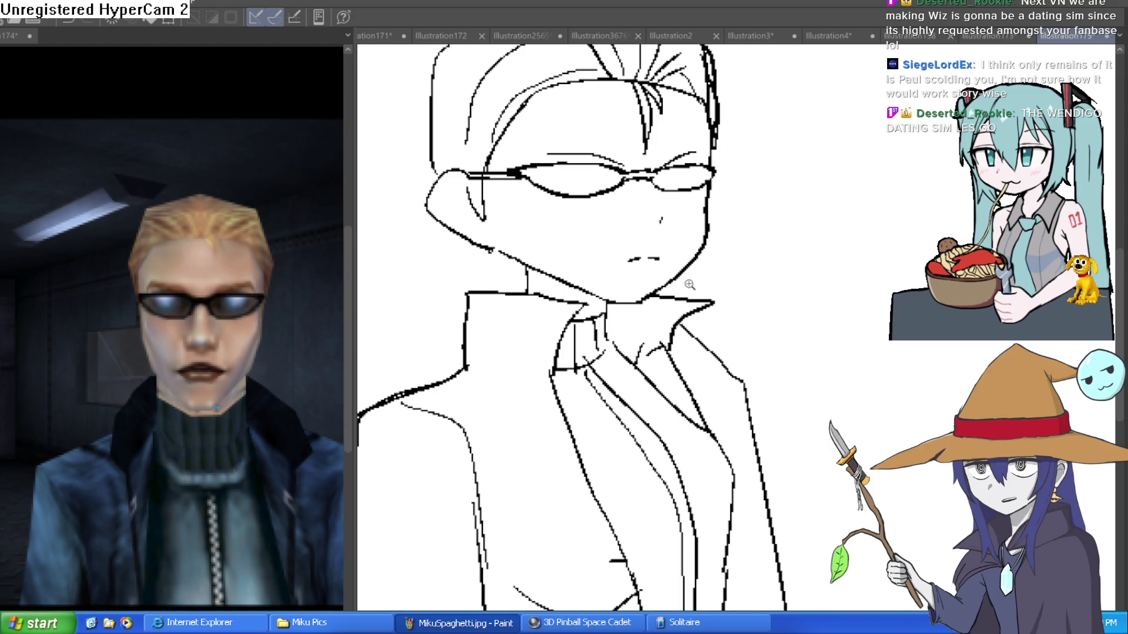
scroll(685, 287, "down", 3)
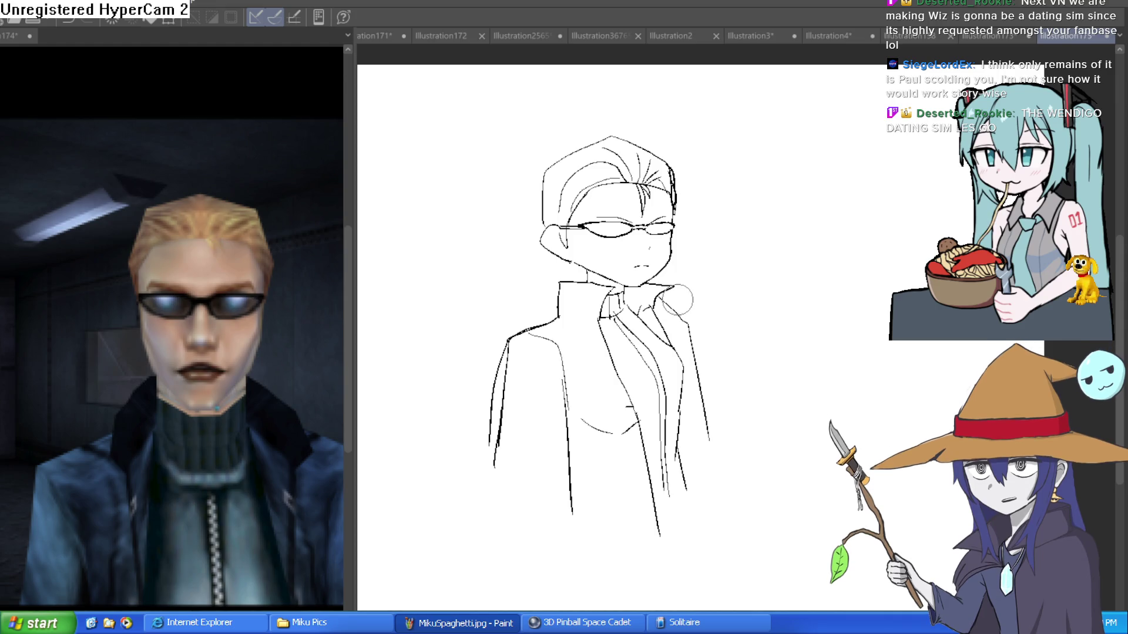
left_click_drag(801, 304, 783, 274)
Switch from the reference picture pane to the wizard and lizard comic
scroll(782, 274, "down", 1)
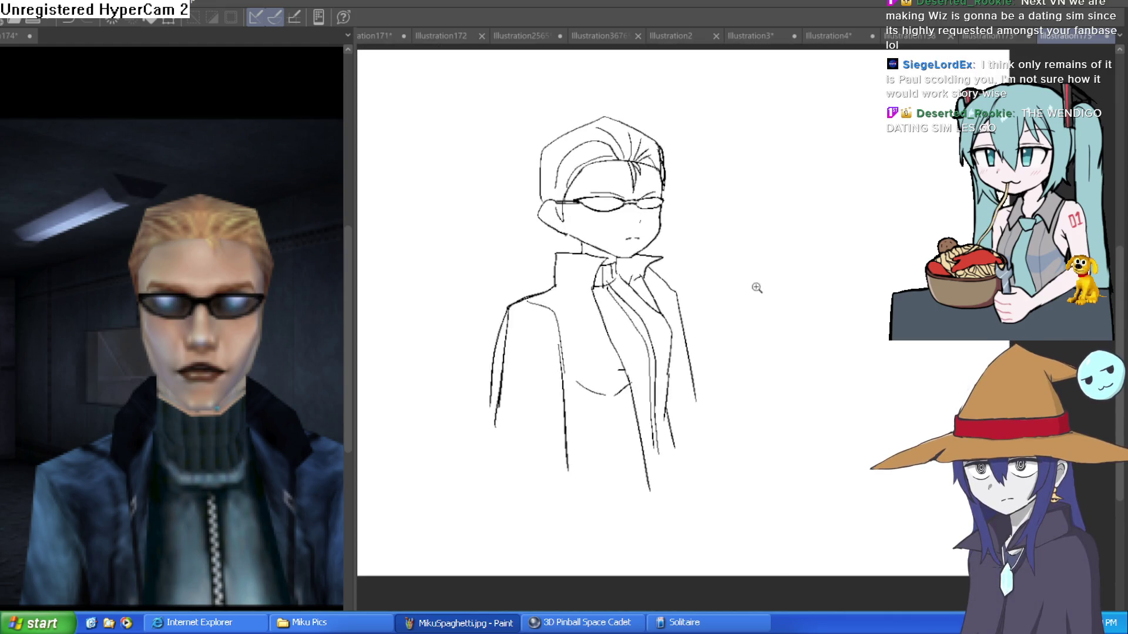
scroll(742, 305, "up", 2)
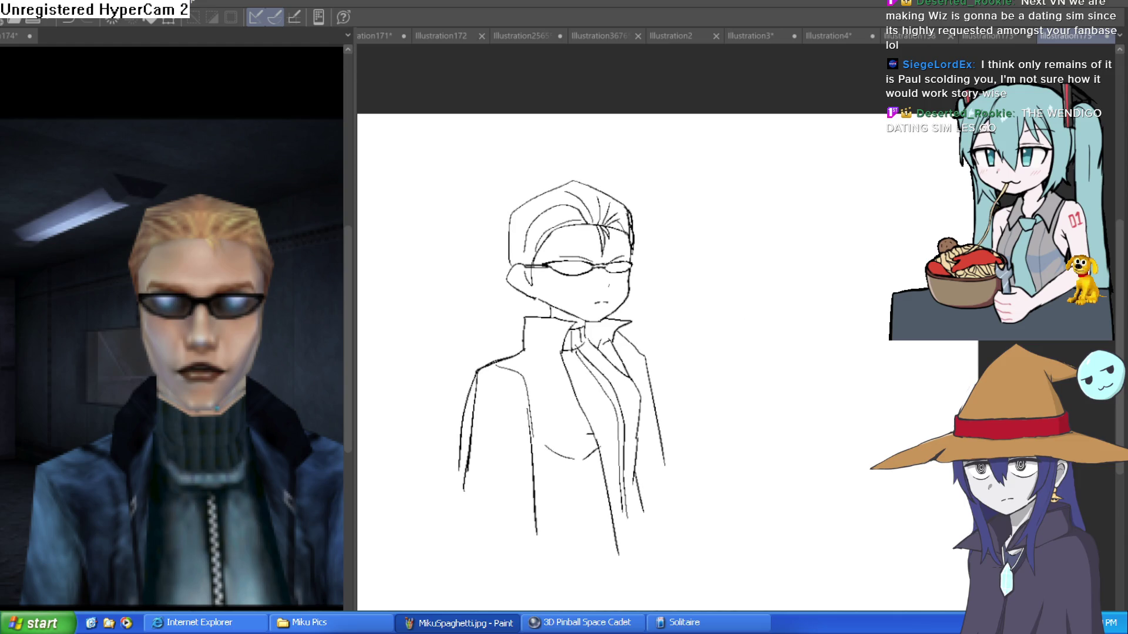
scroll(646, 353, "left", 5)
scroll(511, 362, "right", 6)
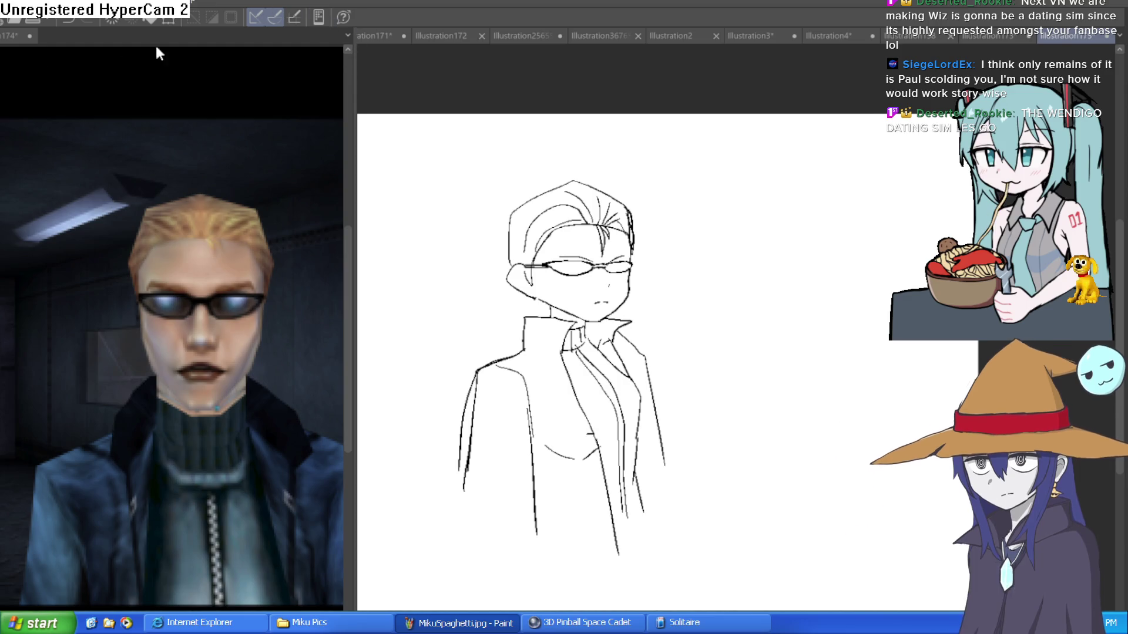
left_click(26, 36)
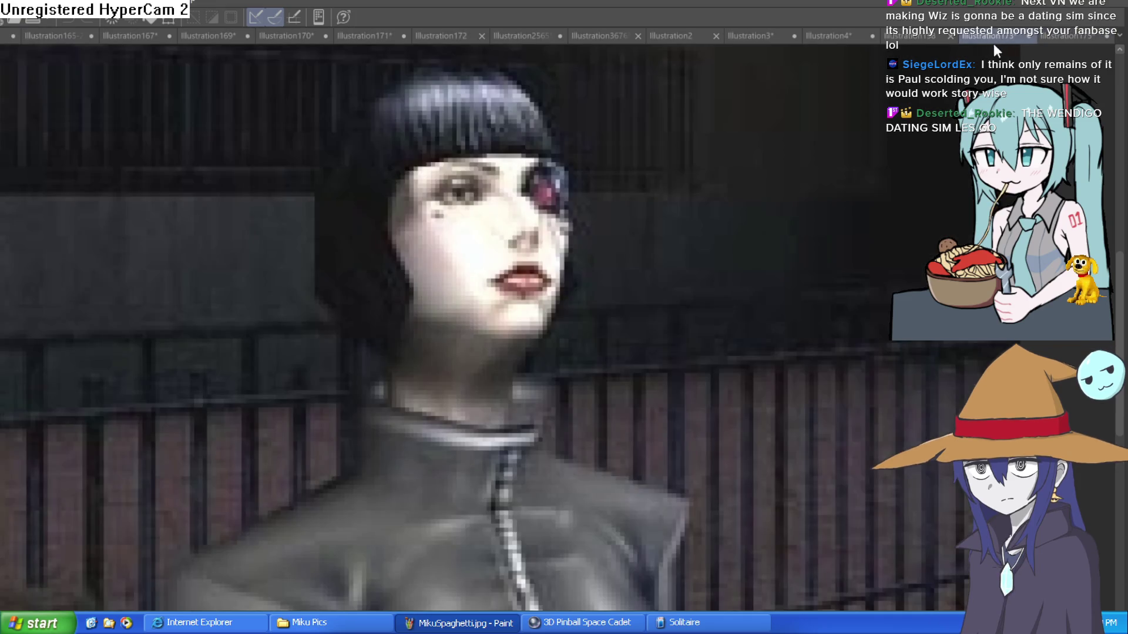
left_click(911, 34)
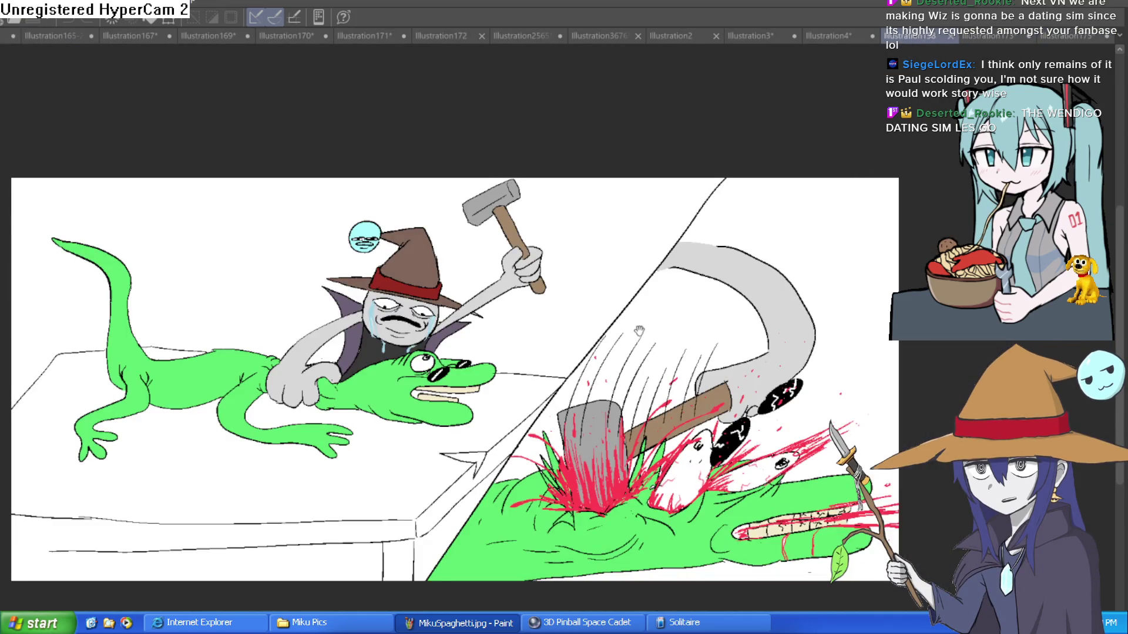
Pan over the wizard's hat and raised hammer, then fit the whole comic to the window
scroll(639, 329, "up", 5)
left_click_drag(609, 236, 587, 359)
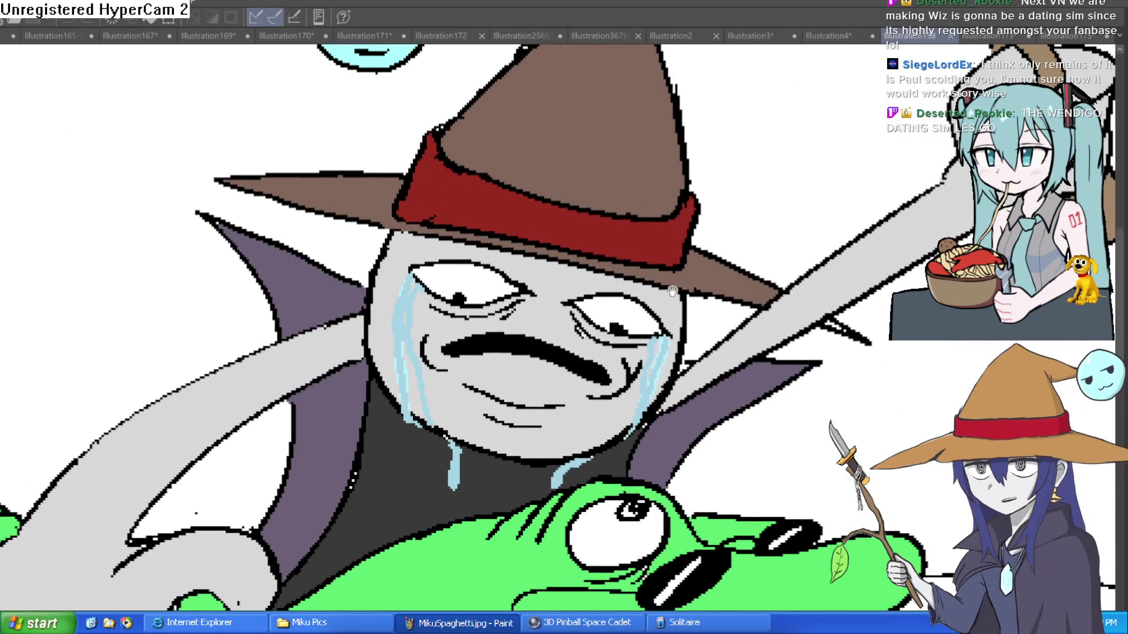
left_click_drag(742, 289, 707, 295)
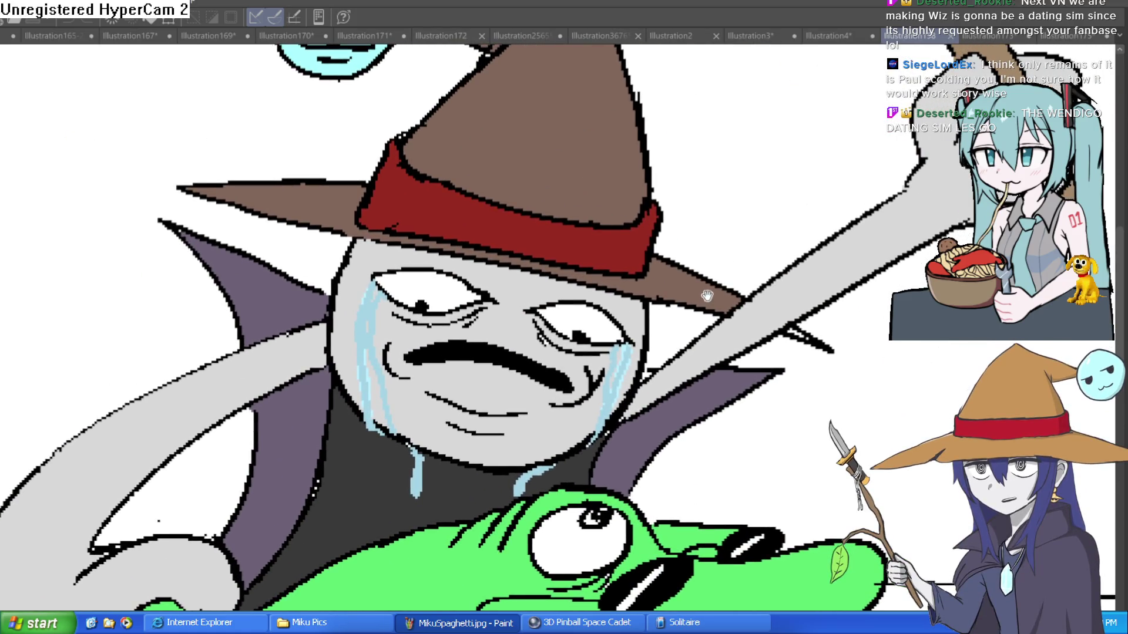
scroll(711, 293, "down", 1)
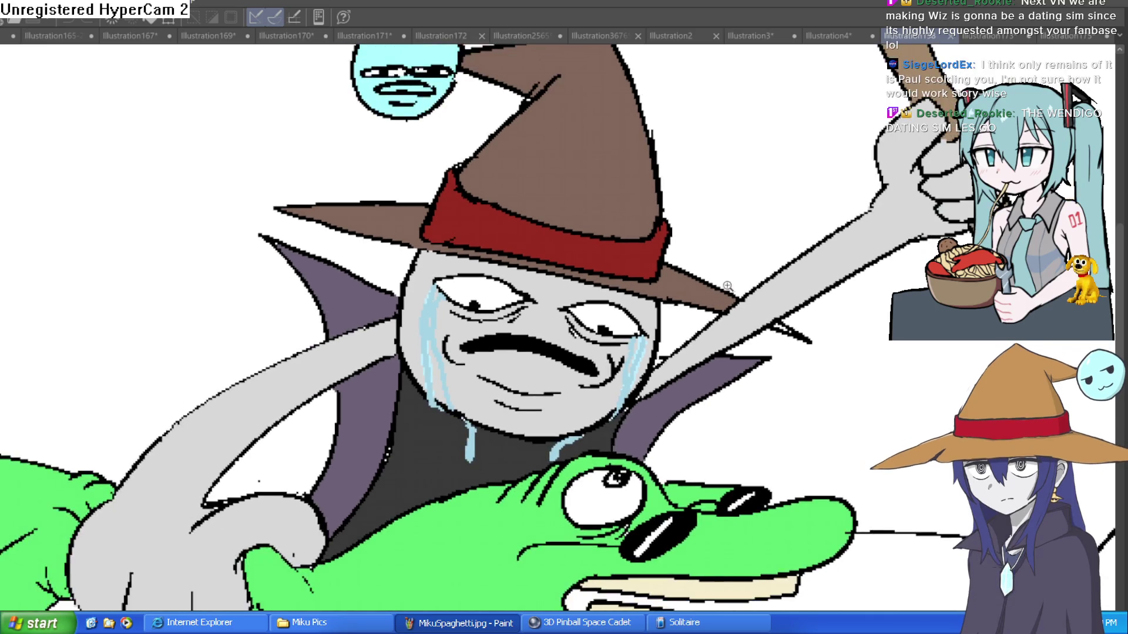
left_click_drag(767, 282, 780, 220)
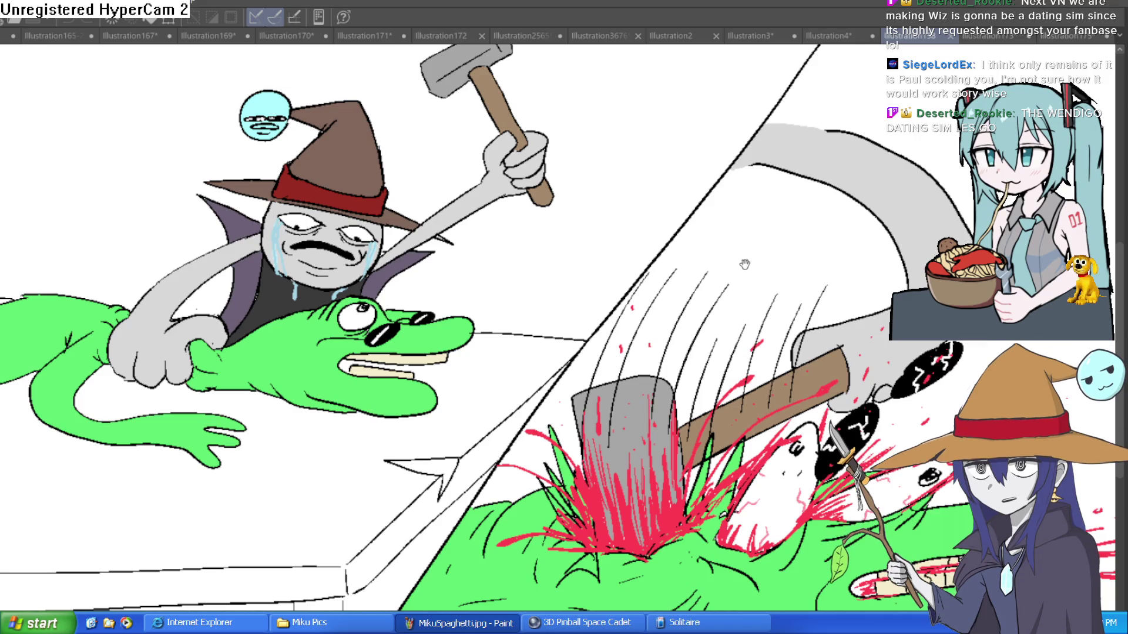
key("ctrl+0")
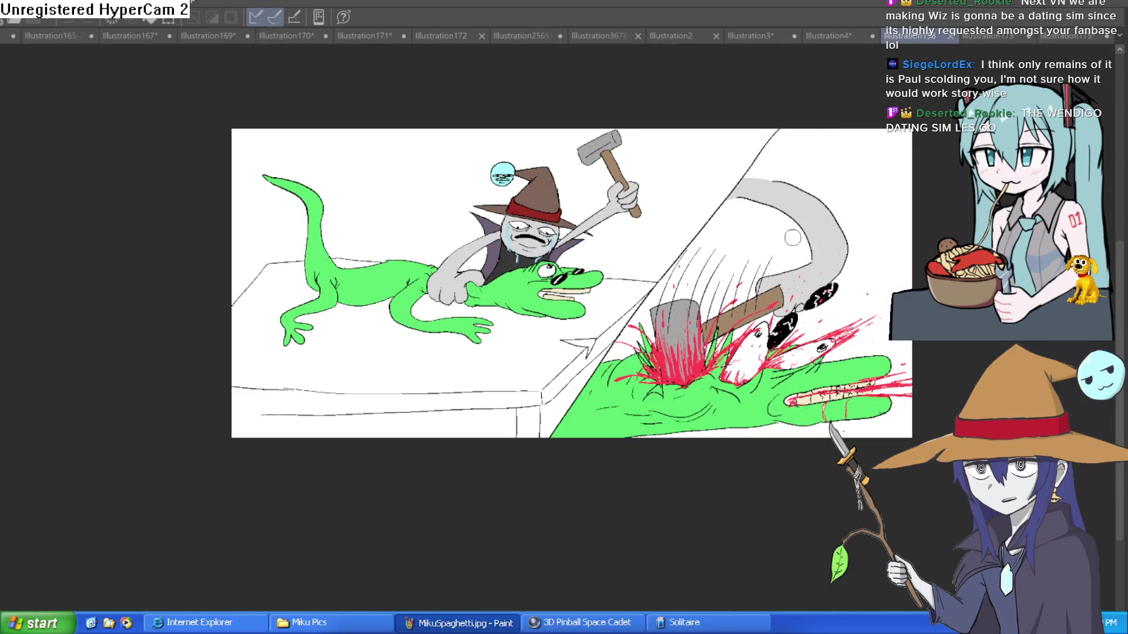
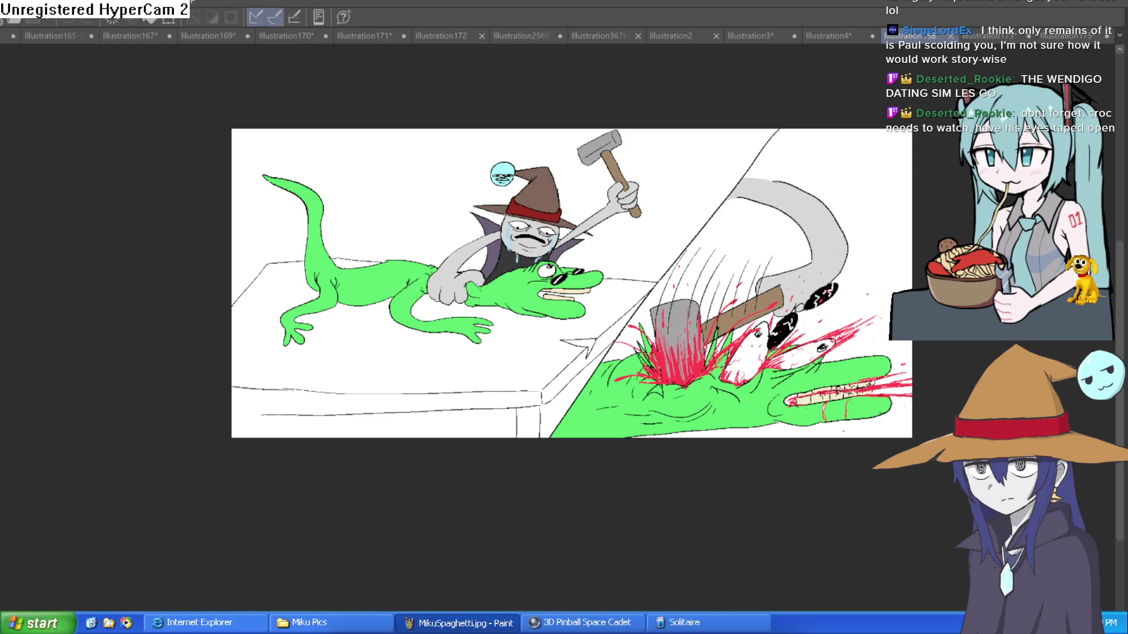
Leave the lizard scene and bring up the Illustration4 tab with the Wren fairy drawing
key("ctrl+Tab")
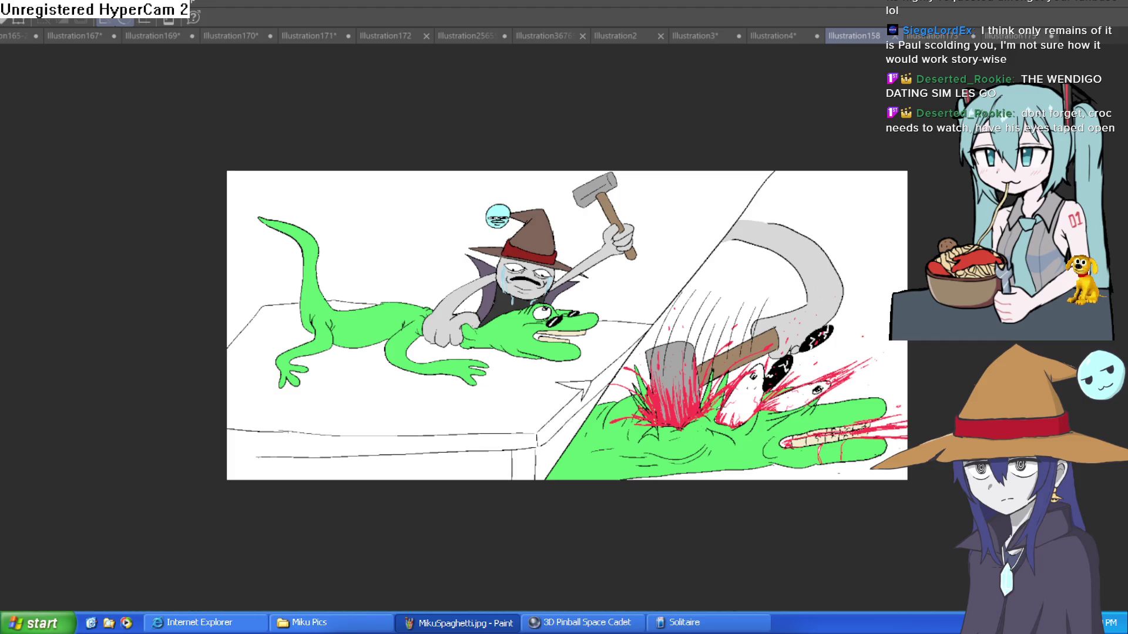
left_click(784, 34)
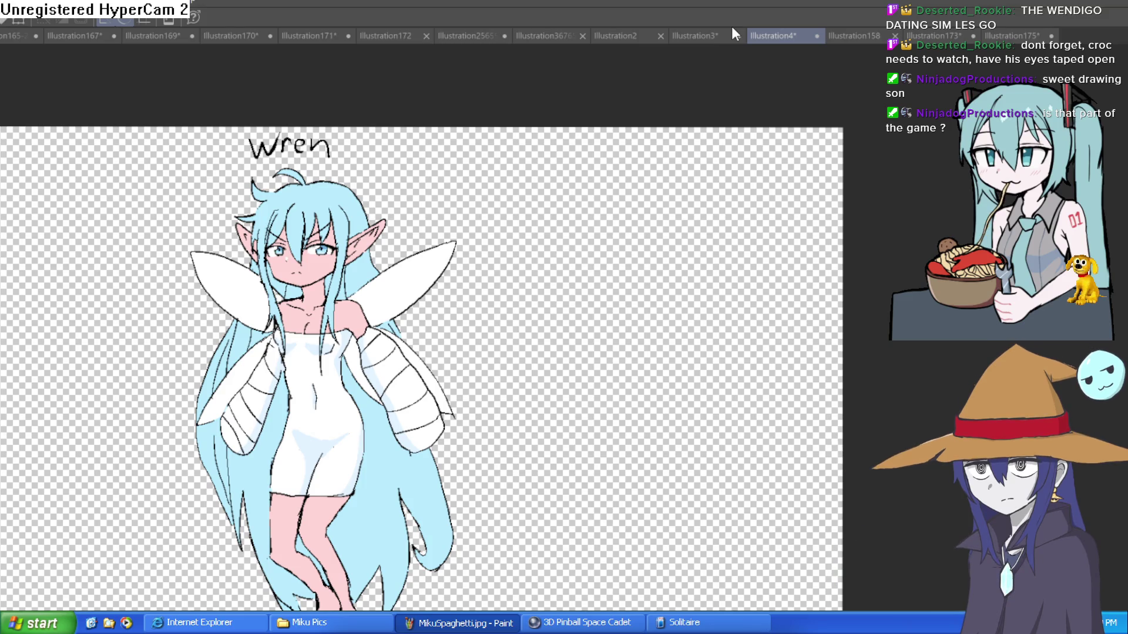
Browse the anime picture, room sketch and Illustration2 documents, then return to the Wren fairy
left_click(702, 31)
left_click(775, 35)
left_click_drag(602, 111, 723, 55)
left_click(618, 29)
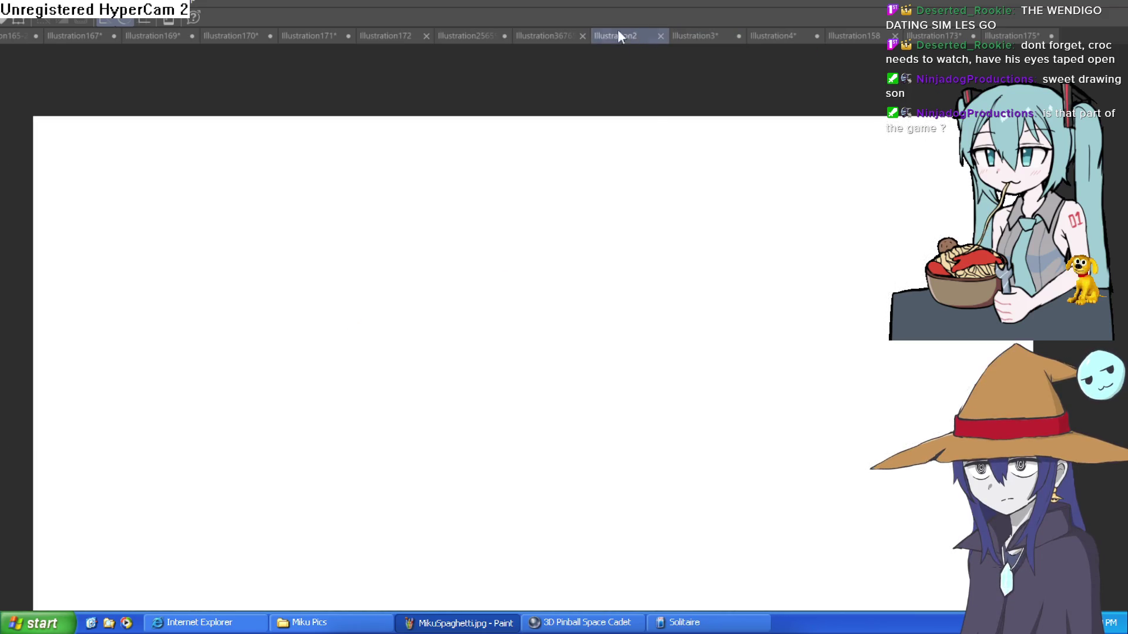
left_click(541, 37)
left_click(479, 29)
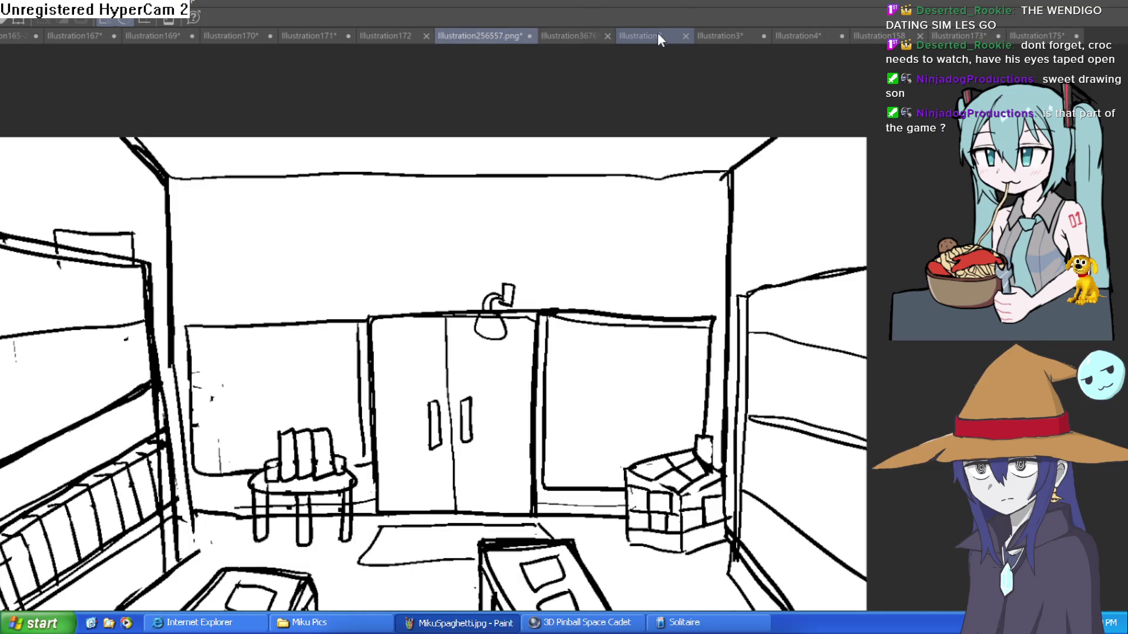
left_click(658, 33)
left_click(711, 34)
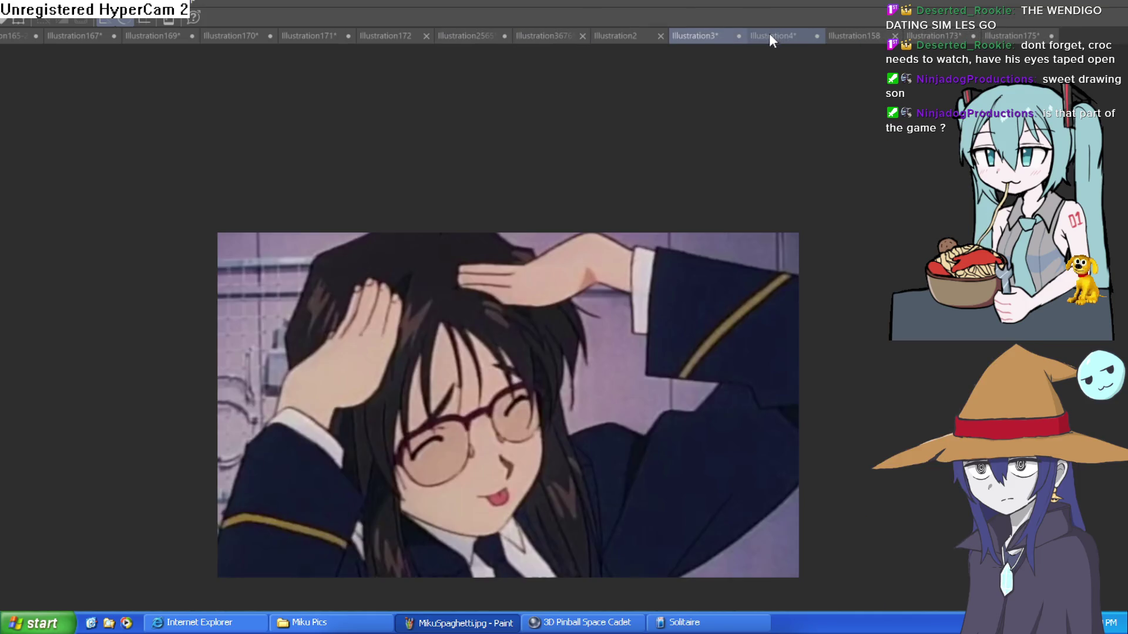
left_click(769, 33)
Pan and zoom around the Wren fairy drawing to inspect it, then zoom back out
mouse_move(641, 87)
left_mouse_down()
mouse_move(716, 78)
mouse_move(676, 94)
left_mouse_up()
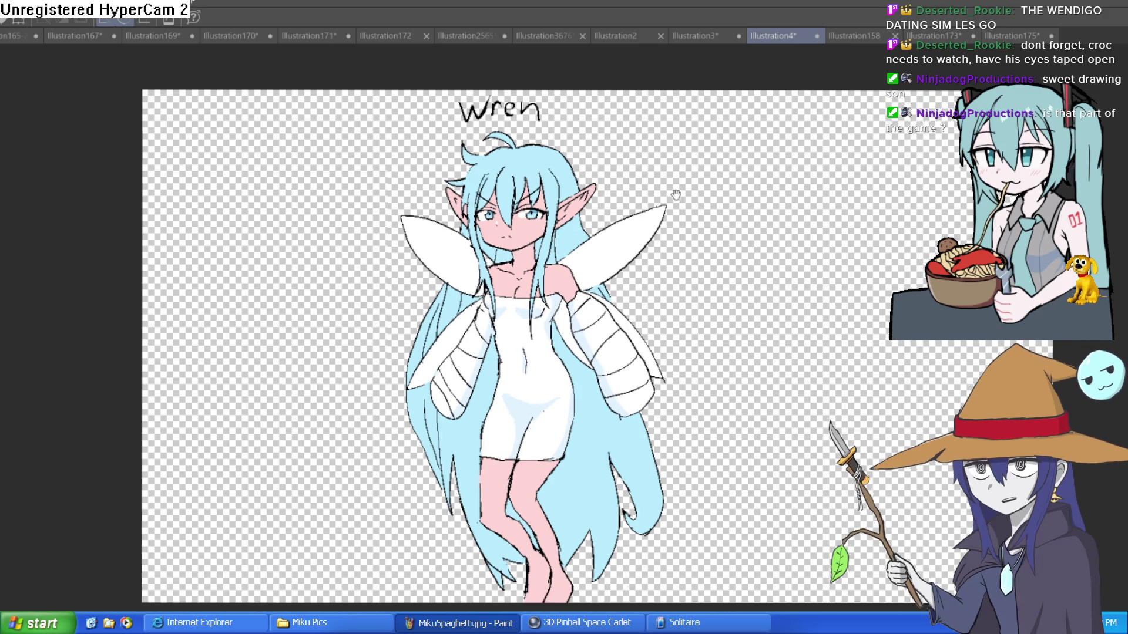
mouse_move(675, 194)
left_mouse_down()
mouse_move(710, 220)
mouse_move(704, 163)
left_mouse_up()
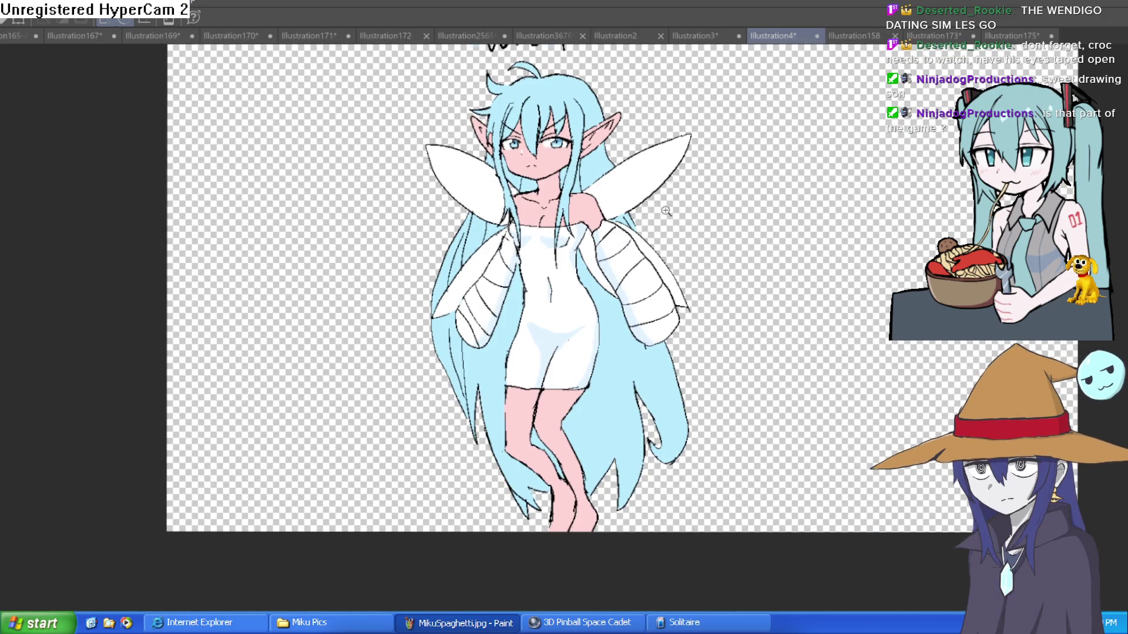
scroll(748, 167, "up", 3)
scroll(764, 170, "down", 2)
mouse_move(790, 197)
left_mouse_down()
mouse_move(767, 212)
mouse_move(743, 157)
mouse_move(727, 210)
left_mouse_up()
key("ctrl+minus")
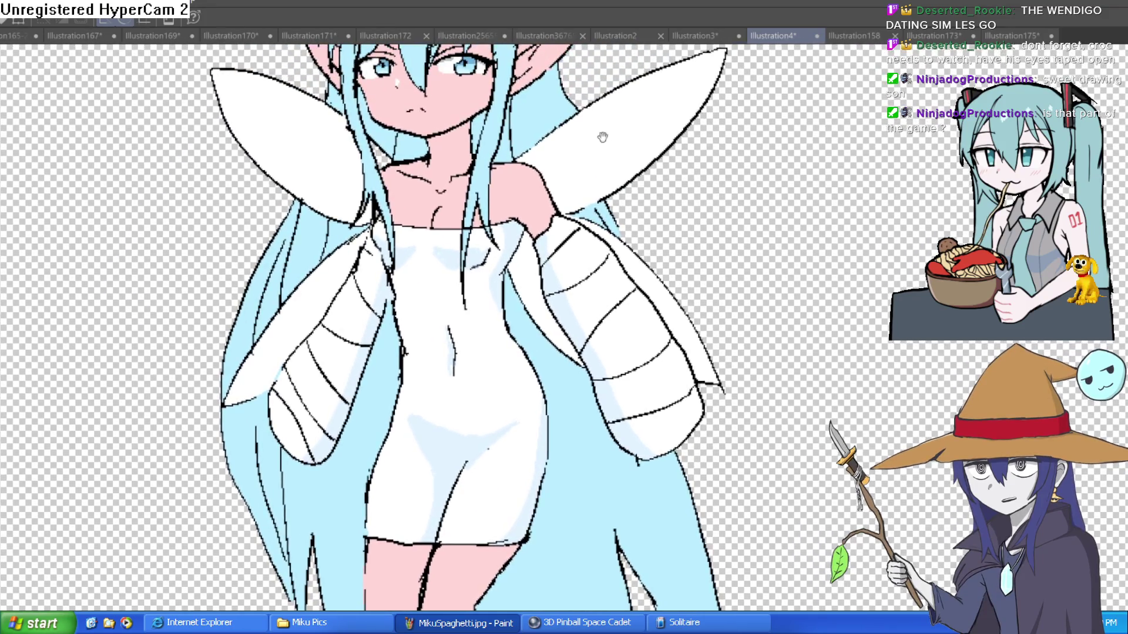
Check the room sketch, Illustration175, photo and lizard tabs, then create a new blank canvas
left_click(479, 36)
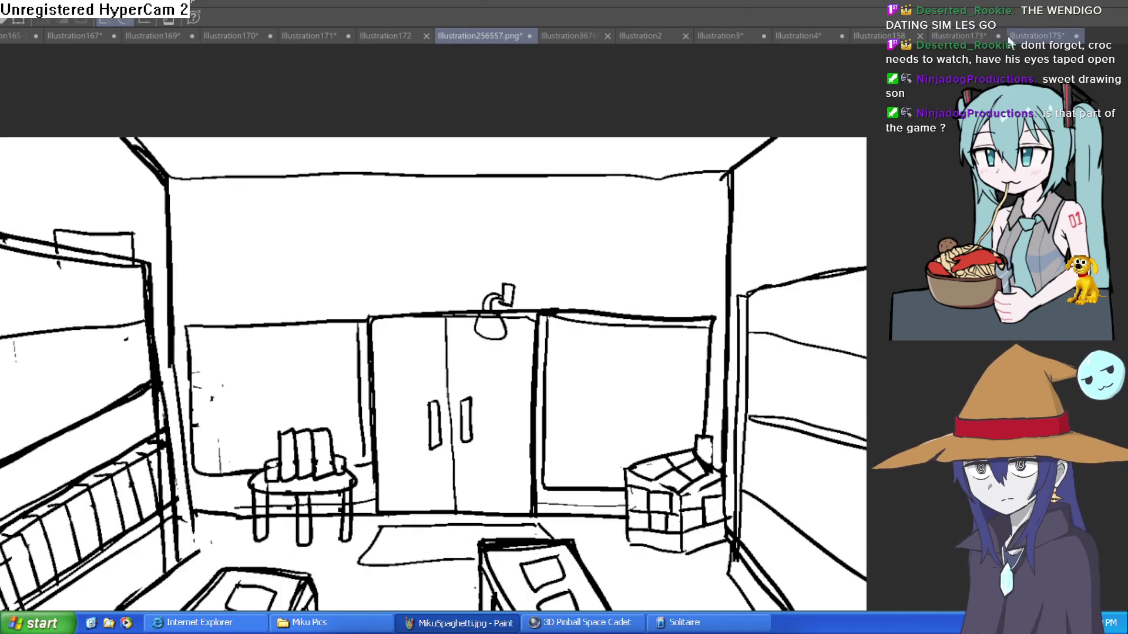
left_click(1038, 32)
left_click(966, 33)
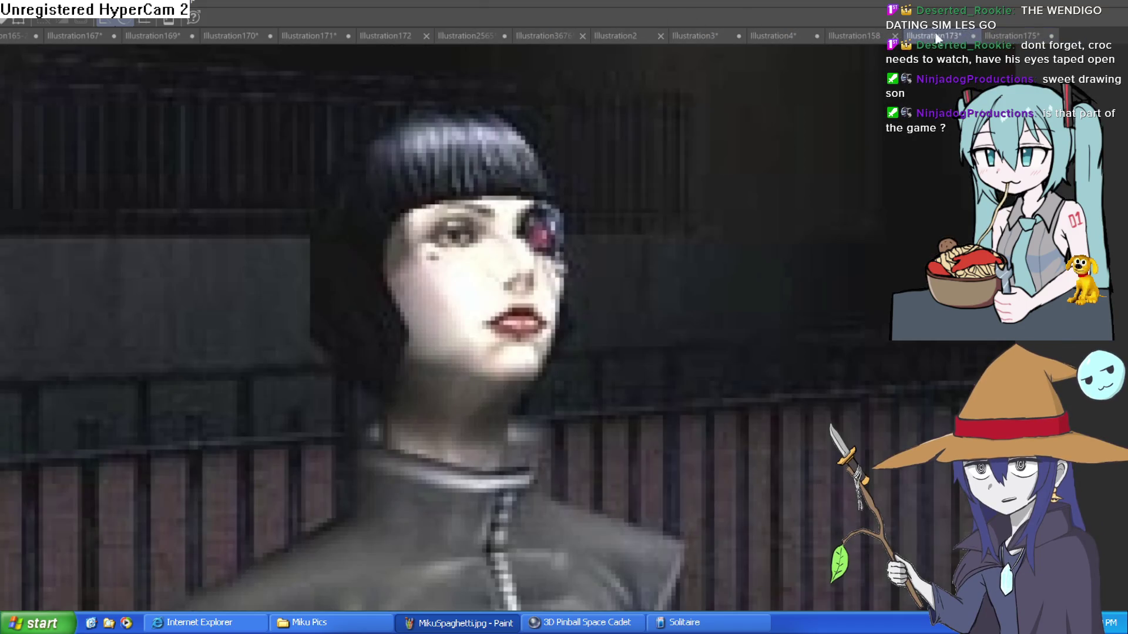
left_click(858, 33)
left_click(764, 37)
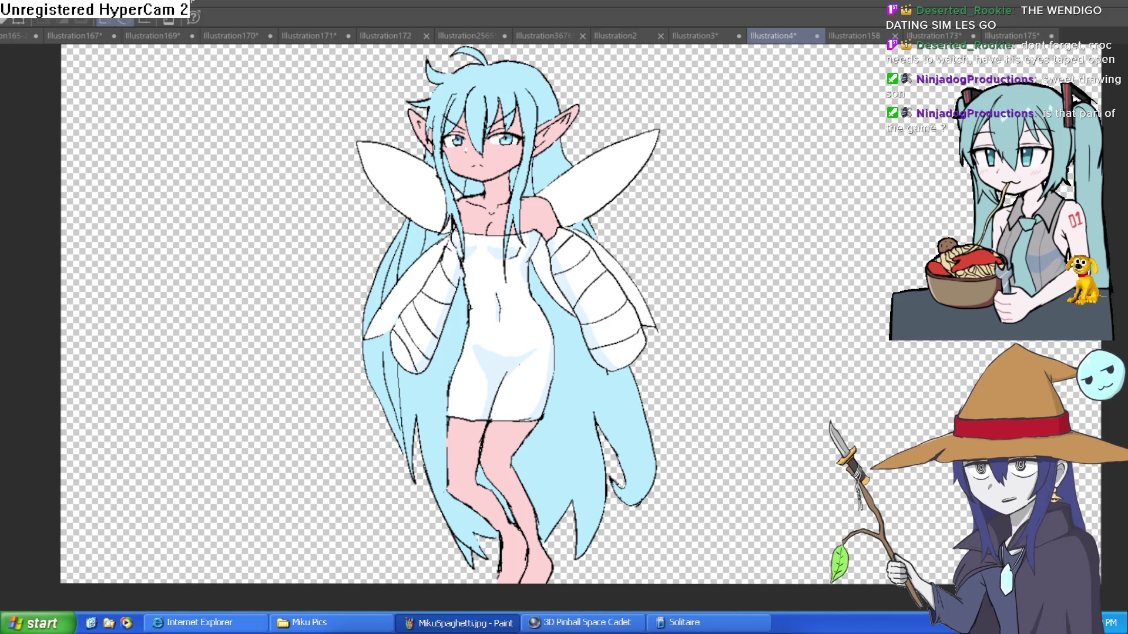
key("ctrl+n")
key("Return")
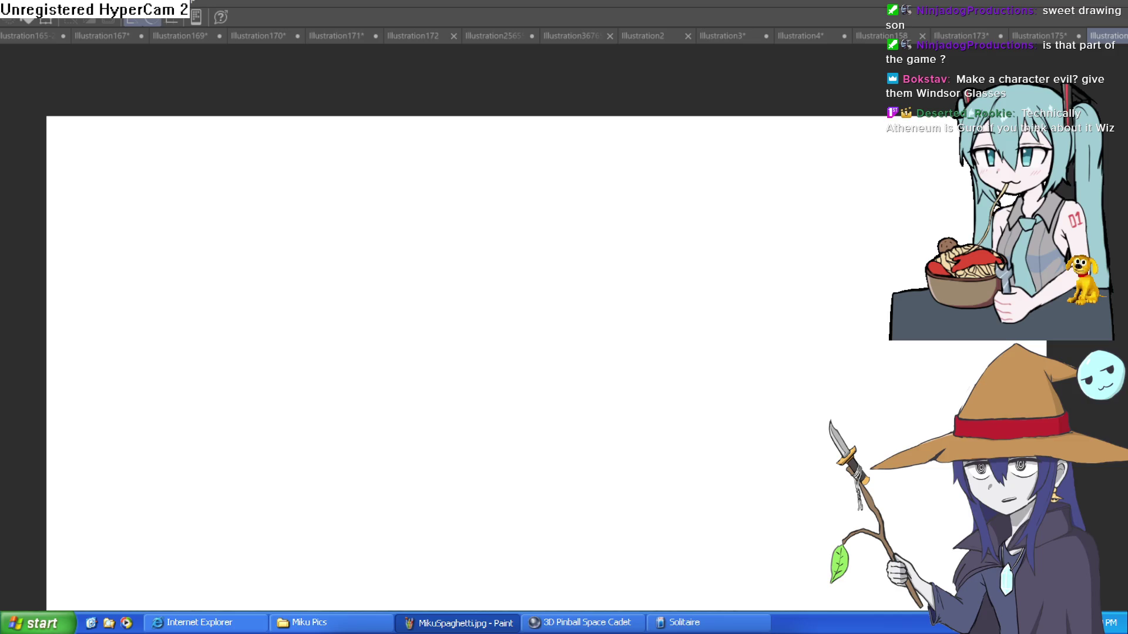
Fit the new canvas to the window and sketch a circle crossed by a long tilted brim loop
left_click_drag(485, 366, 748, 377)
key("ctrl+z")
scroll(577, 322, "up", 2)
left_click_drag(576, 322, 591, 340)
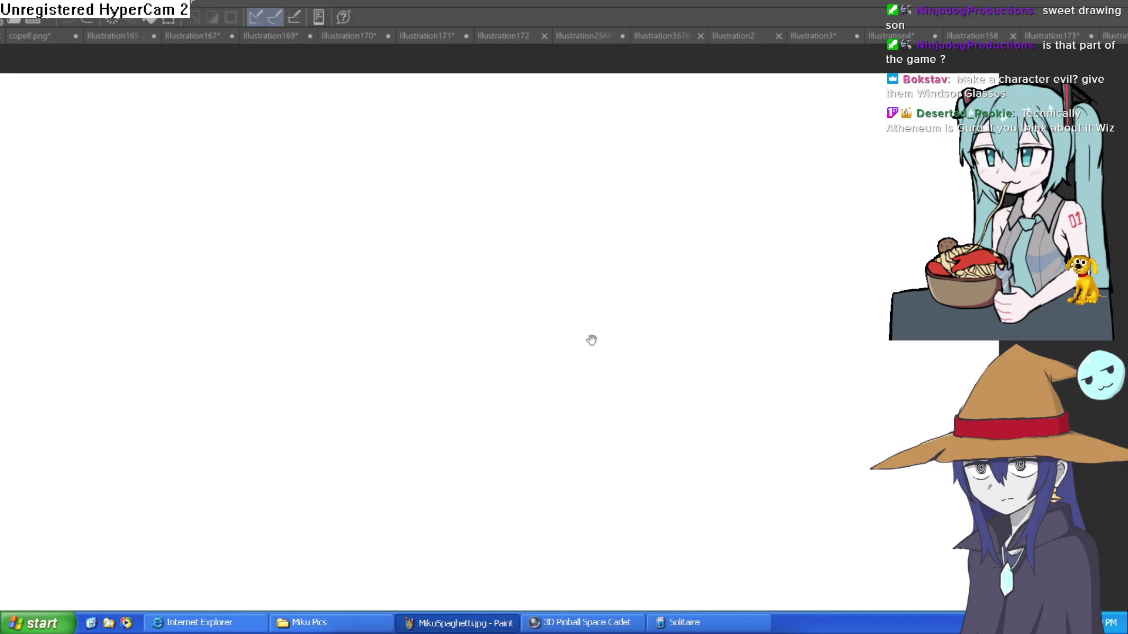
scroll(591, 340, "down", 3)
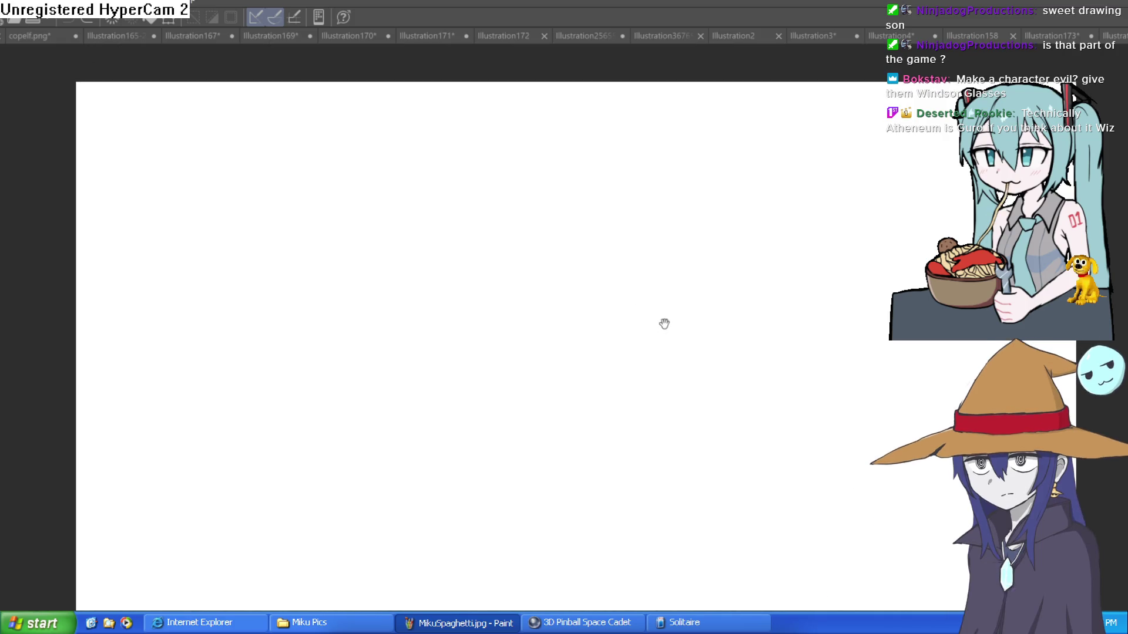
key("ctrl+0")
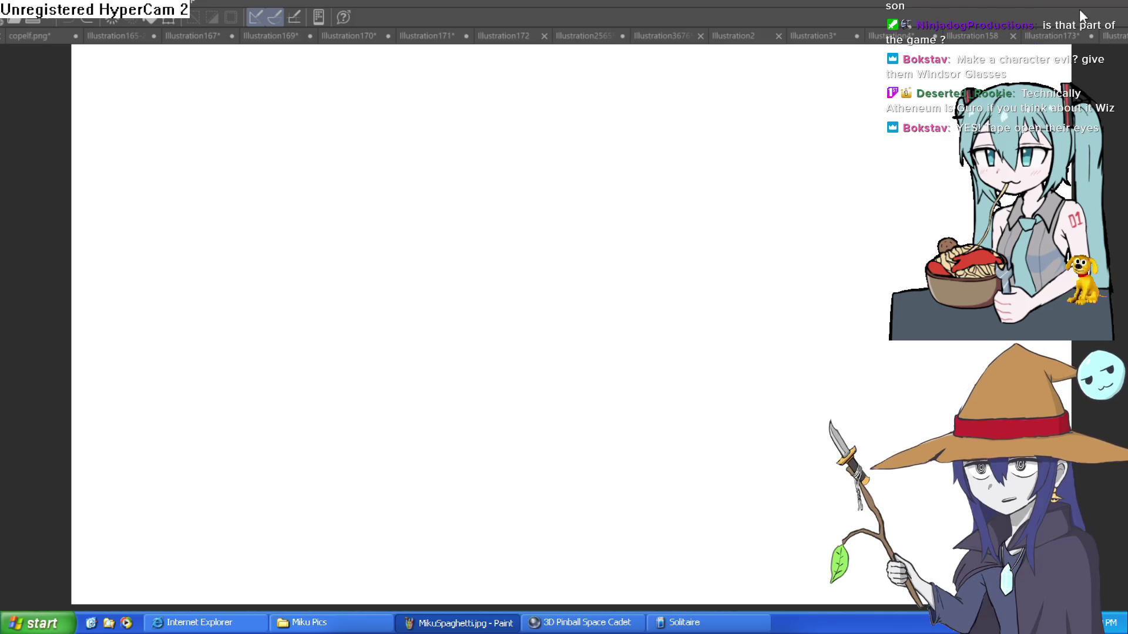
mouse_move(514, 219)
left_mouse_down()
mouse_move(504, 216)
mouse_move(496, 327)
mouse_move(572, 231)
mouse_move(510, 218)
left_mouse_up()
mouse_move(415, 283)
left_mouse_down()
mouse_move(535, 268)
mouse_move(642, 224)
mouse_move(577, 223)
mouse_move(416, 283)
mouse_move(458, 251)
mouse_move(538, 248)
mouse_move(573, 209)
mouse_move(570, 220)
left_mouse_up()
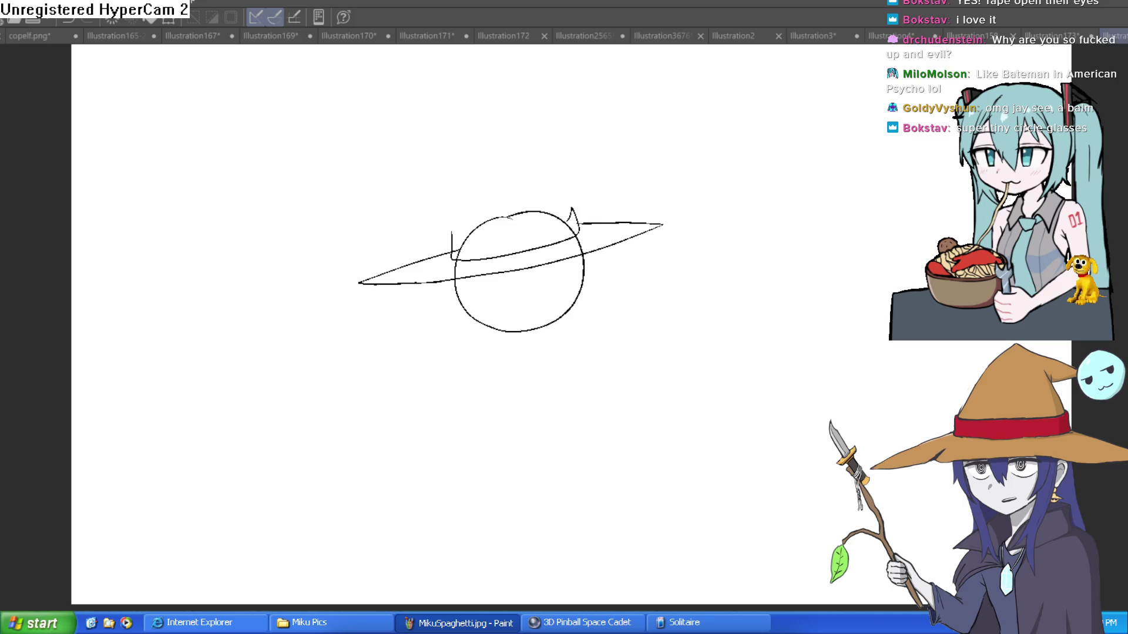
left_click(1119, 37)
left_click(1051, 36)
left_click(1011, 39)
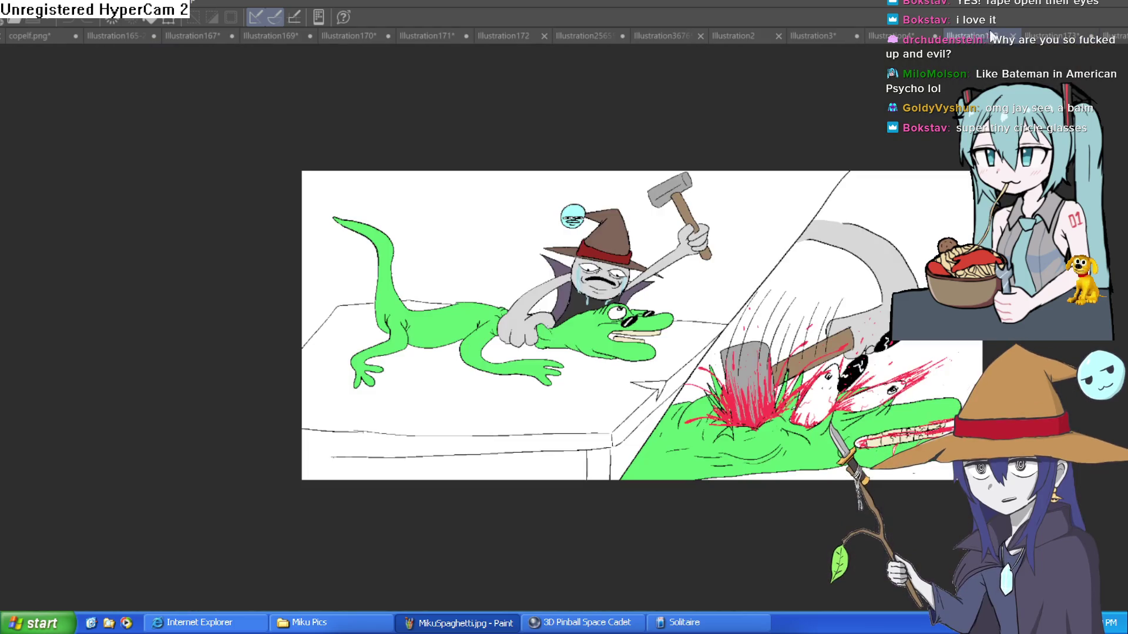
left_click_drag(752, 272, 751, 233)
scroll(668, 224, "up", 2)
scroll(675, 238, "up", 2)
scroll(675, 281, "up", 2)
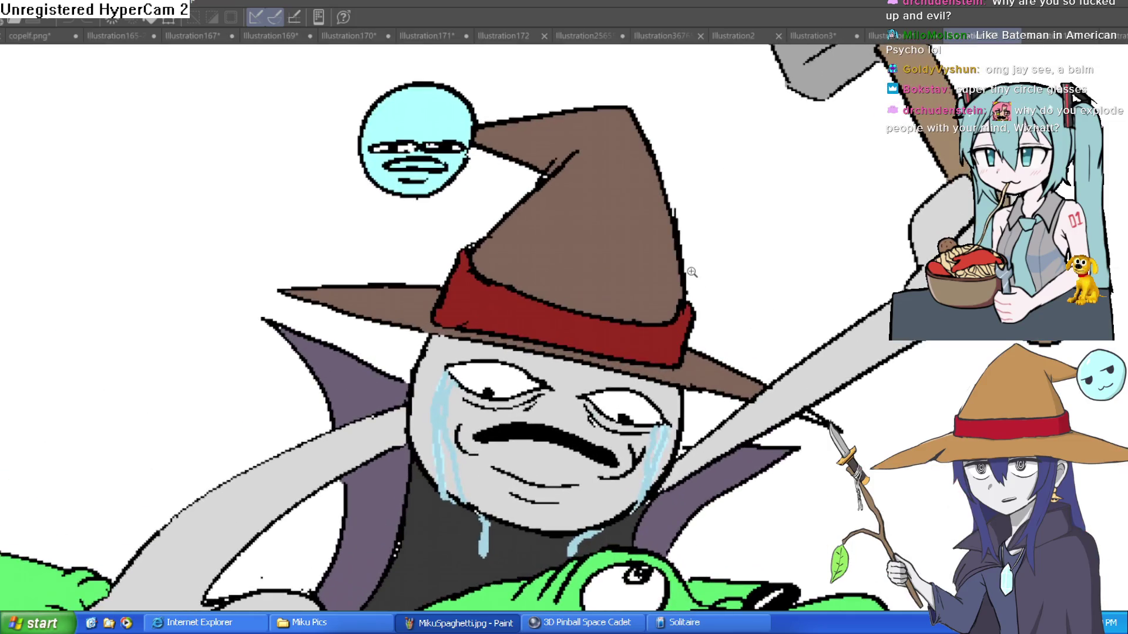
left_click_drag(704, 277, 705, 256)
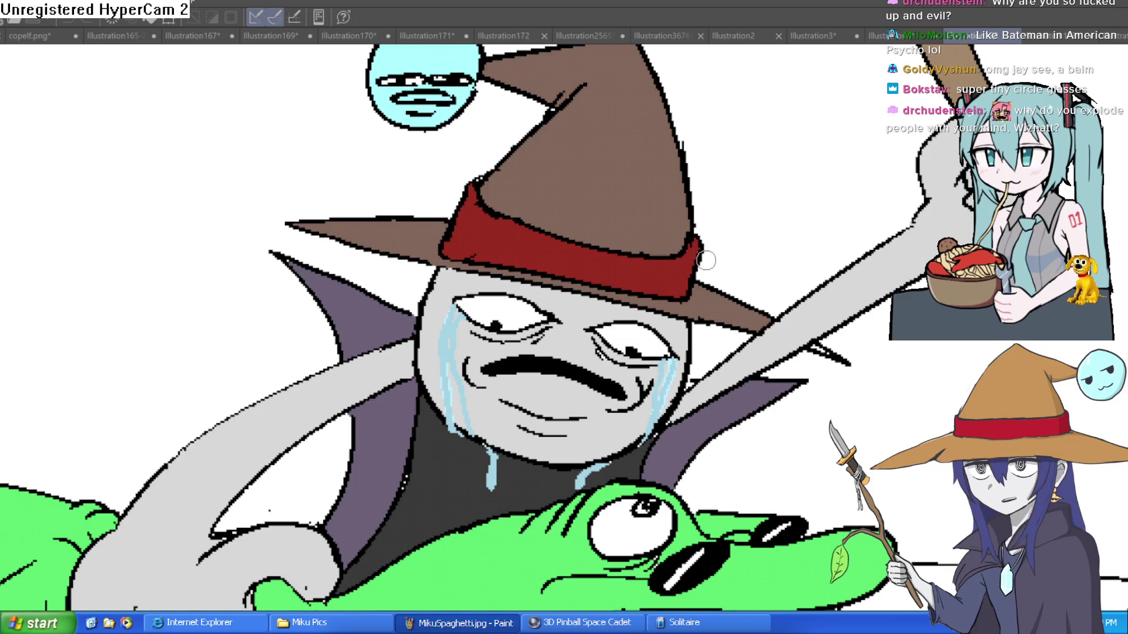
scroll(704, 263, "up", 2)
scroll(716, 267, "down", 5)
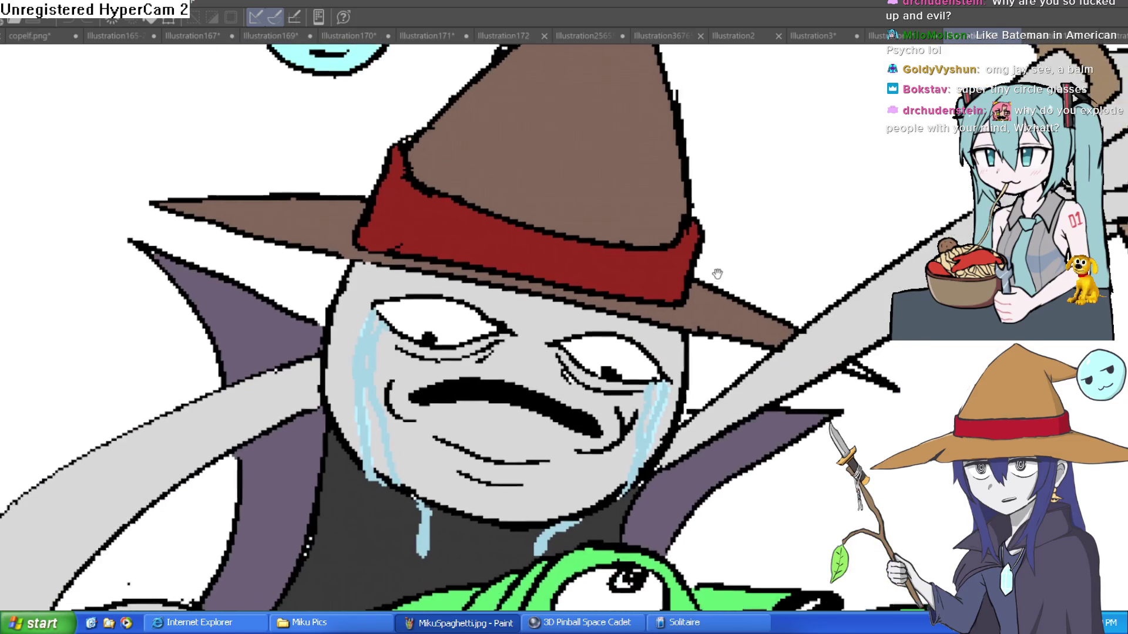
scroll(893, 264, "down", 4)
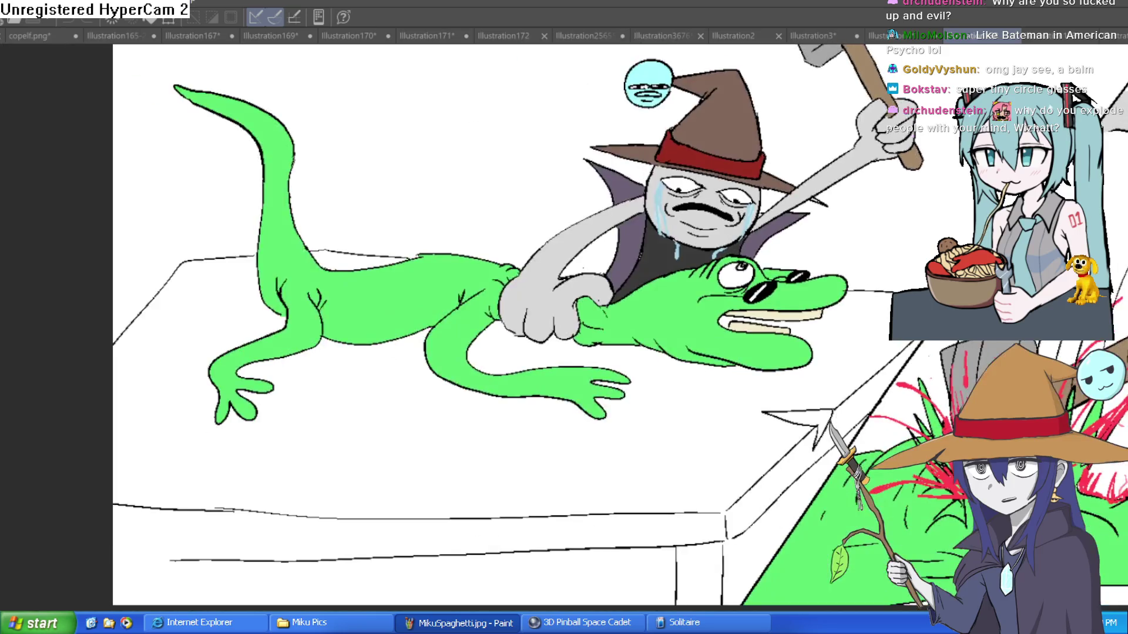
scroll(893, 265, "up", 3)
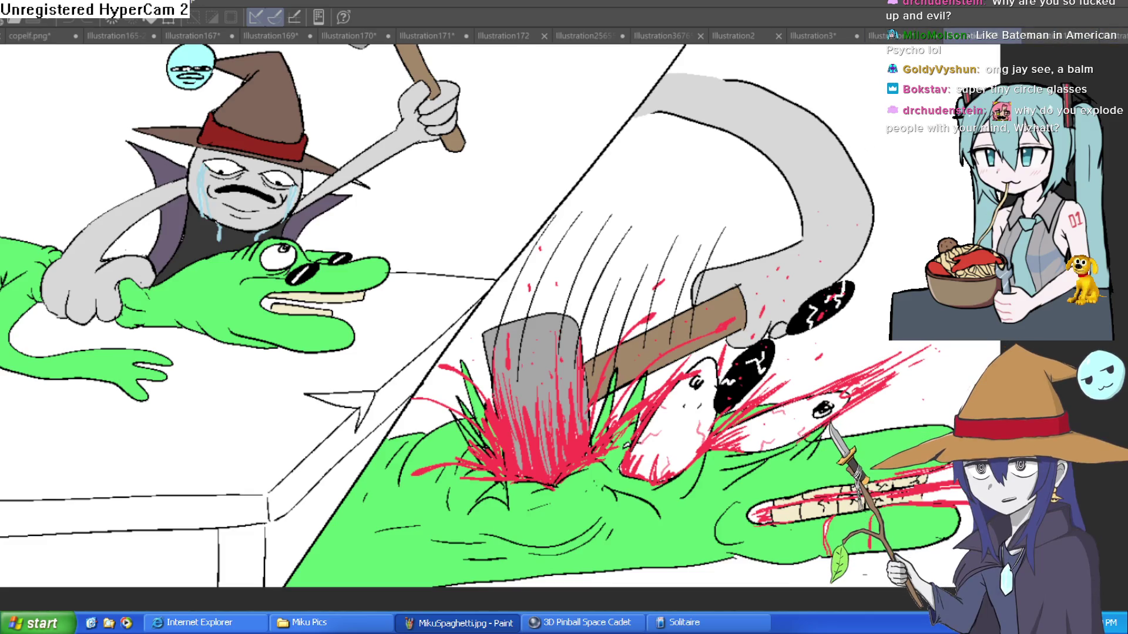
key("ctrl+Tab")
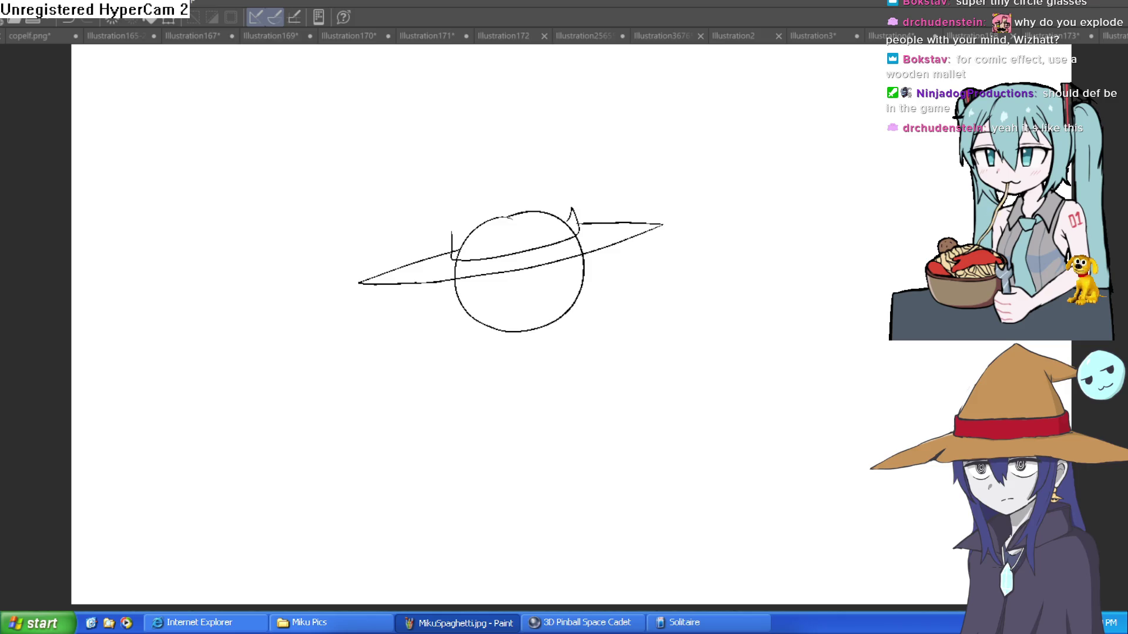
Draw a looping first eye with a small pupil and a second loop beside it
scroll(494, 277, "up", 3)
mouse_move(480, 271)
left_mouse_down()
mouse_move(431, 282)
mouse_move(514, 265)
left_mouse_up()
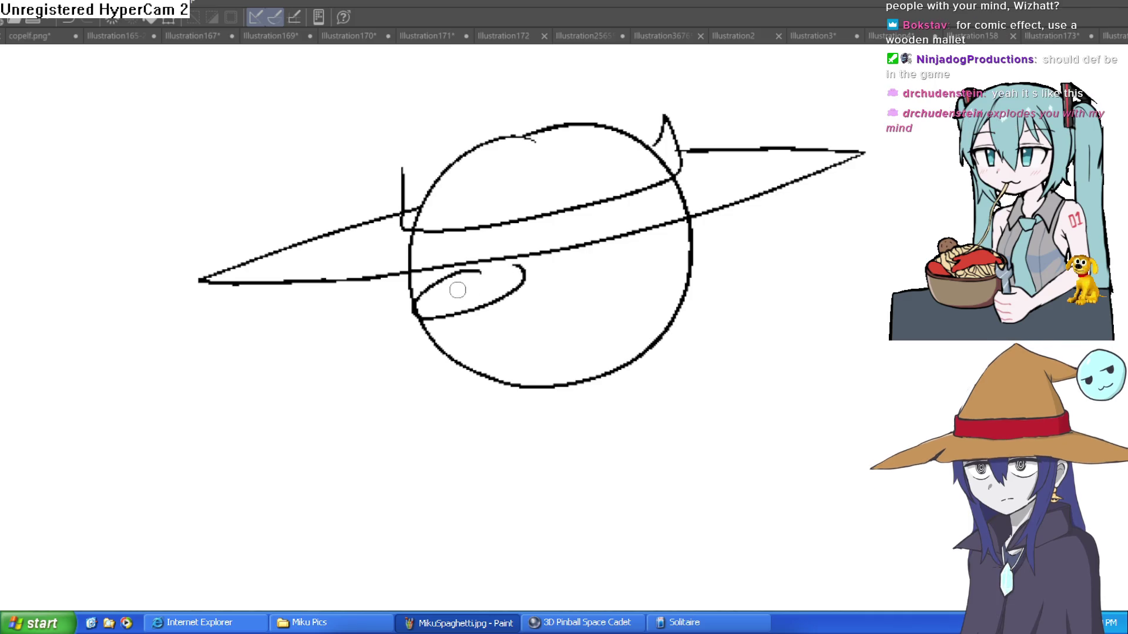
left_click_drag(427, 297, 426, 298)
mouse_move(552, 257)
left_mouse_down()
mouse_move(518, 274)
mouse_move(612, 260)
mouse_move(560, 252)
mouse_move(516, 285)
mouse_move(529, 276)
mouse_move(536, 294)
mouse_move(544, 266)
mouse_move(599, 252)
mouse_move(617, 284)
mouse_move(546, 288)
left_mouse_up()
Tidy the left eye, add the second pupilled eye and under-eye lines, then show the photo document
key("e")
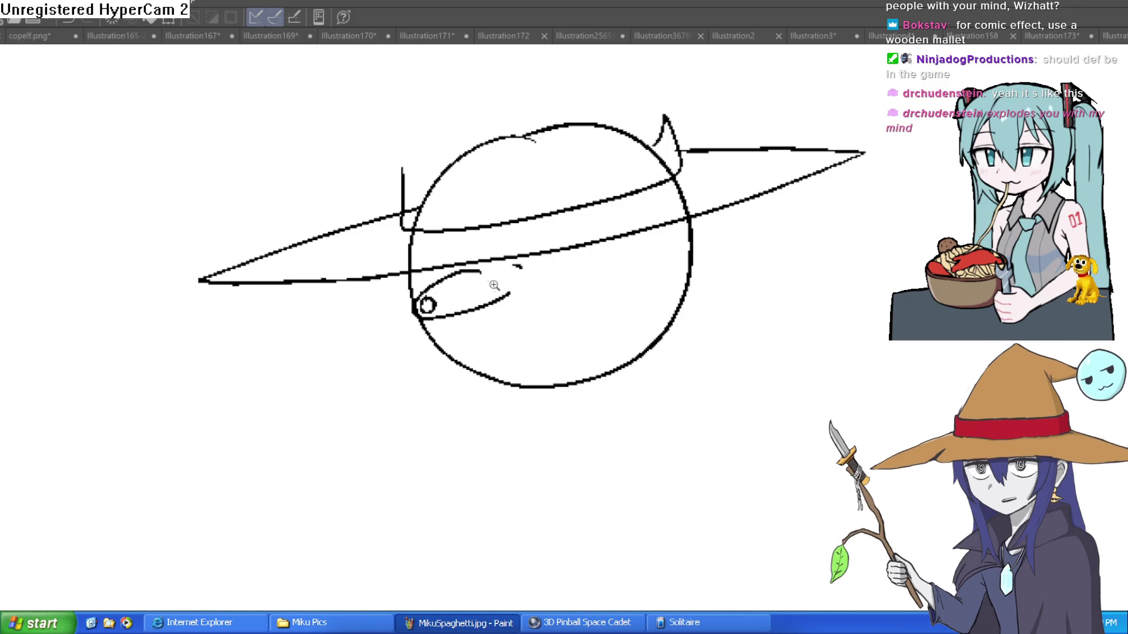
left_click(494, 285)
left_click_drag(549, 247, 505, 315)
mouse_move(456, 253)
left_mouse_down()
mouse_move(552, 245)
mouse_move(472, 230)
left_mouse_up()
mouse_move(610, 182)
left_mouse_down()
mouse_move(573, 272)
mouse_move(650, 176)
mouse_move(605, 189)
mouse_move(628, 200)
left_mouse_up()
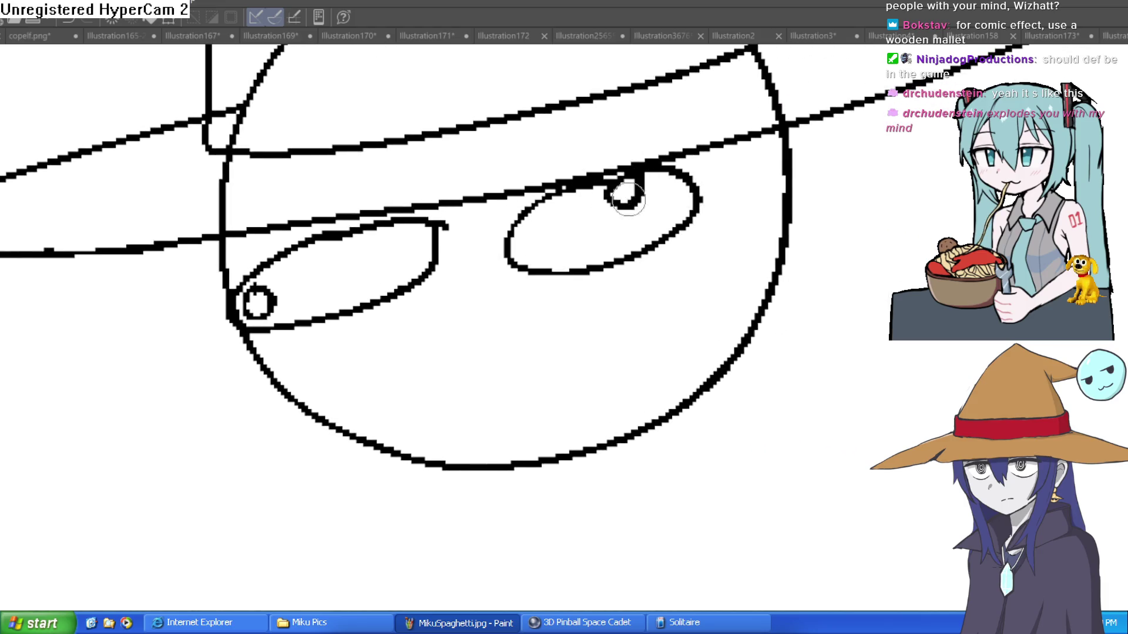
left_click_drag(536, 272, 664, 271)
left_click_drag(585, 294, 538, 272)
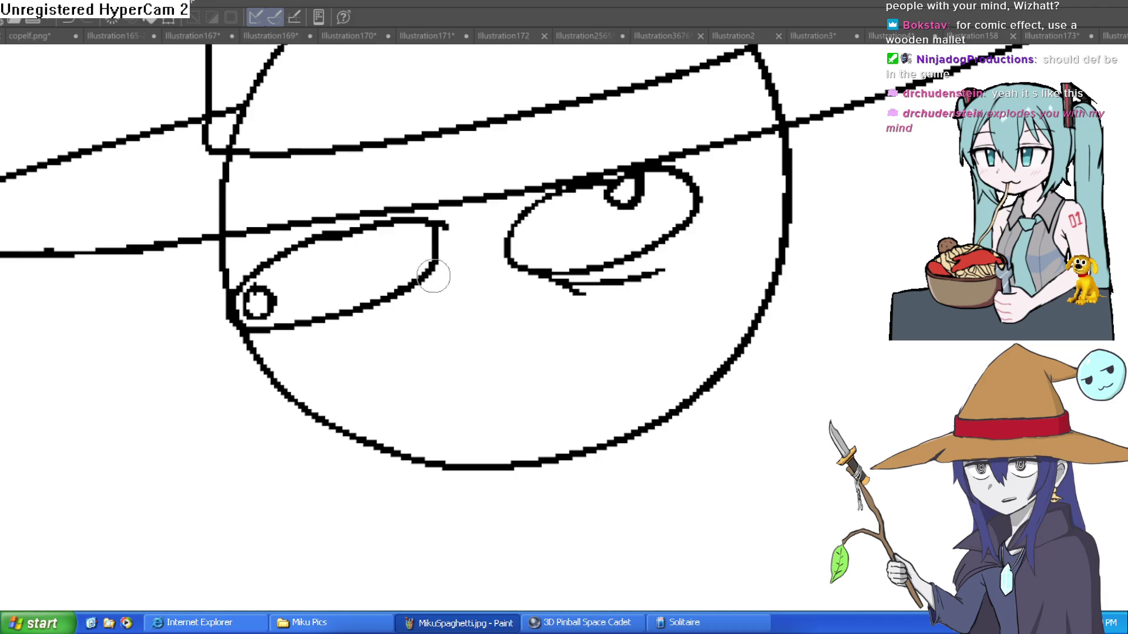
left_click(1063, 36)
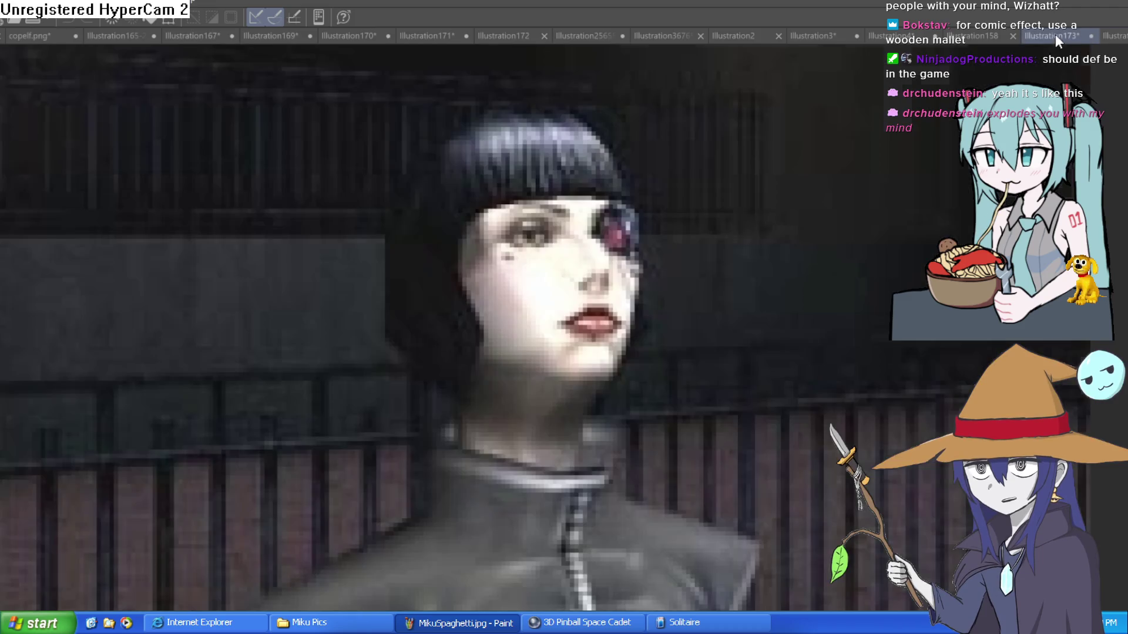
Switch to the rough wizard face sketch and center the face in view
left_click(984, 36)
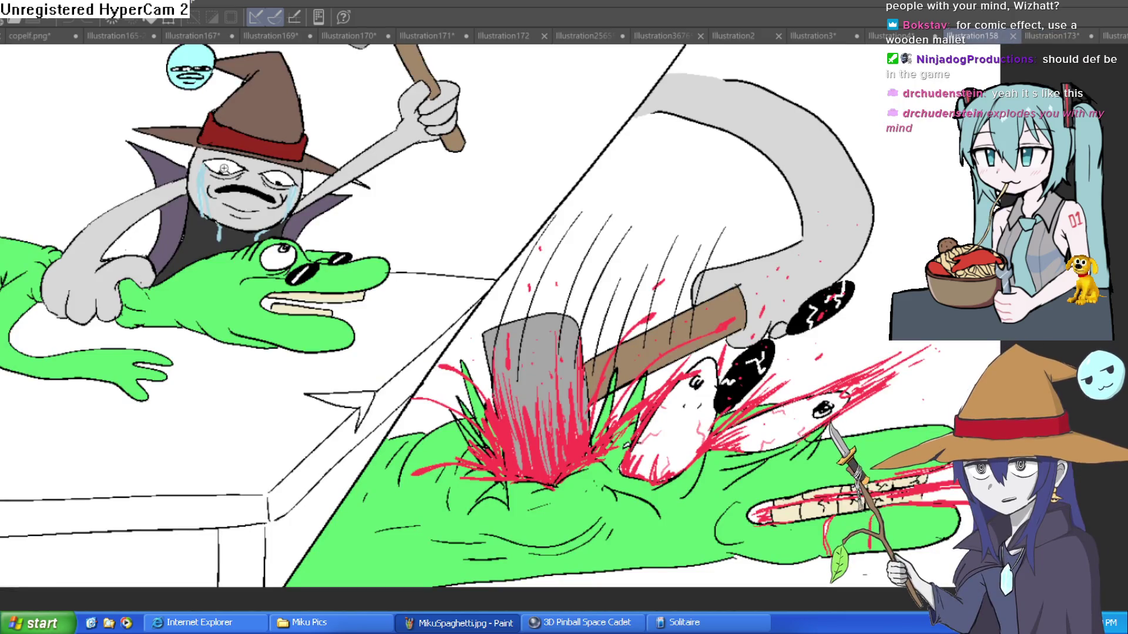
scroll(247, 176, "up", 5)
left_click_drag(727, 123, 726, 211)
scroll(726, 211, "down", 4)
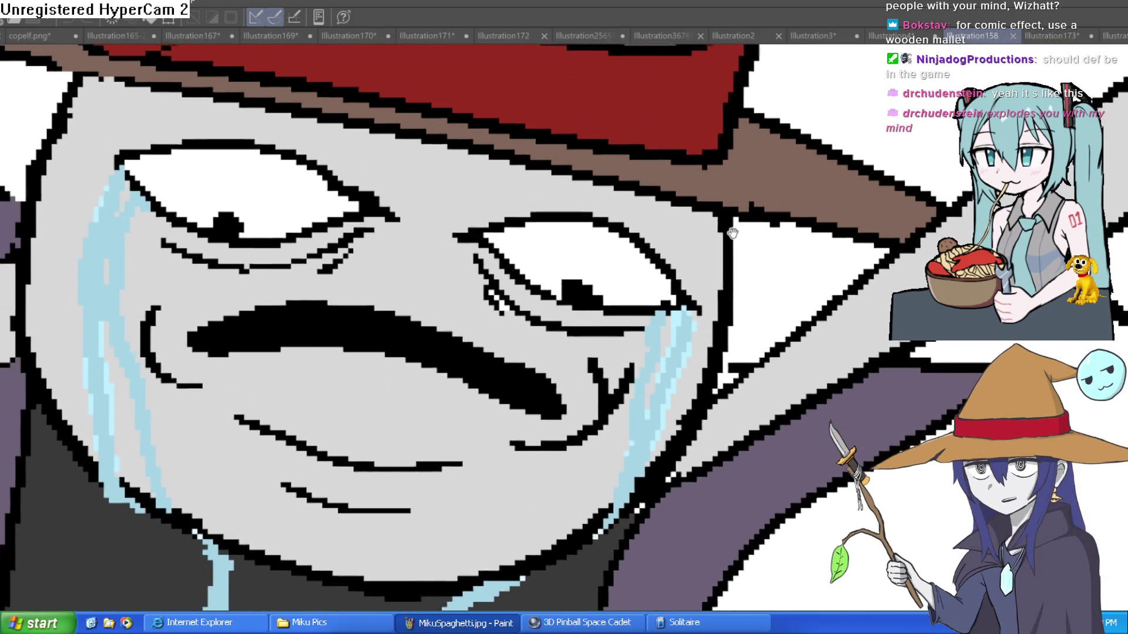
scroll(748, 267, "down", 3)
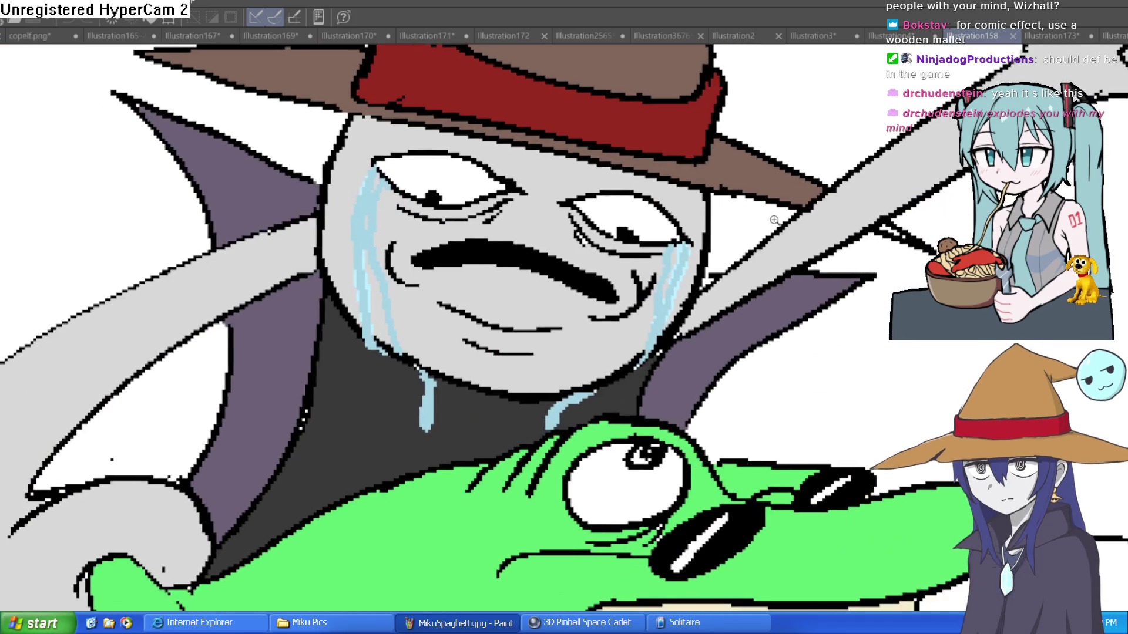
key("ctrl+Tab")
left_click_drag(764, 212, 736, 146)
Remove the right eye's small pupil and add lashes and strokes around both eyes
mouse_move(605, 132)
left_mouse_down()
mouse_move(574, 139)
mouse_move(547, 165)
left_mouse_up()
mouse_move(571, 218)
left_mouse_down()
mouse_move(629, 207)
mouse_move(668, 170)
mouse_move(611, 227)
left_mouse_up()
left_click_drag(510, 216, 541, 234)
mouse_move(397, 224)
left_mouse_down()
mouse_move(267, 283)
mouse_move(441, 290)
left_mouse_up()
left_click_drag(451, 206, 454, 234)
left_click_drag(513, 194, 499, 228)
left_click_drag(248, 293, 256, 294)
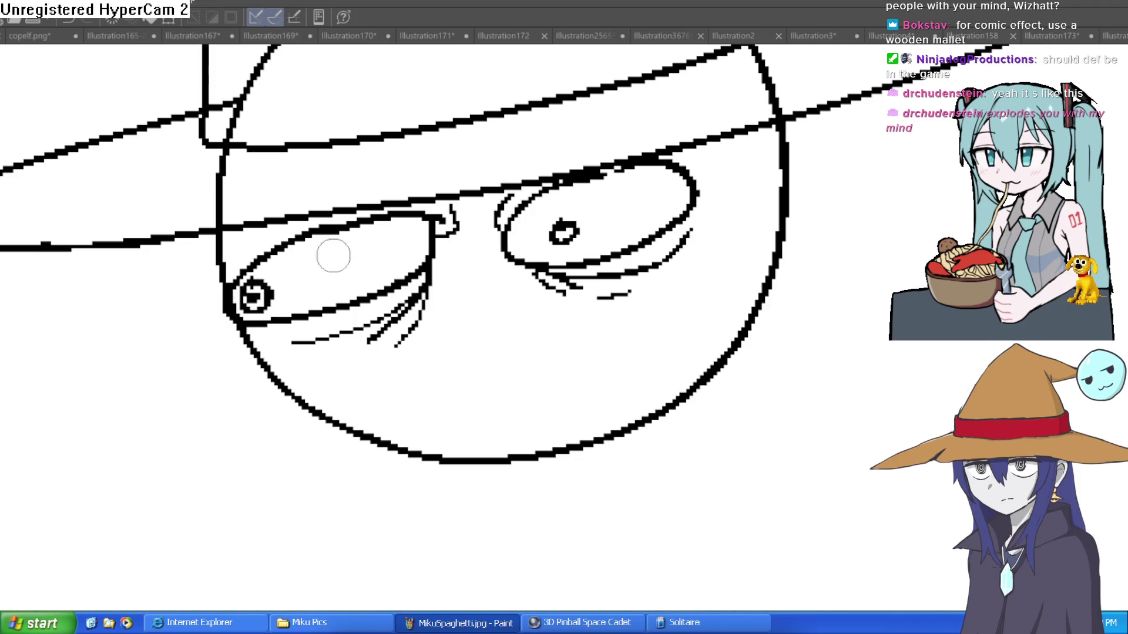
Draw the long grimacing mouth, the lower lip and curved lines on both cheeks
scroll(585, 276, "down", 5)
scroll(583, 260, "up", 3)
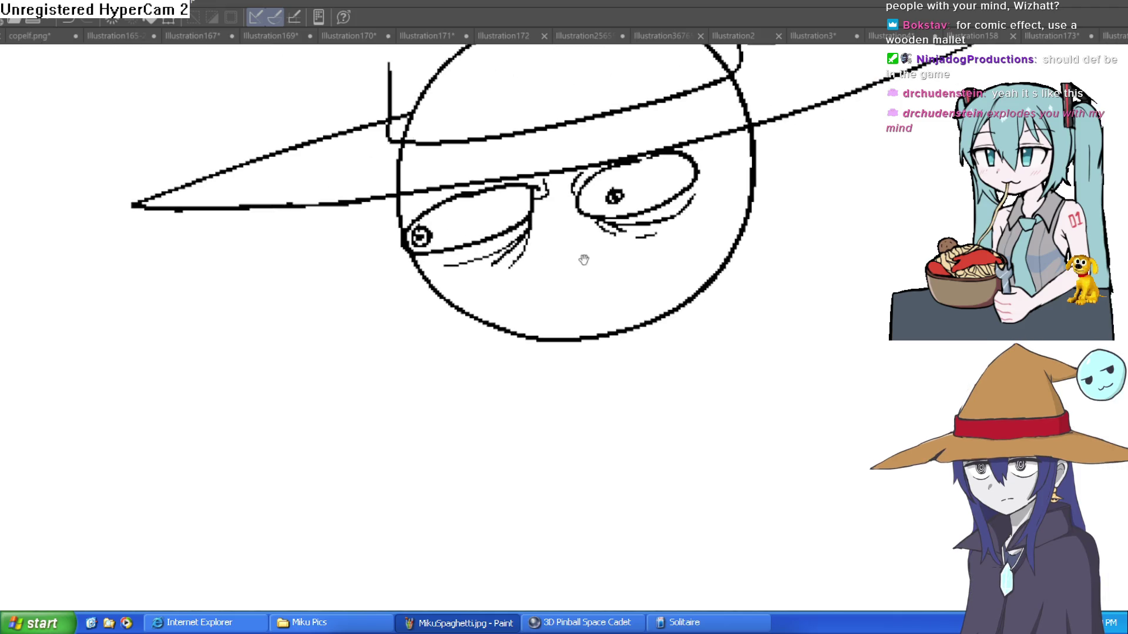
scroll(562, 273, "up", 3)
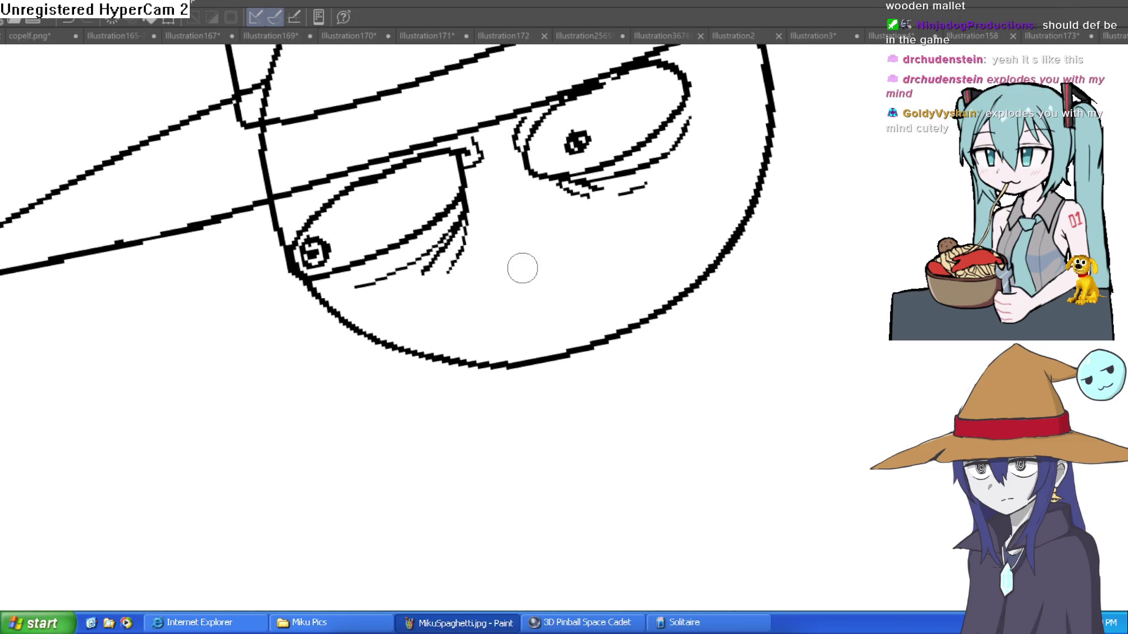
mouse_move(446, 312)
left_mouse_down()
mouse_move(574, 220)
mouse_move(657, 208)
mouse_move(543, 243)
mouse_move(456, 296)
mouse_move(597, 265)
left_mouse_up()
left_click_drag(532, 309, 572, 298)
mouse_move(656, 254)
left_mouse_down()
mouse_move(684, 171)
mouse_move(831, 266)
left_mouse_up()
key("ctrl+z")
left_click_drag(707, 278, 750, 202)
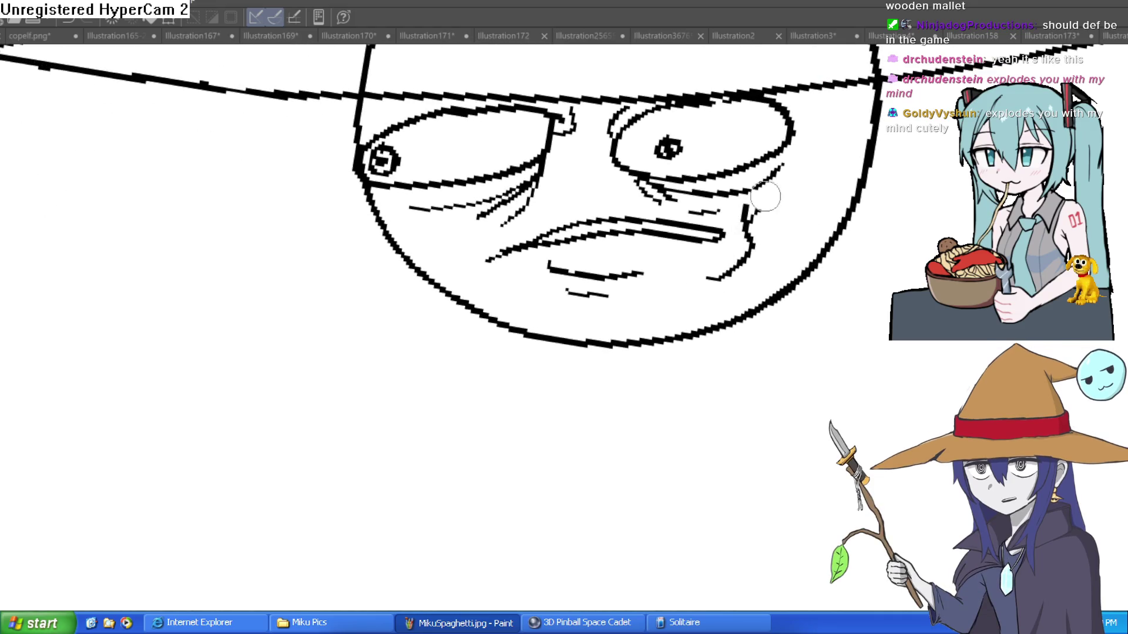
left_click_drag(504, 286, 474, 247)
scroll(574, 223, "down", 5)
Erase the face outline showing between the brim lines and draw the hat band
mouse_move(733, 224)
left_mouse_down()
mouse_move(695, 216)
mouse_move(675, 176)
left_mouse_up()
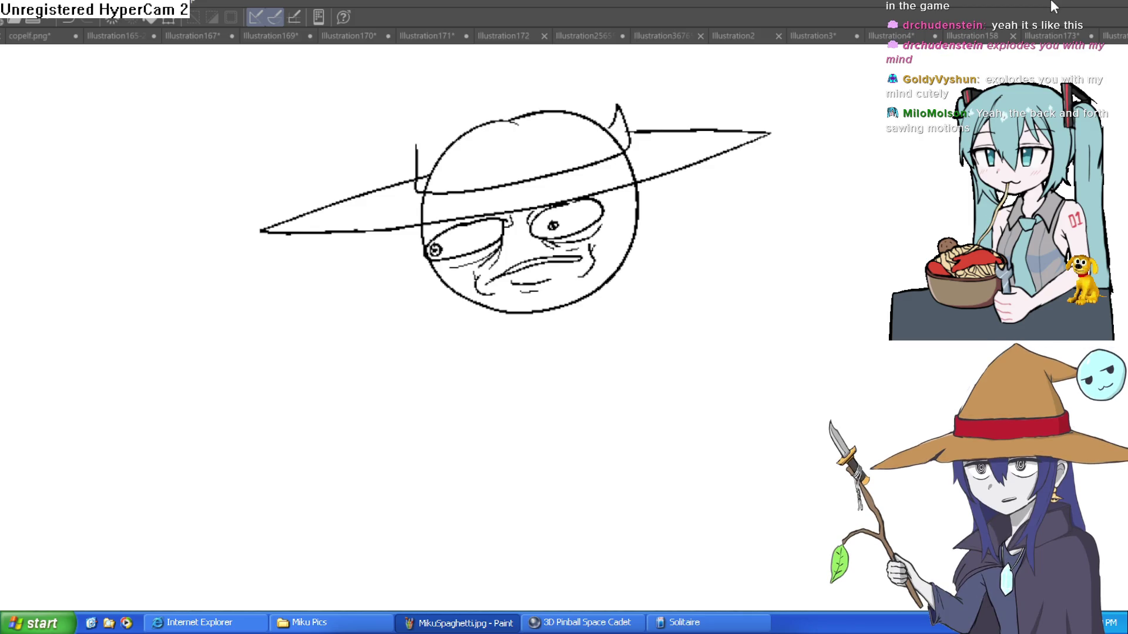
left_click_drag(665, 180, 634, 185)
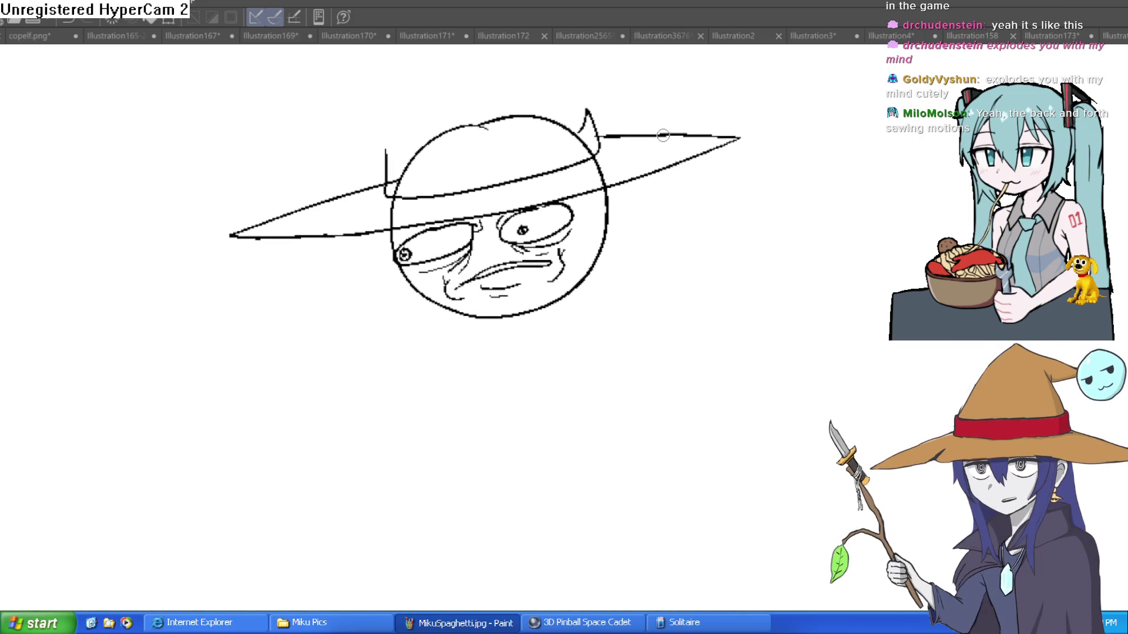
left_click(576, 159)
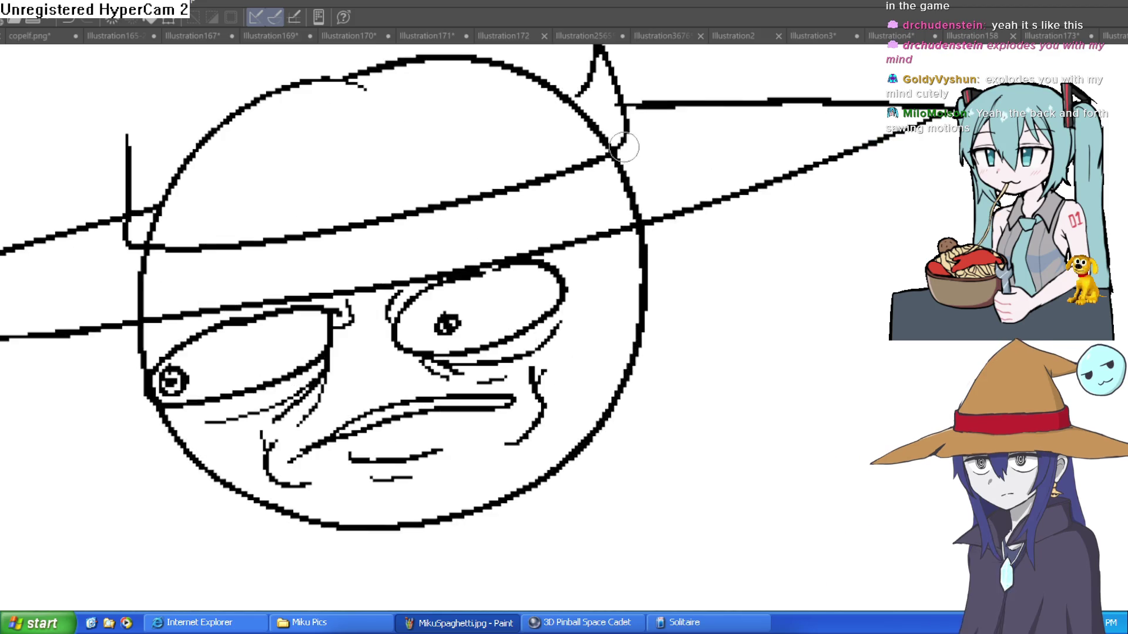
left_click(141, 303)
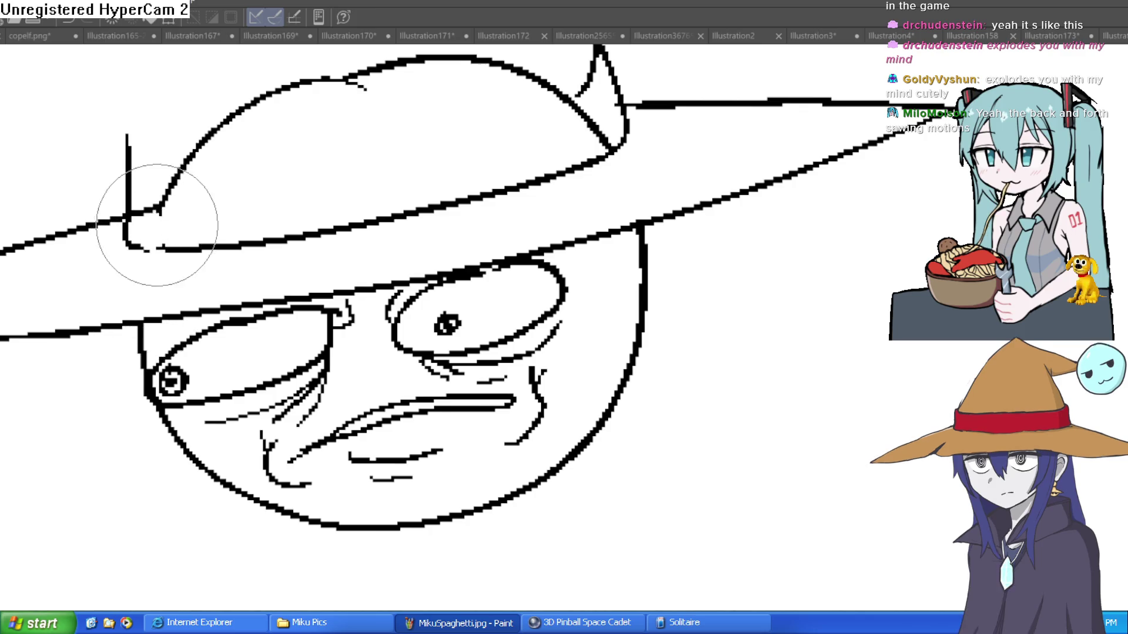
mouse_move(151, 196)
left_mouse_down()
mouse_move(363, 86)
mouse_move(549, 88)
mouse_move(579, 76)
mouse_move(594, 138)
mouse_move(314, 149)
left_mouse_up()
scroll(595, 139, "down", 5)
mouse_move(216, 113)
left_mouse_down()
mouse_move(637, 88)
mouse_move(470, 143)
left_mouse_up()
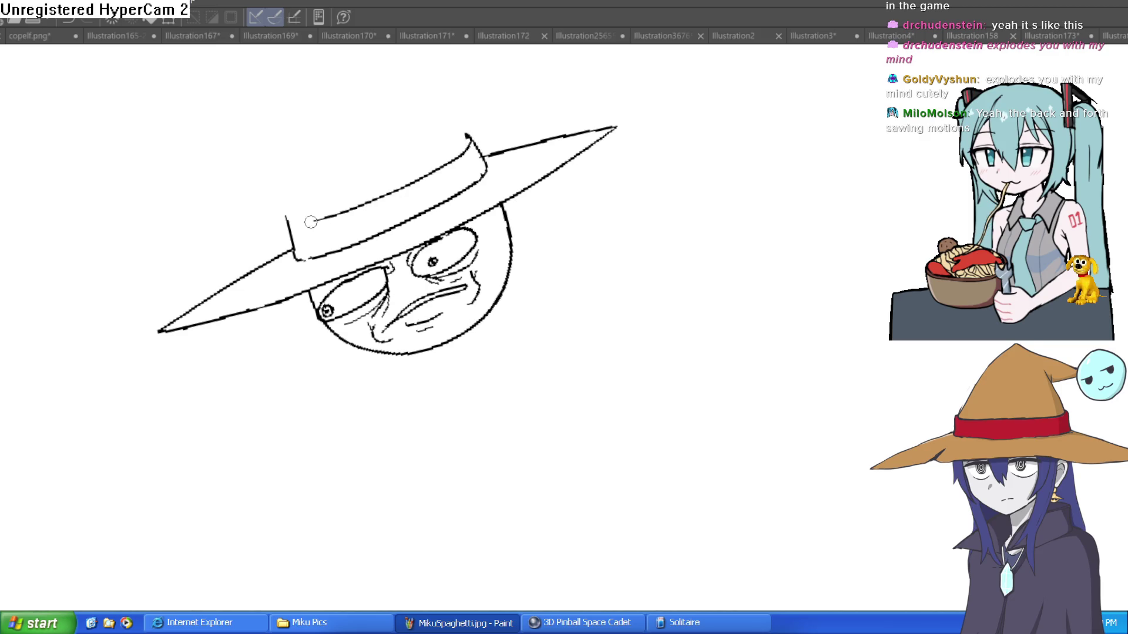
left_click_drag(310, 222, 287, 208)
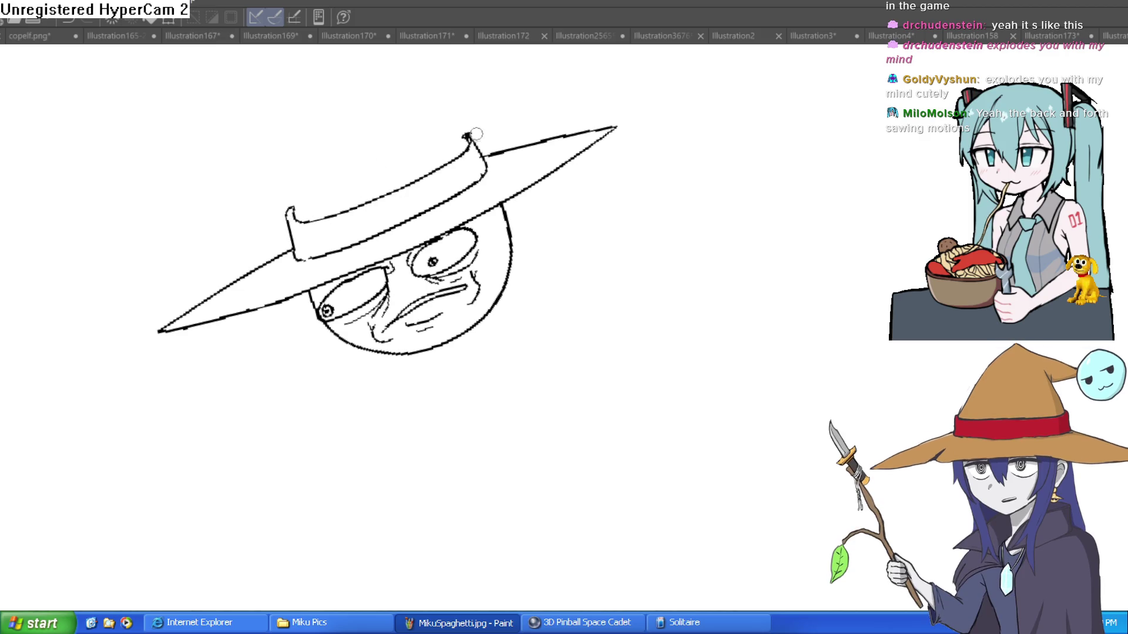
Enlarge the brush and draw both hat sides rising to a tall pointed cone tip
key("bracketright")
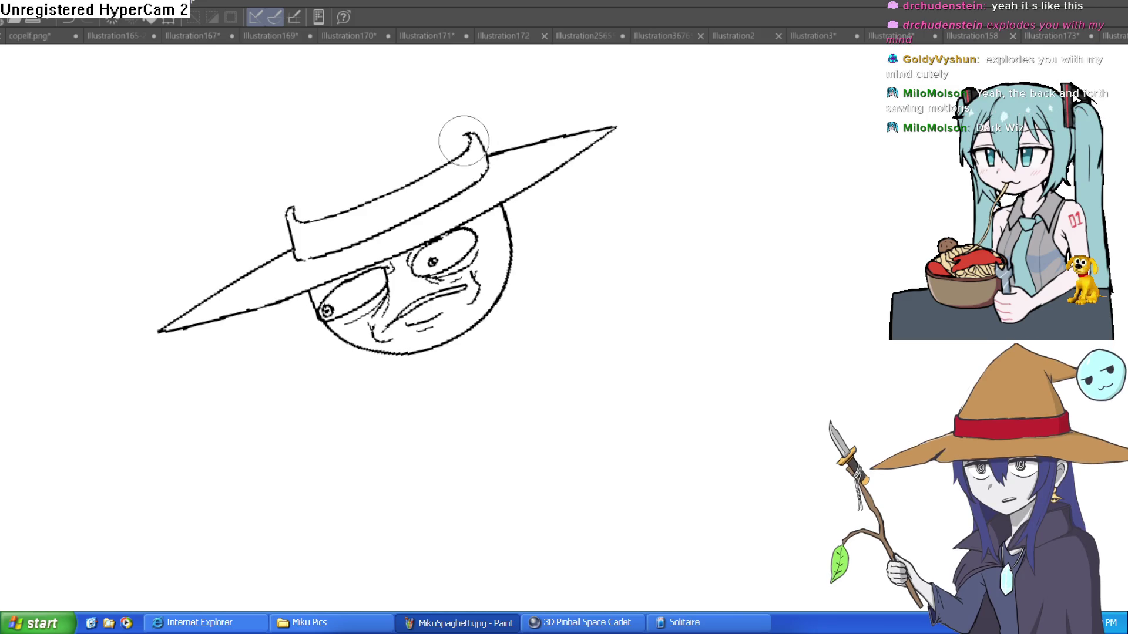
mouse_move(483, 160)
left_mouse_down()
mouse_move(587, 159)
mouse_move(649, 171)
mouse_move(674, 191)
mouse_move(622, 219)
left_mouse_up()
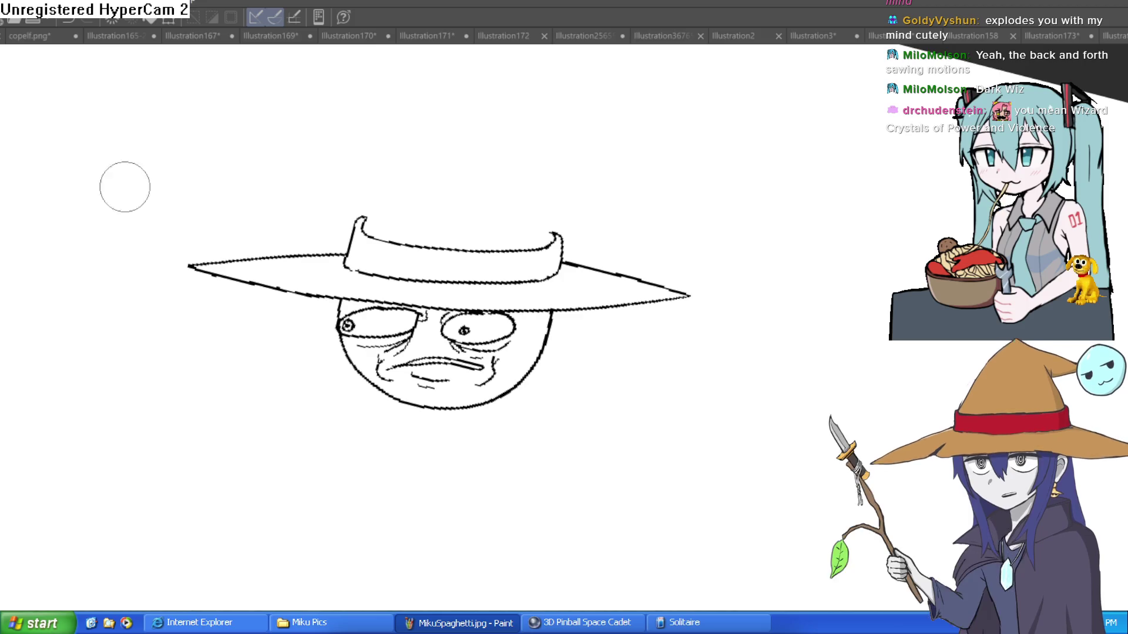
left_click_drag(487, 194, 445, 198)
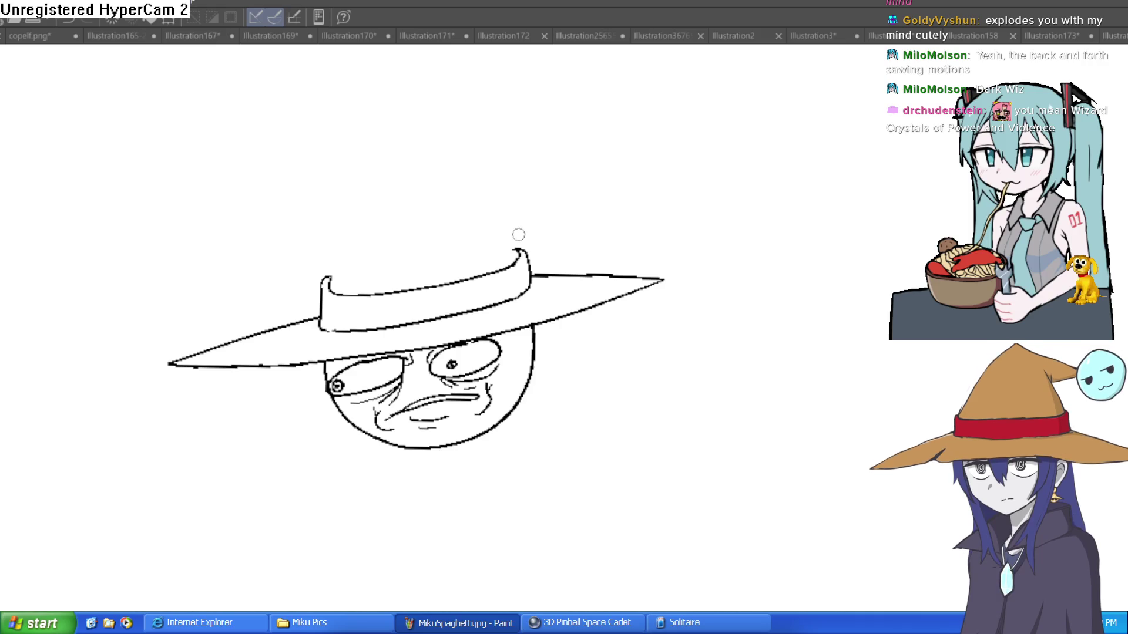
scroll(335, 268, "up", 2)
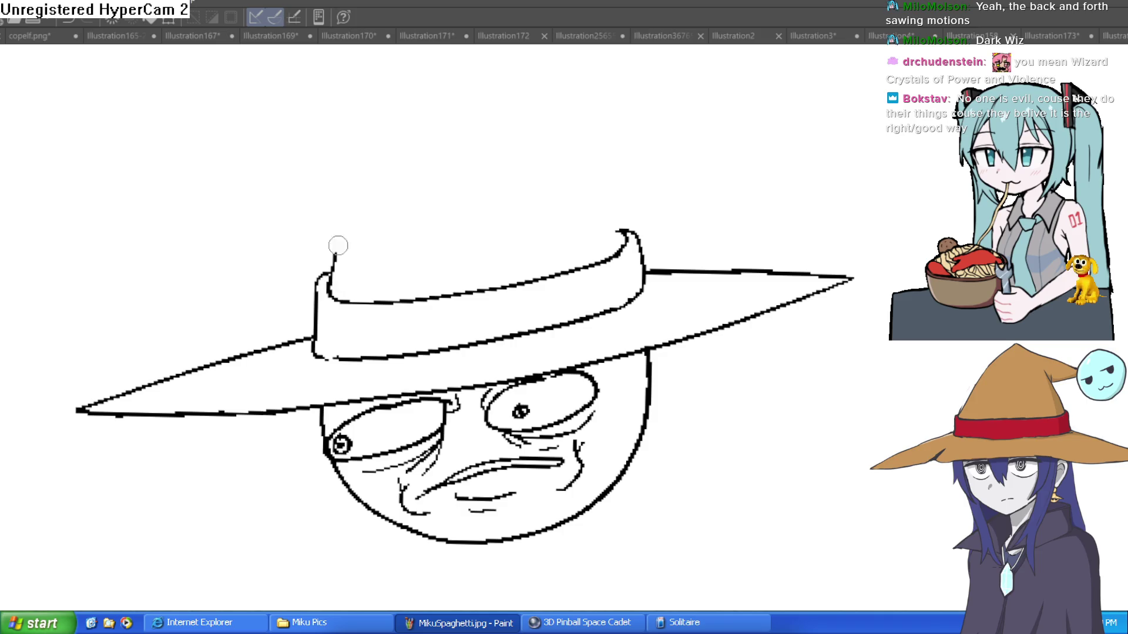
left_click_drag(332, 258, 374, 133)
mouse_move(624, 237)
left_mouse_down()
mouse_move(587, 137)
mouse_move(589, 257)
left_mouse_up()
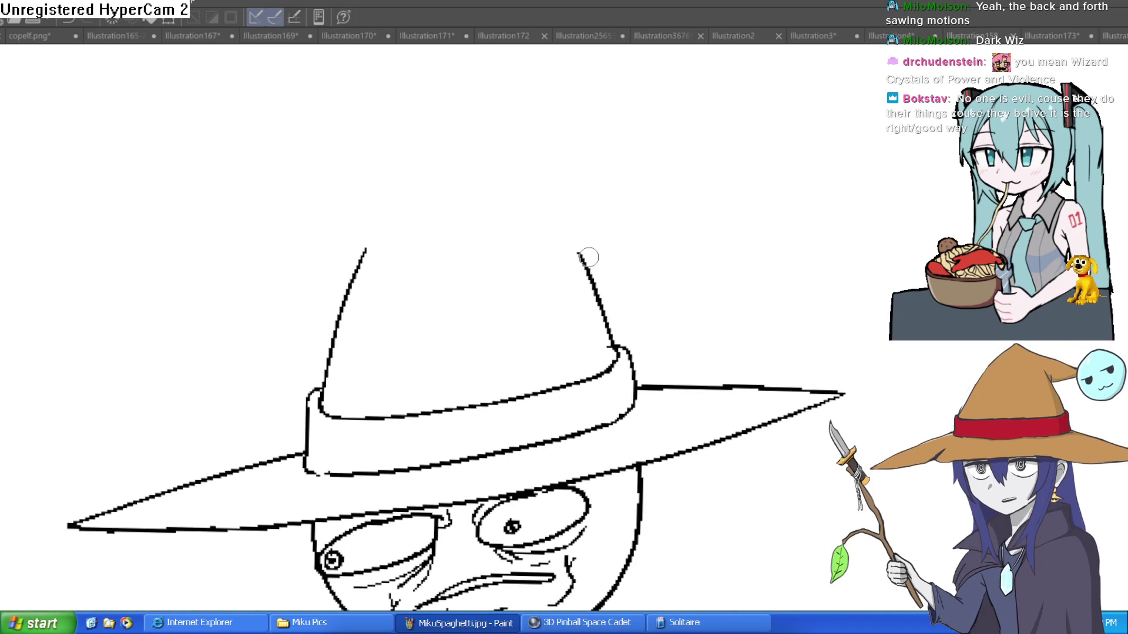
mouse_move(363, 265)
left_mouse_down()
mouse_move(556, 142)
mouse_move(651, 159)
mouse_move(661, 134)
mouse_move(760, 133)
mouse_move(764, 120)
left_mouse_up()
Try a small circle with an eye at the hat tip, undoing the attempts
key("ctrl+z")
mouse_move(665, 132)
left_mouse_down()
mouse_move(666, 186)
mouse_move(748, 105)
mouse_move(698, 126)
mouse_move(665, 173)
mouse_move(802, 169)
mouse_move(695, 108)
left_mouse_up()
key("ctrl+z")
scroll(699, 151, "up", 2)
mouse_move(702, 149)
left_mouse_down()
mouse_move(745, 151)
mouse_move(688, 158)
mouse_move(788, 139)
mouse_move(752, 160)
mouse_move(678, 171)
mouse_move(722, 176)
left_mouse_up()
key("ctrl+z")
key("ctrl+z")
scroll(745, 249, "down", 3)
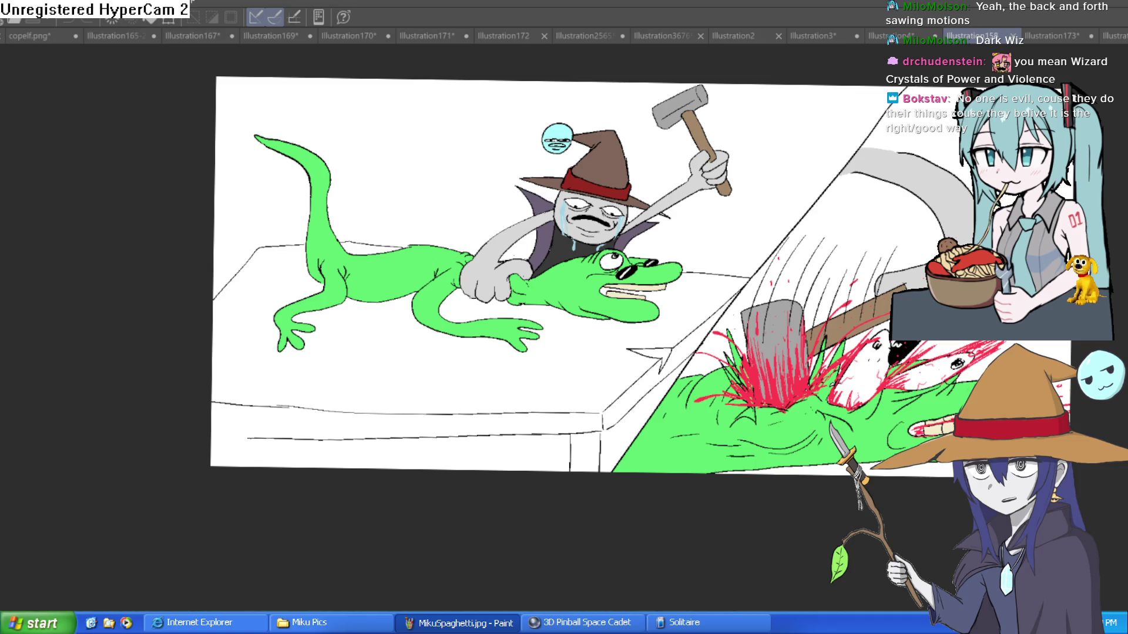
Reset the wizard sketch view and outline the collar and body below the face
key("ctrl+Tab")
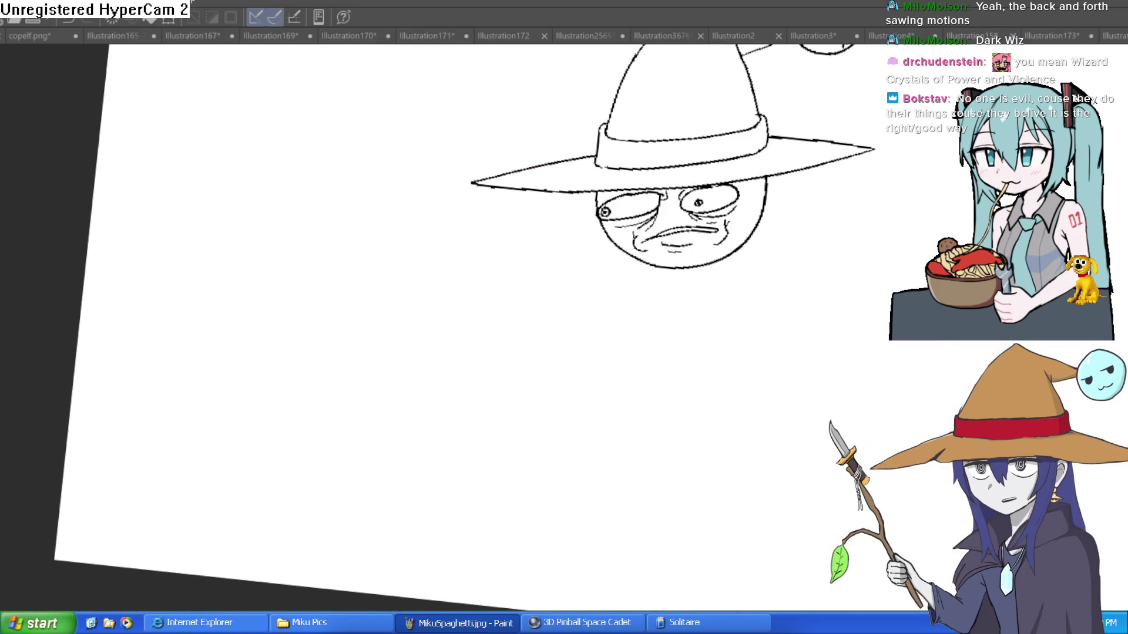
key("ctrl+0")
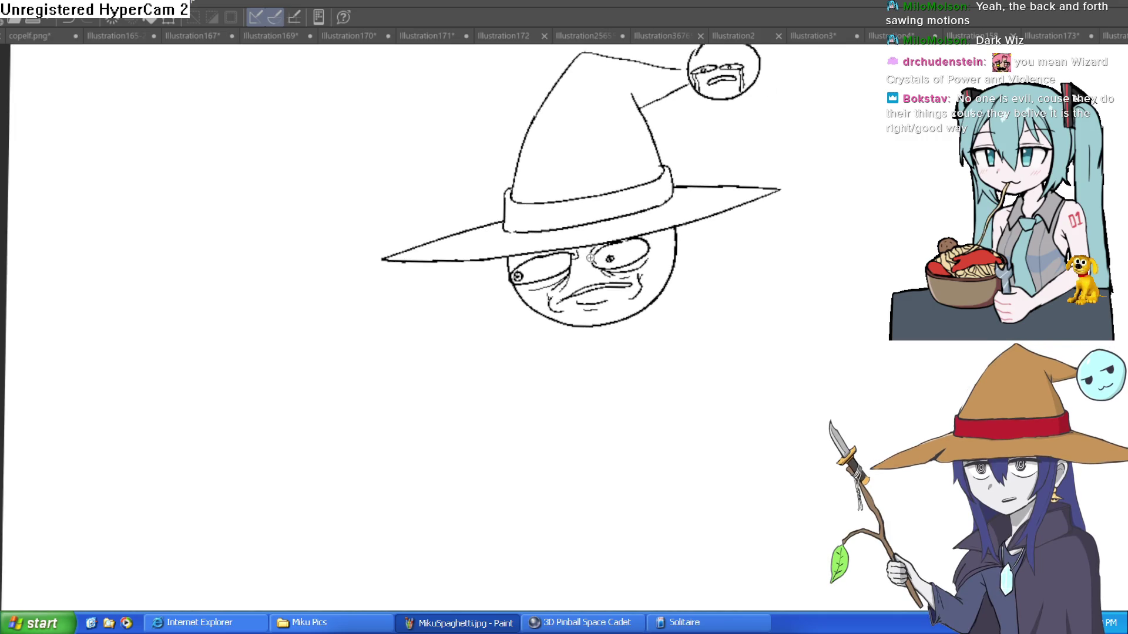
scroll(681, 215, "up", 2)
scroll(723, 220, "down", 1)
mouse_move(675, 260)
left_mouse_down()
mouse_move(713, 266)
mouse_move(754, 376)
mouse_move(649, 368)
mouse_move(666, 276)
left_mouse_up()
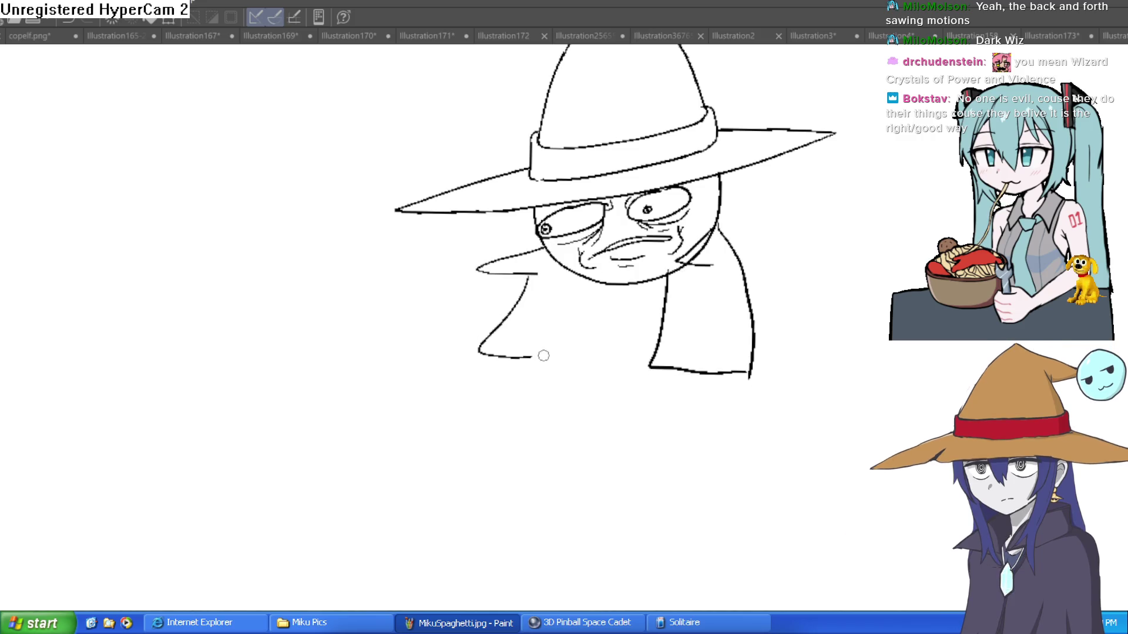
left_click_drag(543, 355, 570, 274)
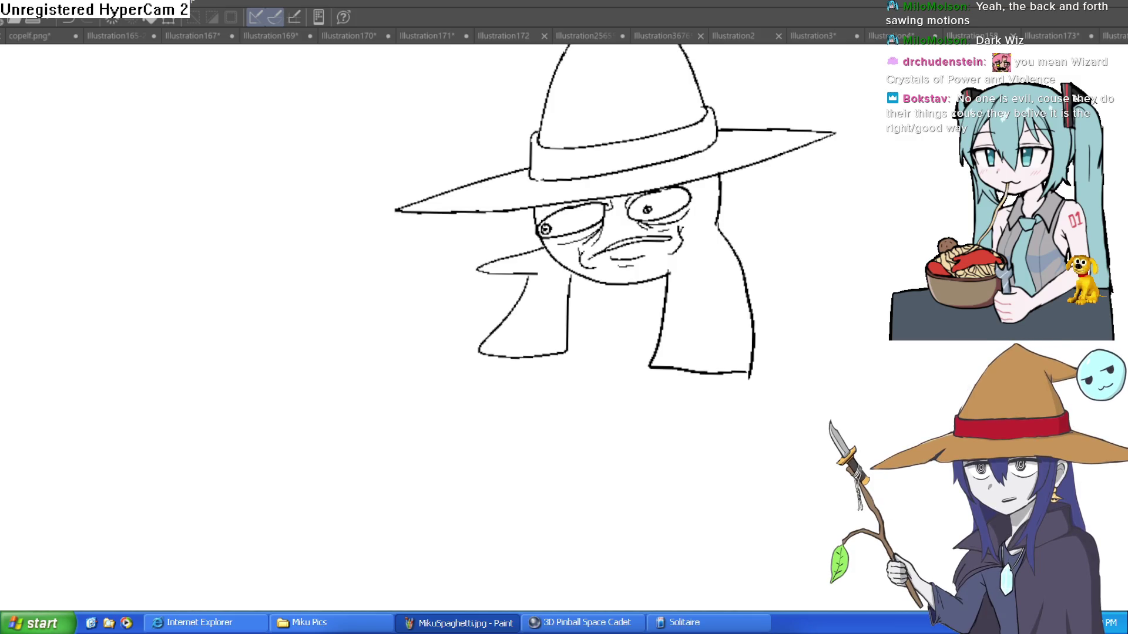
Erase to smooth the jaw, clear stray neck marks and remove the lower left body lines
left_click(698, 221)
mouse_move(588, 386)
left_mouse_down()
mouse_move(629, 403)
mouse_move(629, 341)
mouse_move(645, 350)
left_mouse_up()
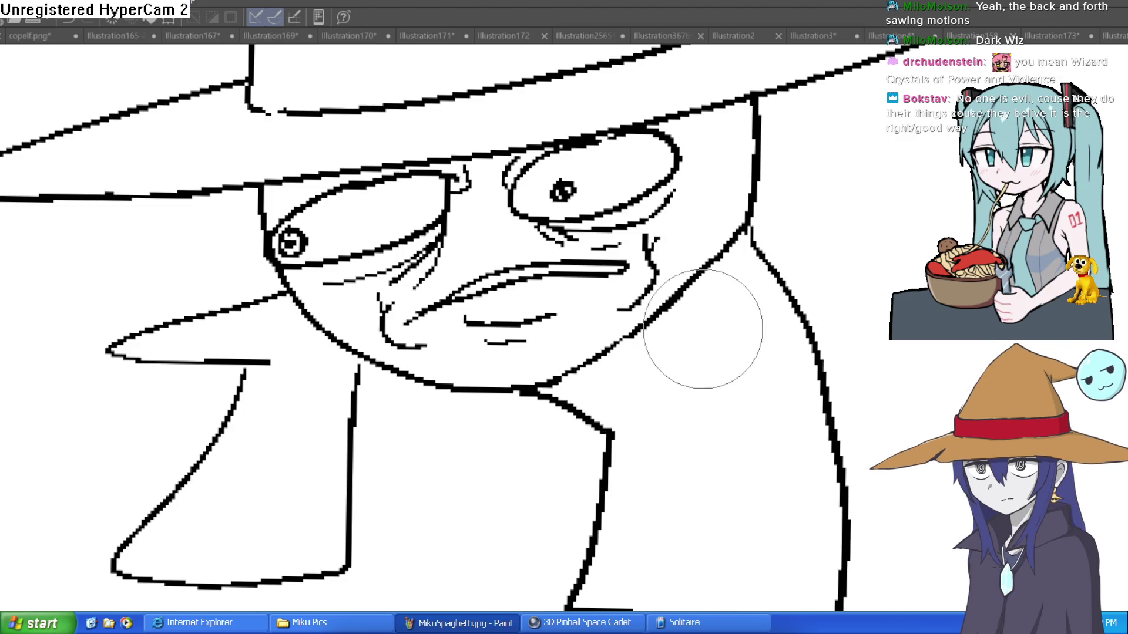
scroll(830, 368, "down", 5)
mouse_move(830, 369)
left_mouse_down()
mouse_move(748, 277)
mouse_move(738, 227)
mouse_move(716, 201)
left_mouse_up()
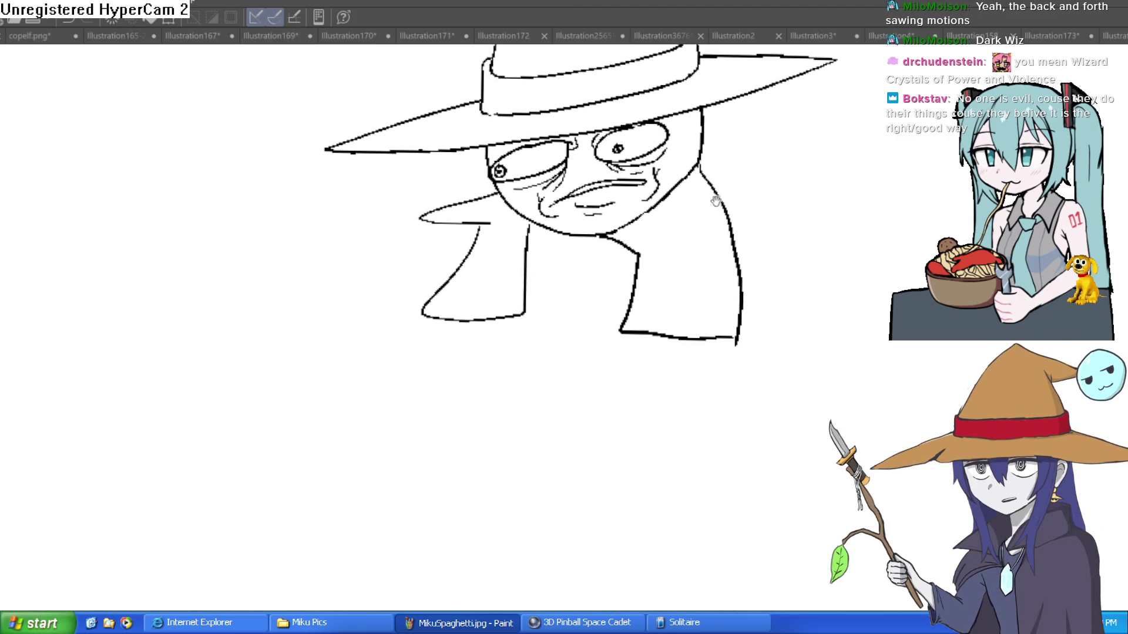
mouse_move(529, 288)
left_mouse_down()
mouse_move(521, 245)
mouse_move(516, 307)
mouse_move(427, 312)
mouse_move(494, 237)
mouse_move(479, 220)
mouse_move(460, 259)
mouse_move(467, 317)
mouse_move(456, 196)
mouse_move(494, 202)
left_mouse_up()
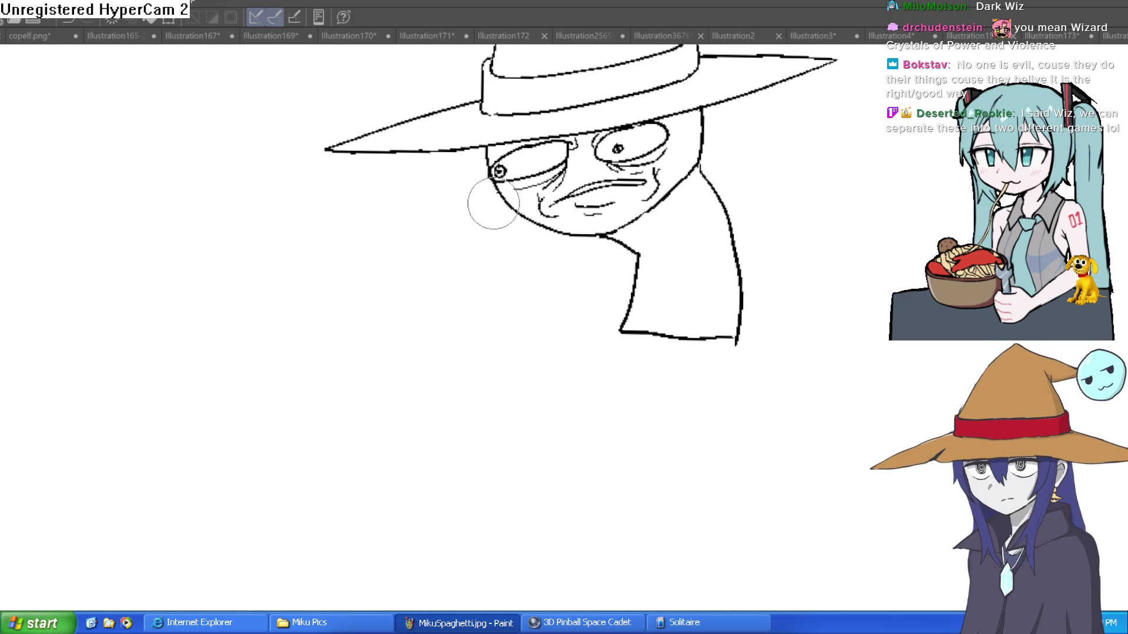
Draw the arm reaching to the chin and a body line, then redraw the hand's curved fingers
mouse_move(687, 276)
left_mouse_down()
mouse_move(652, 219)
mouse_move(732, 232)
mouse_move(637, 234)
left_mouse_up()
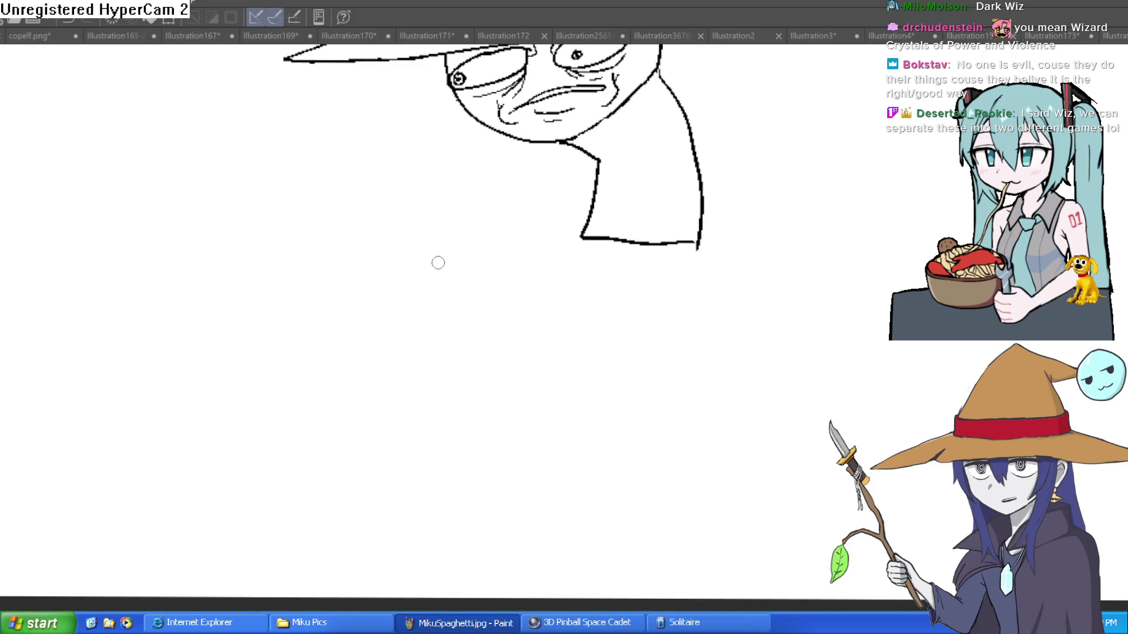
mouse_move(490, 131)
left_mouse_down()
mouse_move(289, 310)
mouse_move(366, 285)
left_mouse_up()
mouse_move(378, 251)
left_mouse_down()
mouse_move(405, 189)
mouse_move(523, 137)
left_mouse_up()
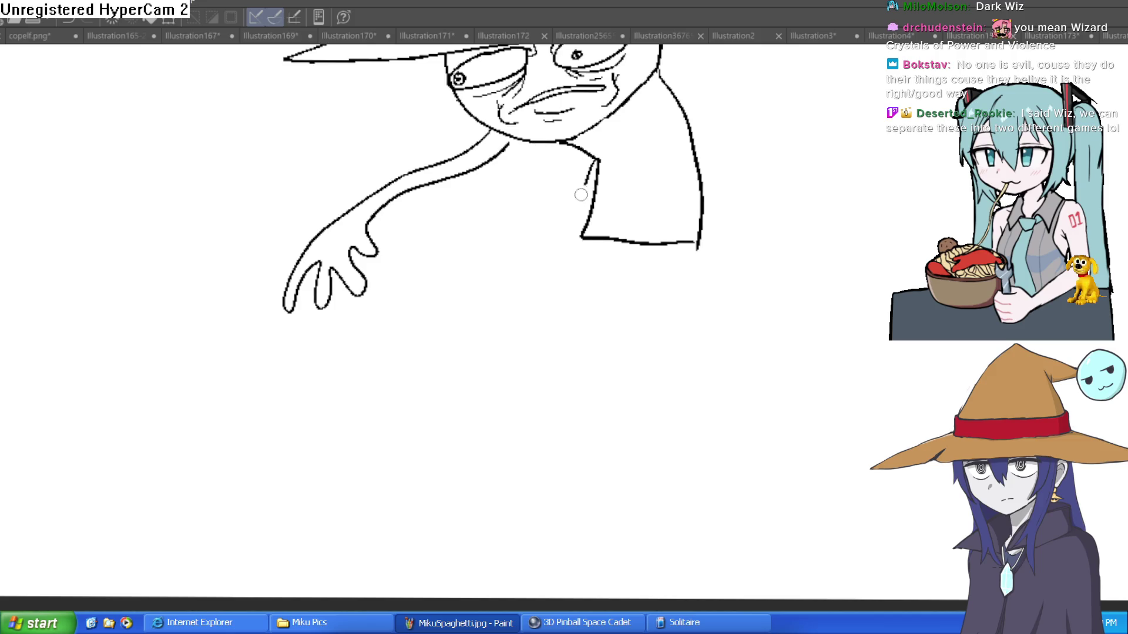
left_click_drag(581, 195, 458, 310)
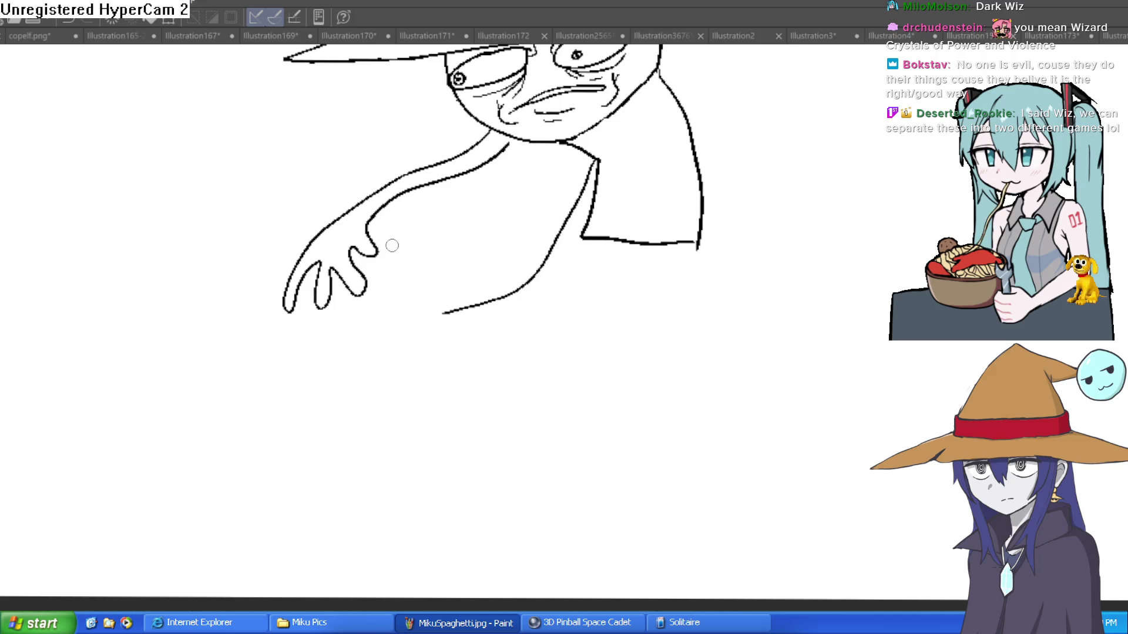
mouse_move(364, 252)
left_mouse_down()
mouse_move(340, 296)
mouse_move(326, 264)
mouse_move(355, 292)
mouse_move(373, 257)
mouse_move(369, 225)
left_mouse_up()
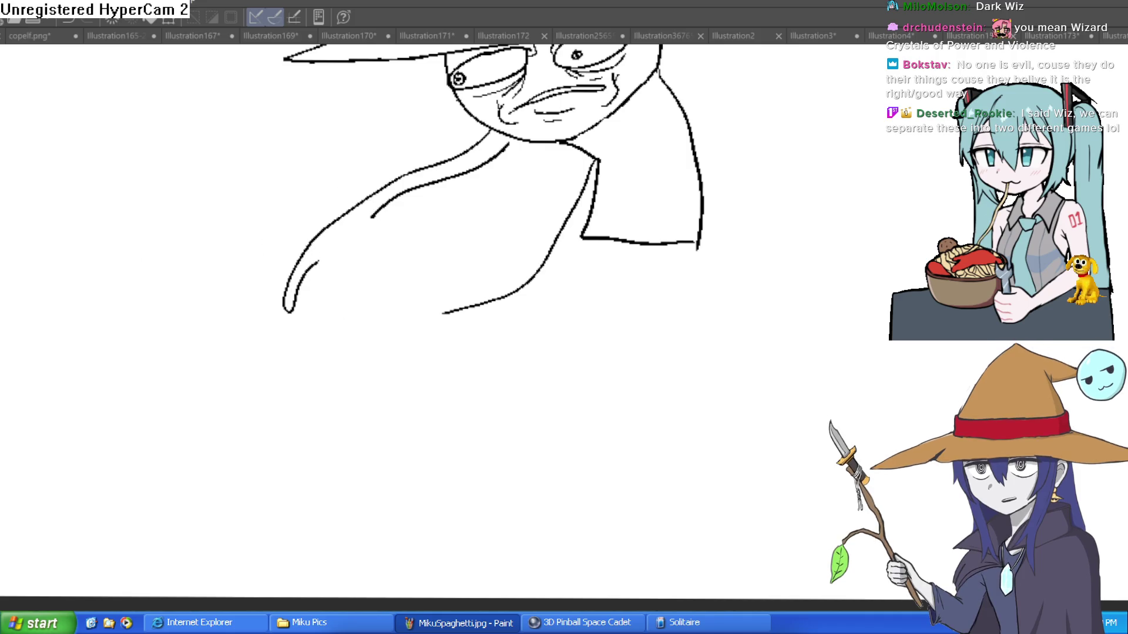
left_click_drag(313, 264, 326, 322)
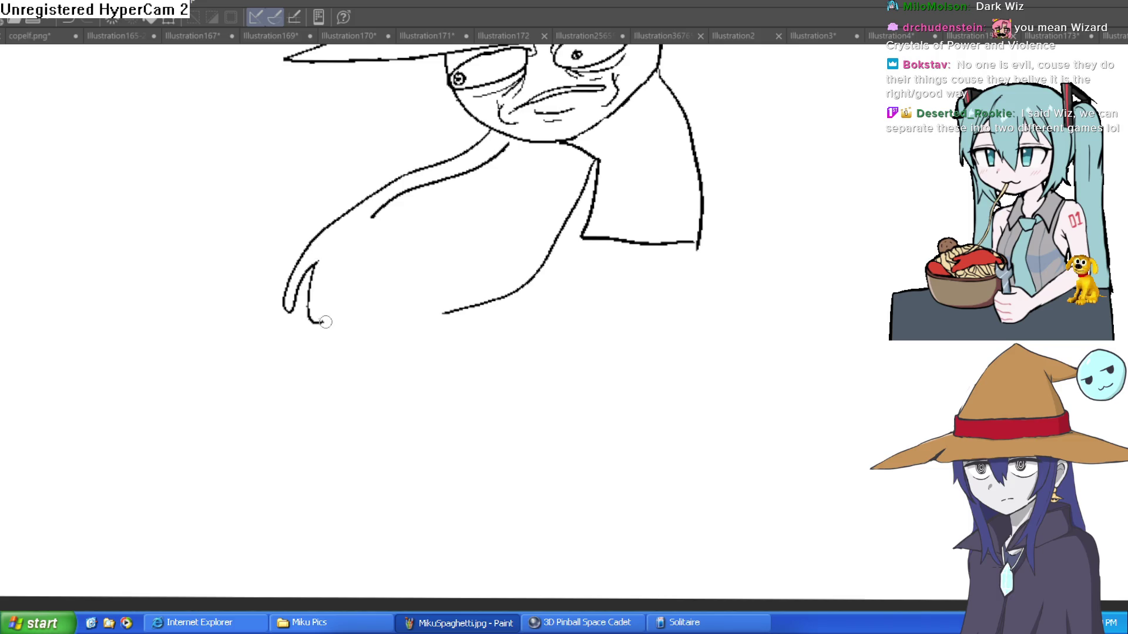
mouse_move(336, 259)
left_mouse_down()
mouse_move(397, 257)
mouse_move(360, 238)
left_mouse_up()
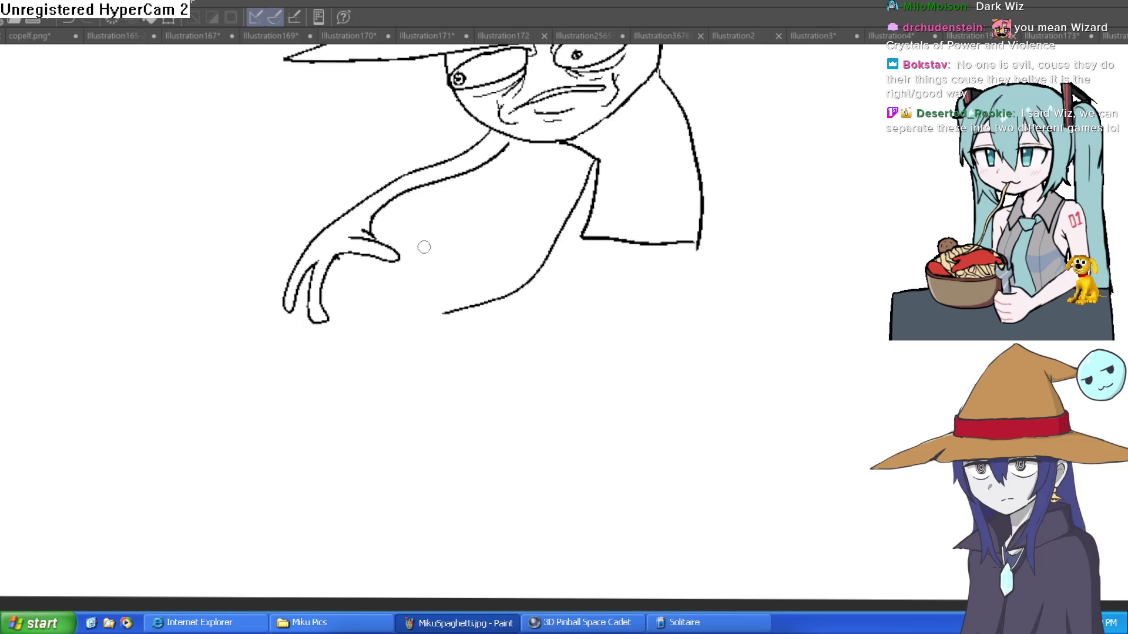
Erase the lower curved arm line and add finger and knuckle detail strokes to the hand
key("e")
mouse_move(464, 302)
left_mouse_down()
mouse_move(478, 302)
mouse_move(473, 272)
left_mouse_up()
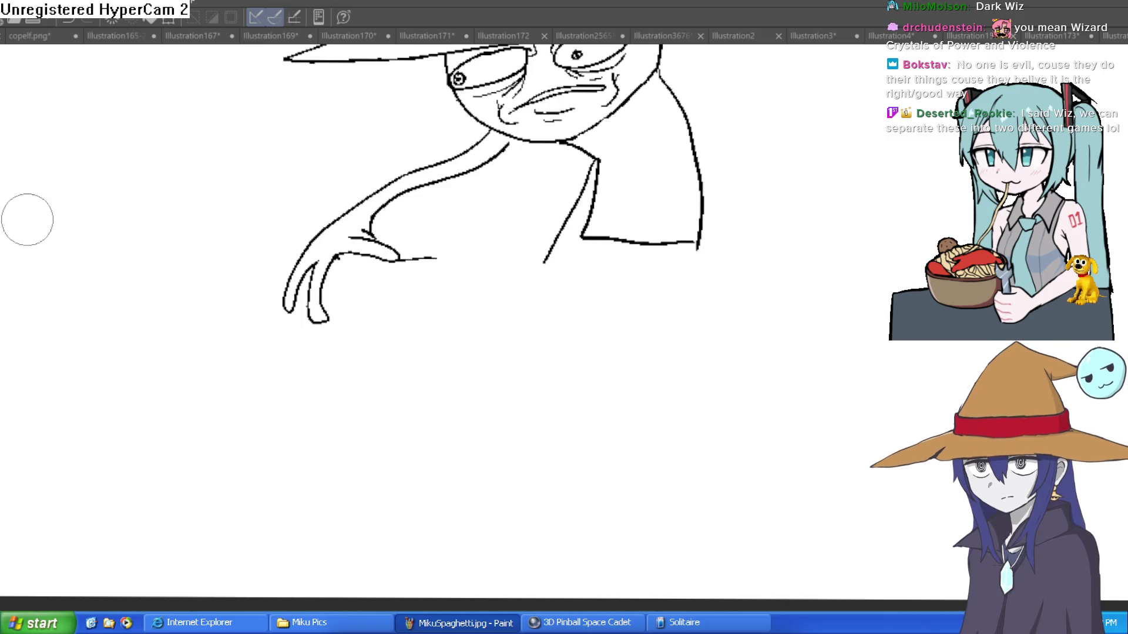
scroll(479, 243, "up", 2)
mouse_move(456, 252)
left_mouse_down()
mouse_move(473, 267)
mouse_move(514, 247)
mouse_move(536, 259)
mouse_move(649, 249)
left_mouse_up()
key("ctrl+z")
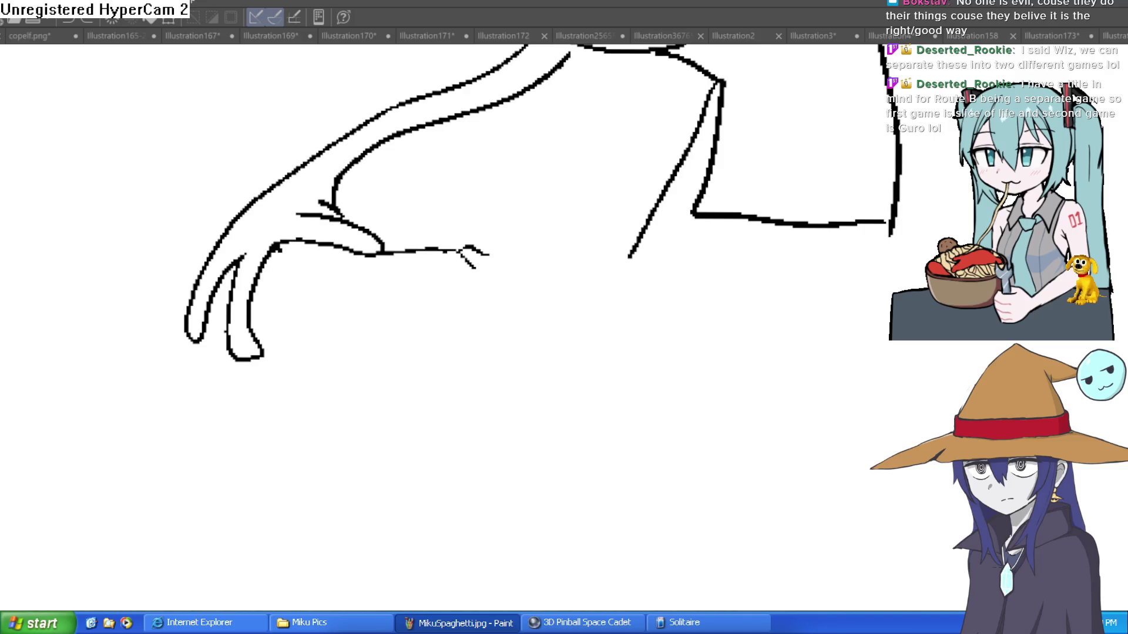
mouse_move(385, 253)
left_mouse_down()
mouse_move(410, 251)
mouse_move(376, 268)
left_mouse_up()
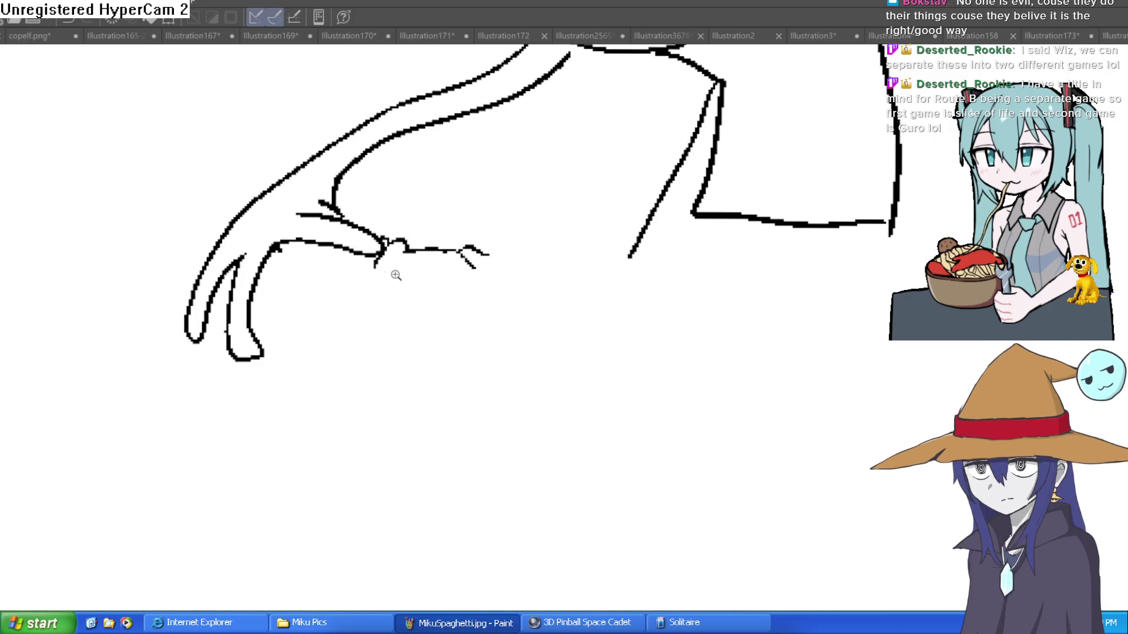
scroll(396, 272, "up", 2)
mouse_move(377, 239)
left_mouse_down()
mouse_move(320, 270)
mouse_move(307, 239)
left_mouse_up()
left_click_drag(340, 381, 393, 363)
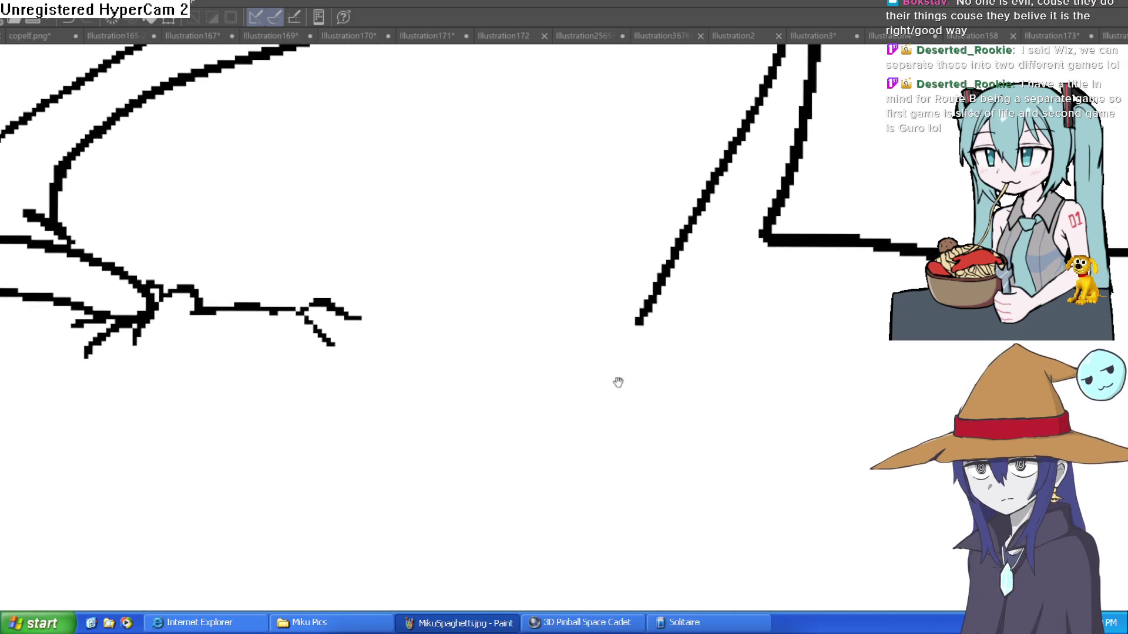
Return to the wizard line drawing and erase the diagonal shoulder and collar lines
left_click(1056, 37)
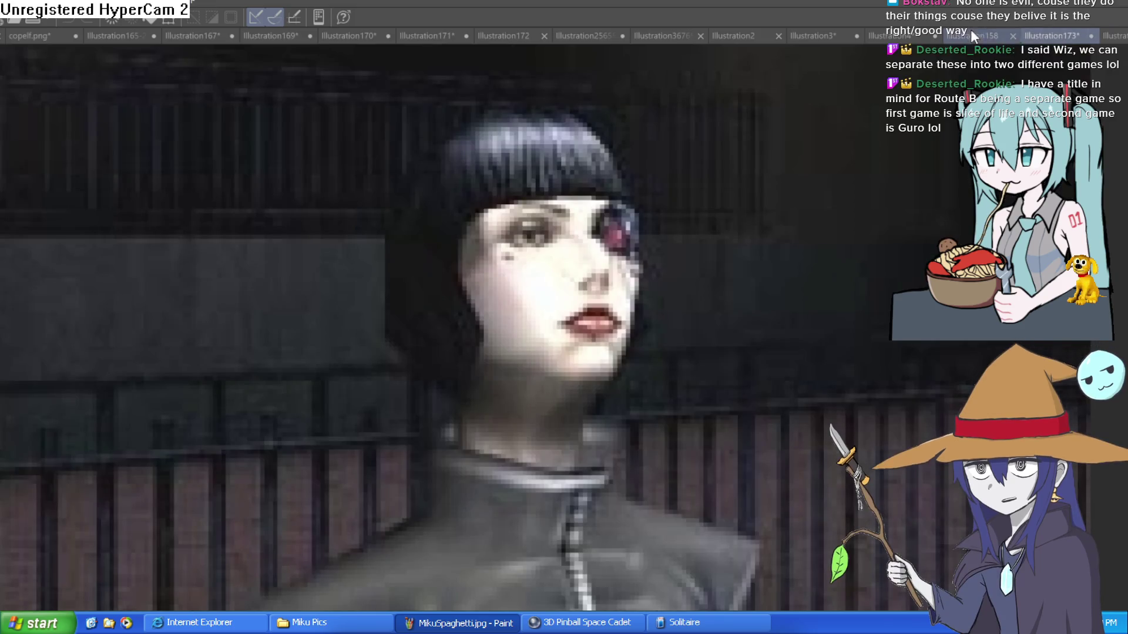
left_click(997, 37)
left_click_drag(931, 224, 862, 102)
scroll(863, 101, "up", 5)
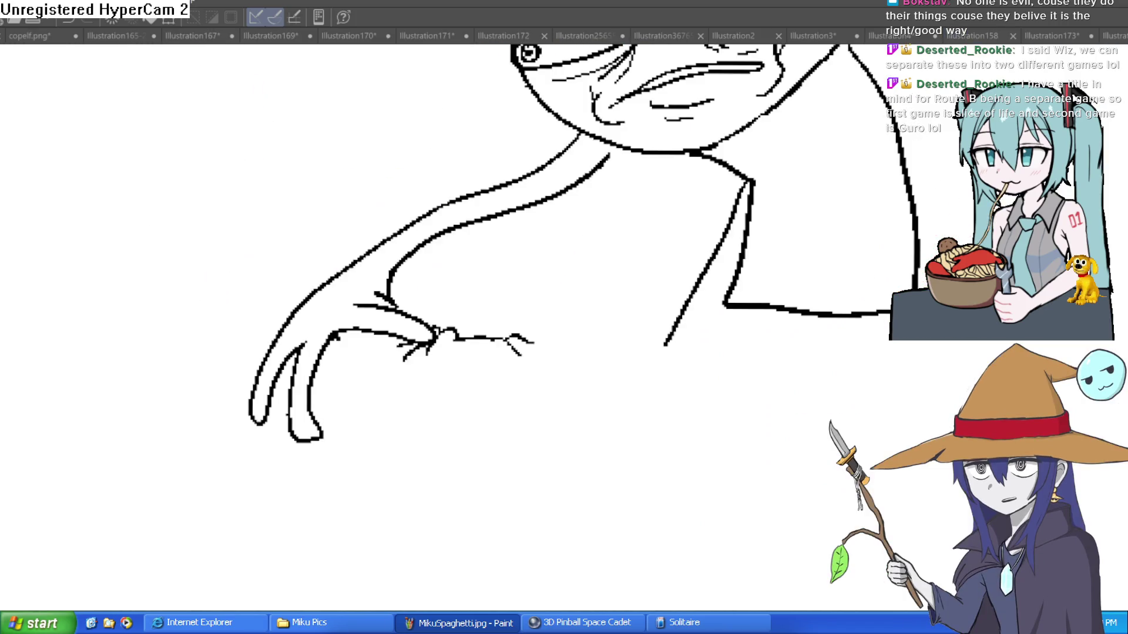
scroll(587, 335, "down", 5)
scroll(537, 255, "up", 2)
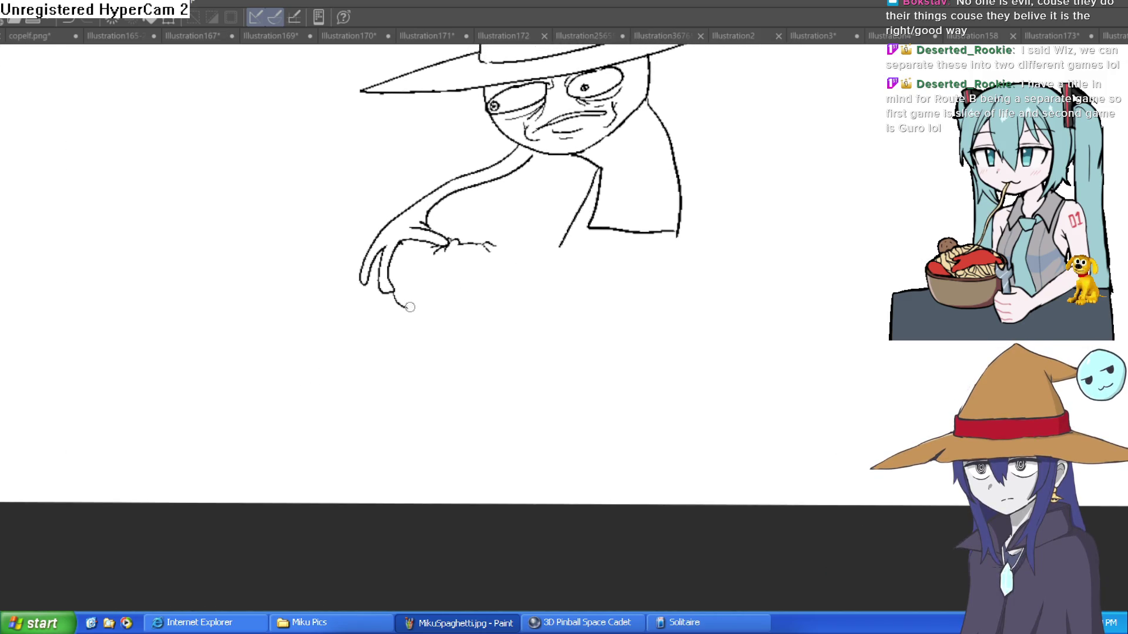
key("e")
mouse_move(585, 220)
left_mouse_down()
mouse_move(586, 194)
mouse_move(596, 206)
mouse_move(576, 159)
mouse_move(610, 234)
left_mouse_up()
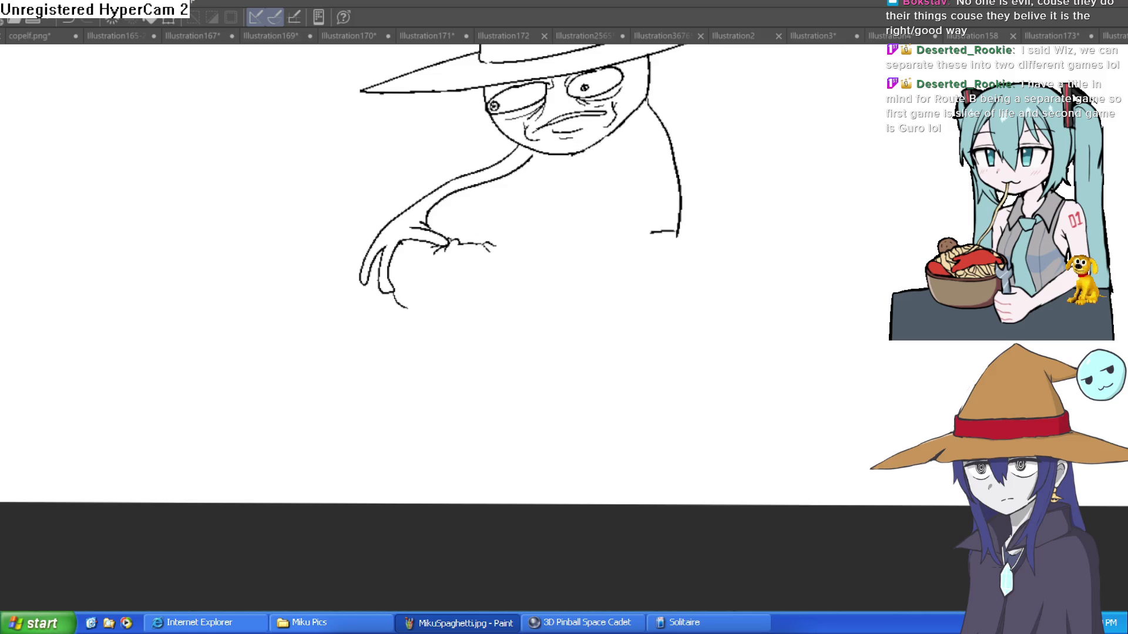
mouse_move(516, 259)
left_mouse_down()
mouse_move(447, 238)
mouse_move(478, 194)
mouse_move(541, 239)
mouse_move(642, 250)
mouse_move(534, 279)
mouse_move(649, 340)
mouse_move(508, 326)
left_mouse_up()
Ink the lizard's body under the hand, a detailed eye with lashes and brow, and its mouth
left_click_drag(436, 333, 415, 319)
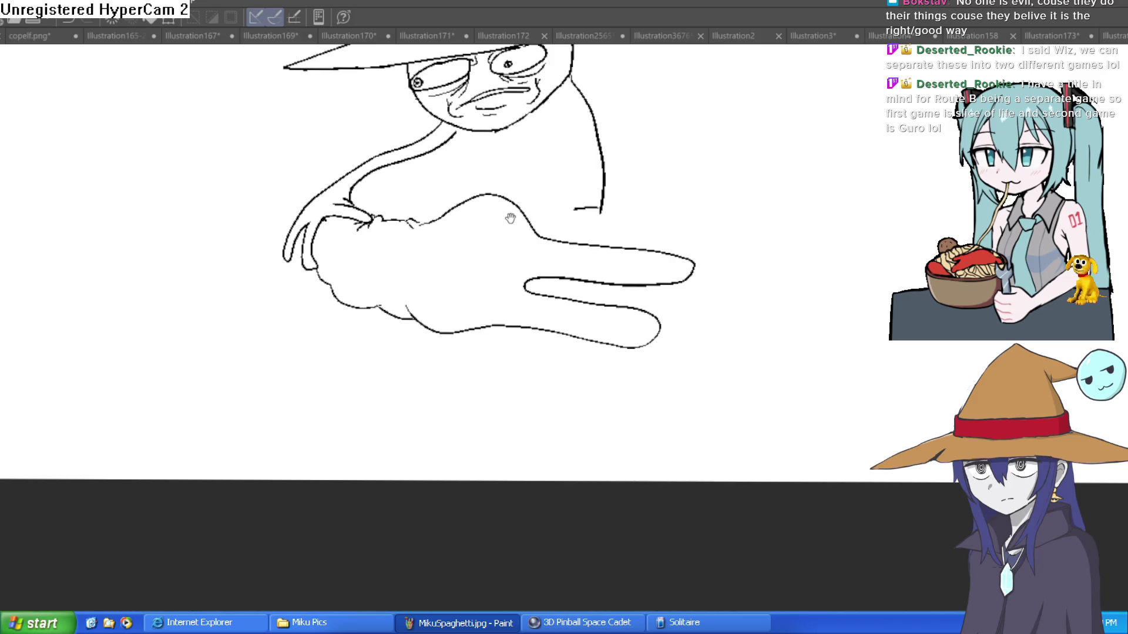
scroll(510, 219, "up", 5)
mouse_move(493, 273)
left_mouse_down()
mouse_move(398, 307)
mouse_move(347, 368)
mouse_move(357, 382)
mouse_move(513, 277)
mouse_move(499, 291)
left_mouse_up()
left_click_drag(415, 310, 414, 312)
mouse_move(496, 296)
left_mouse_down()
mouse_move(506, 291)
mouse_move(356, 394)
left_mouse_up()
mouse_move(494, 311)
left_mouse_down()
mouse_move(502, 305)
mouse_move(495, 331)
left_mouse_up()
mouse_move(516, 281)
left_mouse_down()
mouse_move(499, 306)
mouse_move(461, 275)
mouse_move(355, 344)
left_mouse_up()
left_click_drag(467, 252, 414, 260)
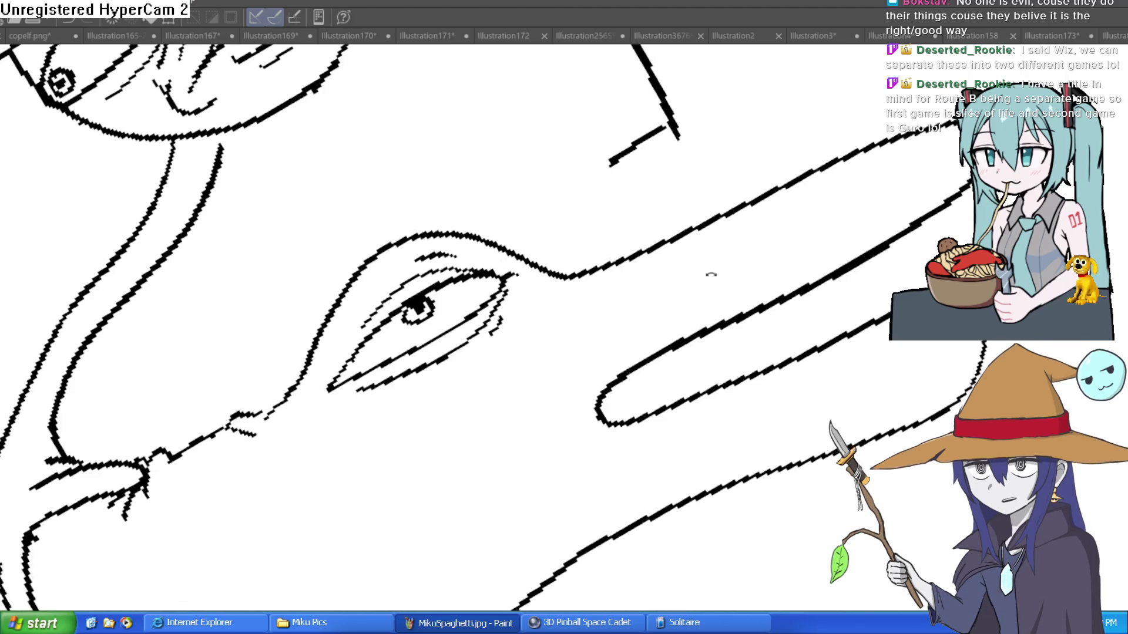
left_click_drag(528, 306, 506, 386)
Draw the lizard's two sunglasses lenses with a bridge and fill both solid black
mouse_move(642, 269)
left_mouse_down()
mouse_move(597, 219)
mouse_move(526, 239)
left_mouse_up()
mouse_move(474, 302)
left_mouse_down()
mouse_move(506, 332)
mouse_move(549, 282)
mouse_move(376, 376)
left_mouse_up()
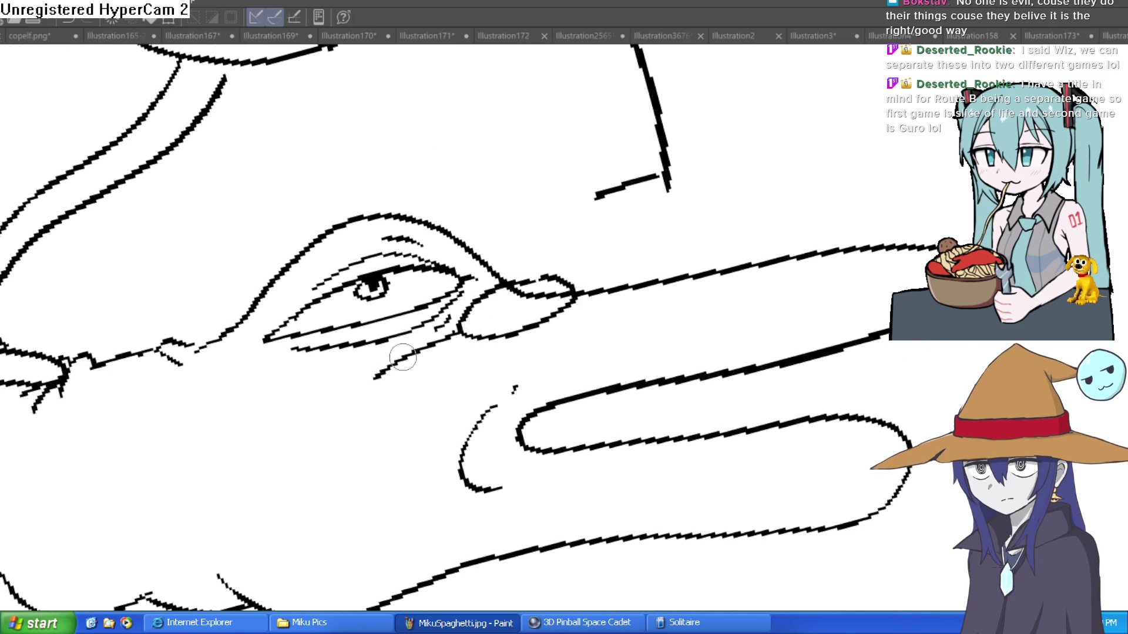
left_click_drag(574, 276, 701, 266)
key("g")
left_click(517, 308)
left_click(687, 256)
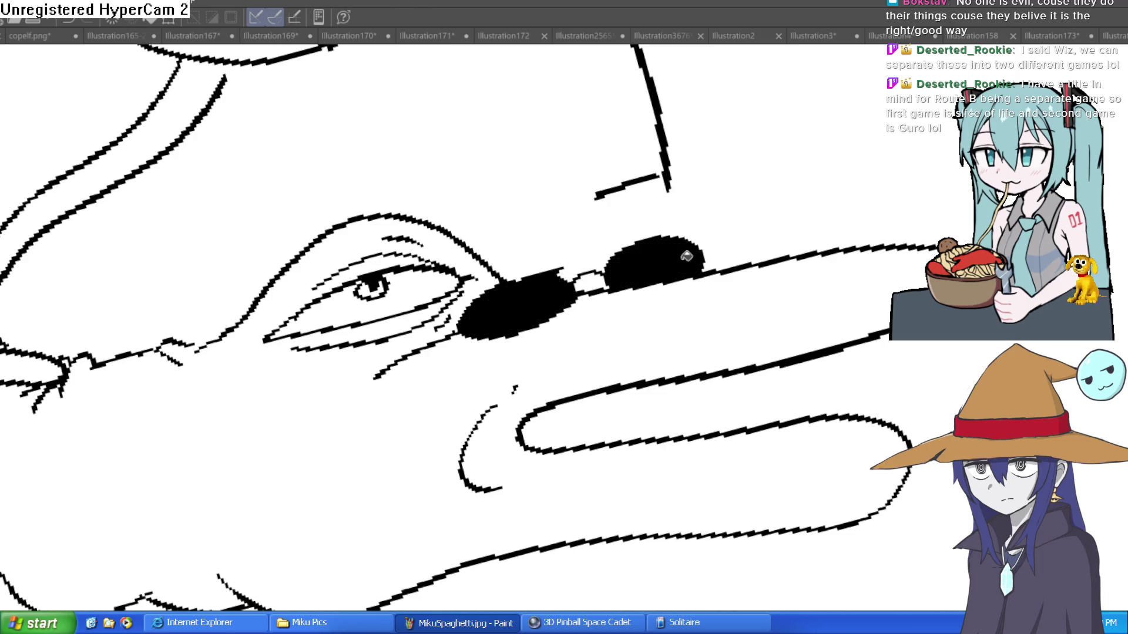
scroll(575, 258, "down", 5)
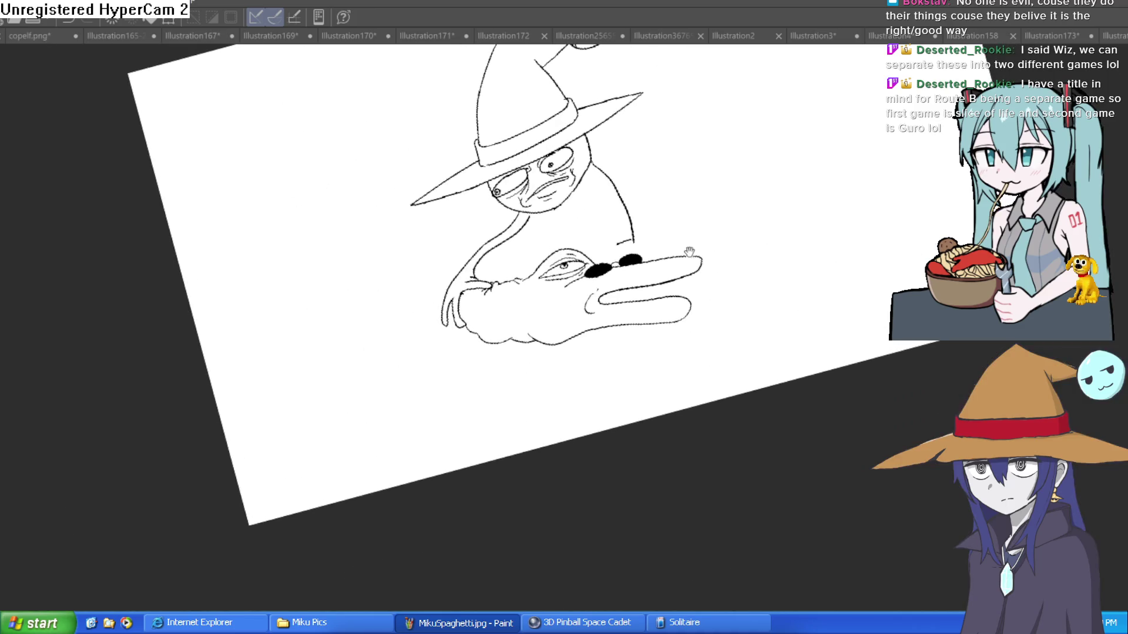
Ink the wizard's second arm curving down from the neck, then tidy the neck lines
left_click(632, 216)
mouse_move(631, 112)
left_mouse_down()
mouse_move(573, 188)
mouse_move(437, 246)
mouse_move(397, 322)
left_mouse_up()
mouse_move(420, 282)
left_mouse_down()
mouse_move(428, 300)
mouse_move(456, 282)
mouse_move(670, 120)
mouse_move(655, 135)
mouse_move(617, 76)
mouse_move(667, 138)
mouse_move(582, 226)
mouse_move(461, 252)
mouse_move(463, 270)
mouse_move(428, 270)
mouse_move(541, 206)
mouse_move(574, 211)
mouse_move(622, 145)
left_mouse_up()
key("e")
mouse_move(688, 125)
left_mouse_down()
mouse_move(695, 166)
mouse_move(652, 201)
mouse_move(644, 195)
left_mouse_up()
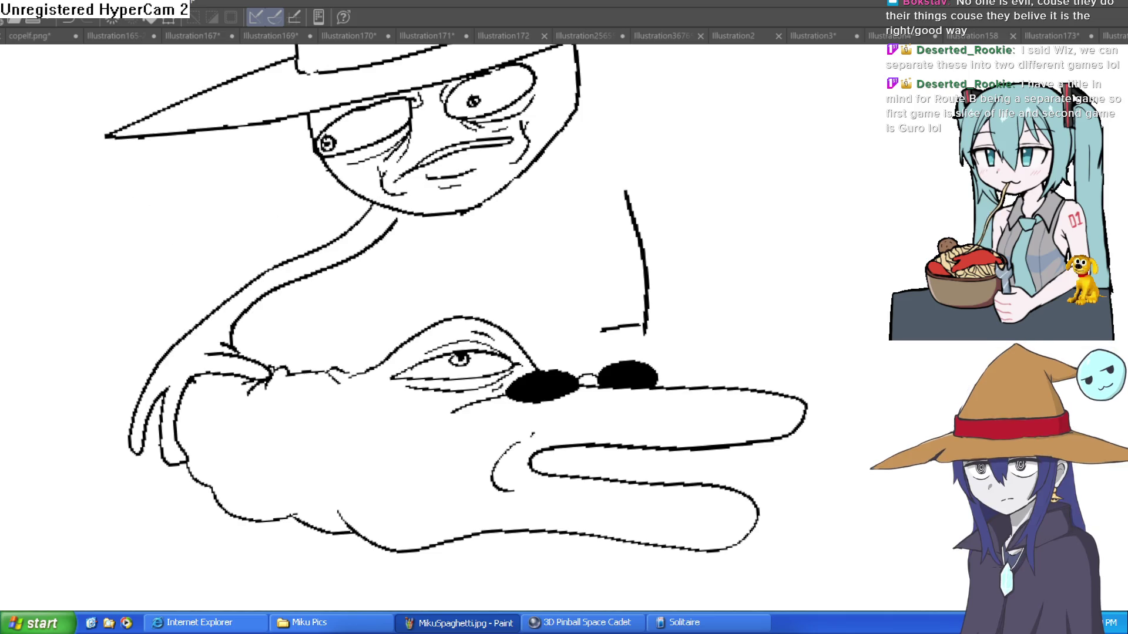
mouse_move(584, 198)
left_mouse_down()
mouse_move(555, 225)
mouse_move(552, 188)
left_mouse_up()
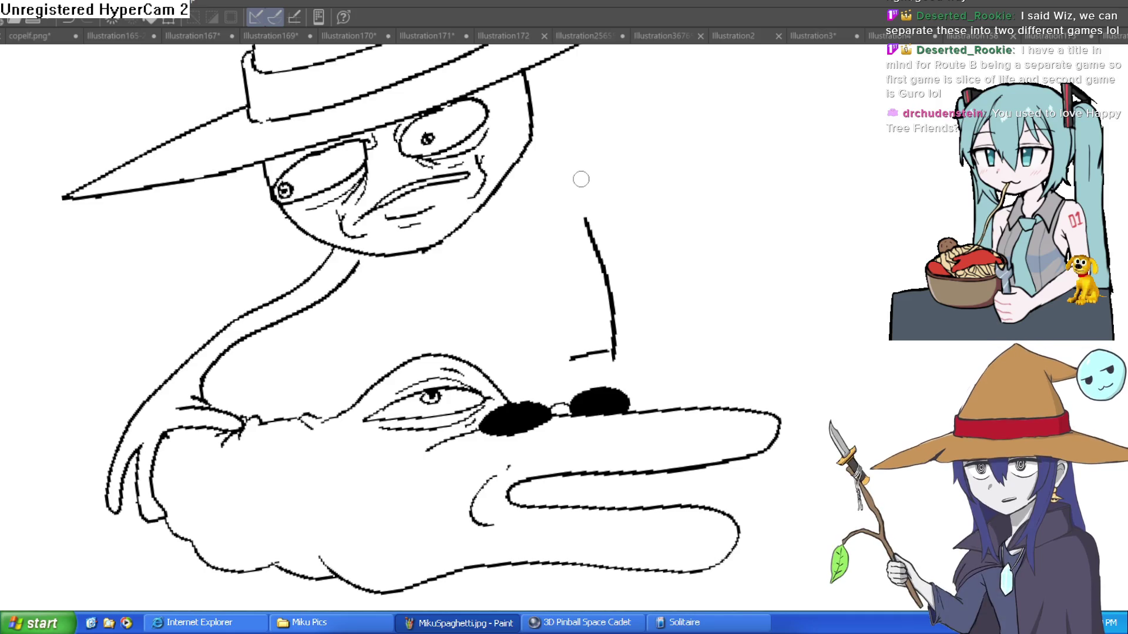
mouse_move(572, 204)
left_mouse_down()
mouse_move(506, 111)
mouse_move(563, 179)
mouse_move(368, 321)
left_mouse_up()
Draw the sleeve curve and a rounded fist above the lizard's eye, erasing the extra line underneath
mouse_move(513, 136)
left_mouse_down()
mouse_move(498, 199)
mouse_move(362, 290)
left_mouse_up()
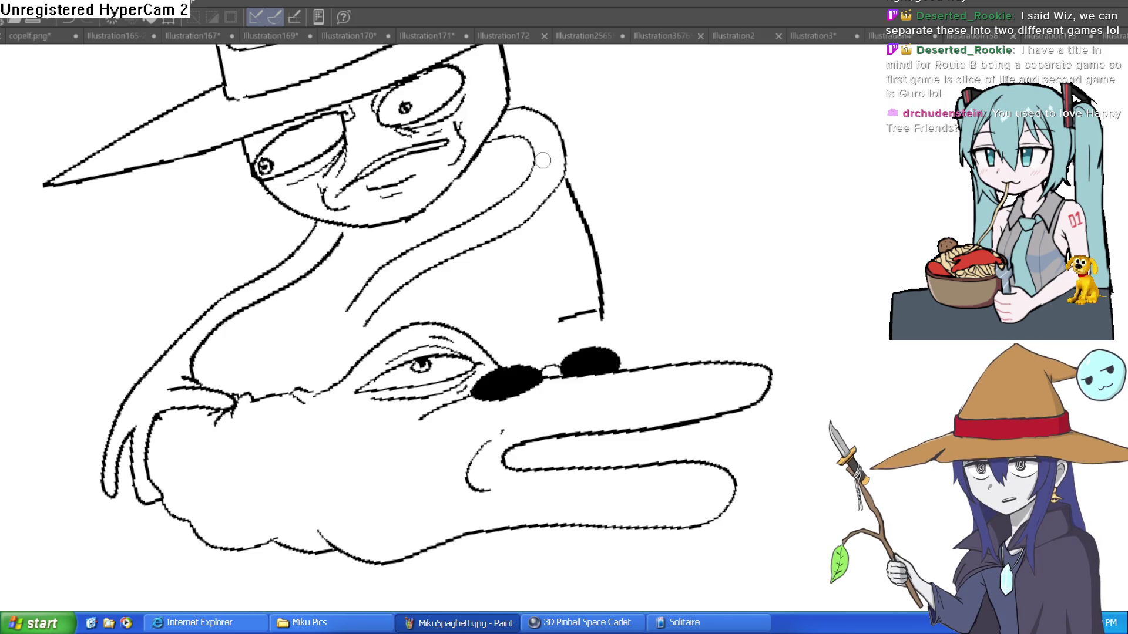
left_click_drag(483, 257, 512, 168)
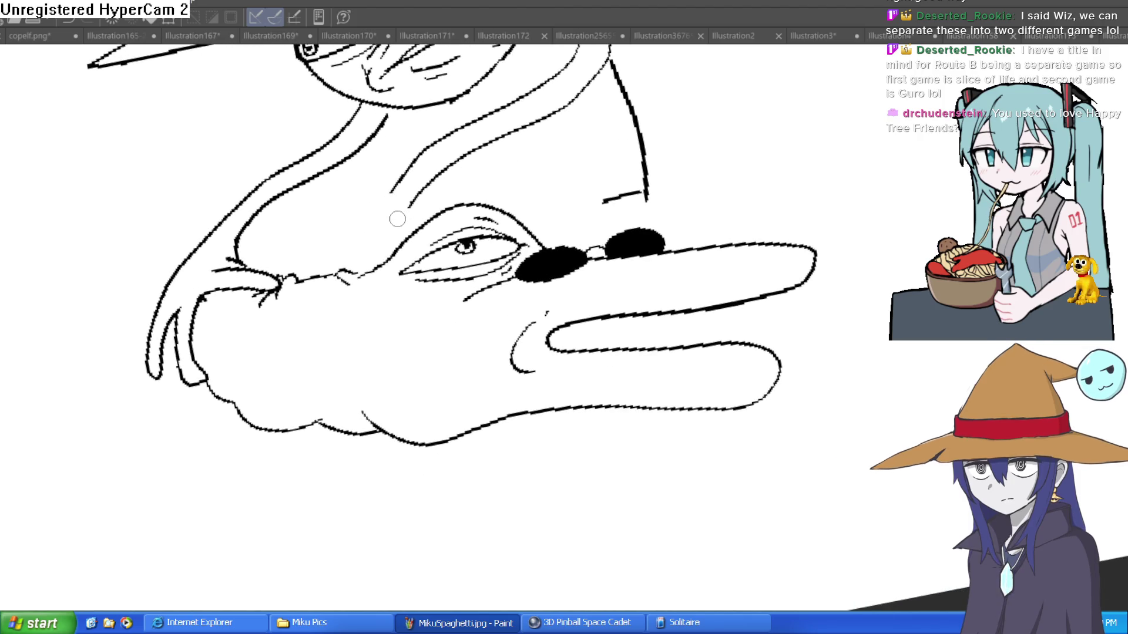
mouse_move(393, 189)
left_mouse_down()
mouse_move(353, 212)
mouse_move(351, 249)
mouse_move(393, 198)
mouse_move(321, 232)
left_mouse_up()
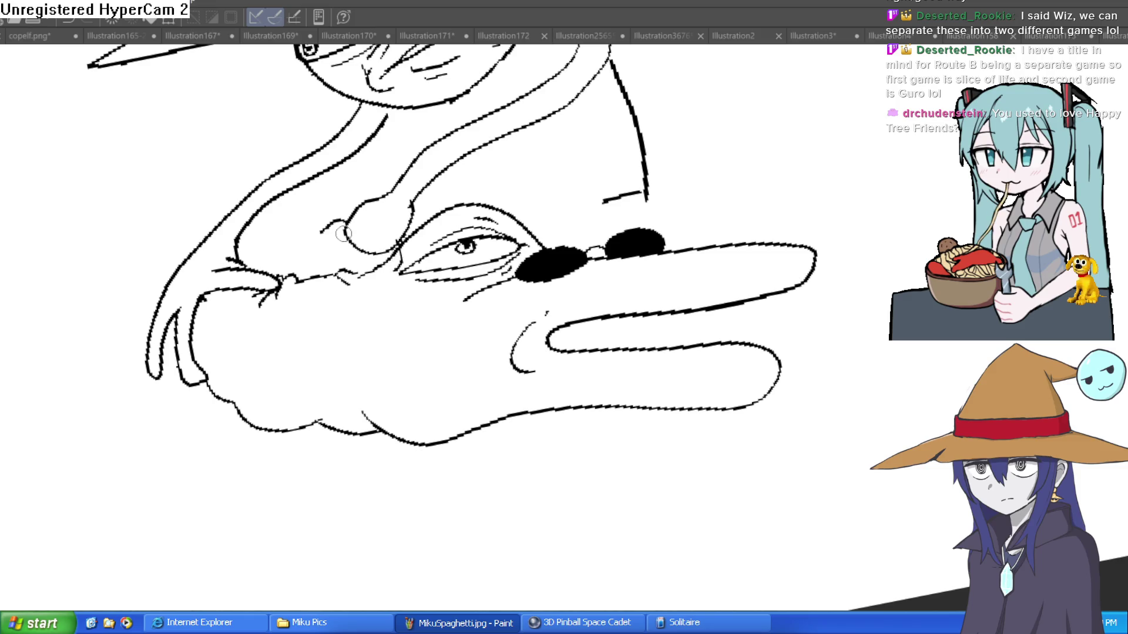
mouse_move(334, 235)
left_mouse_down()
mouse_move(376, 258)
mouse_move(389, 253)
left_mouse_up()
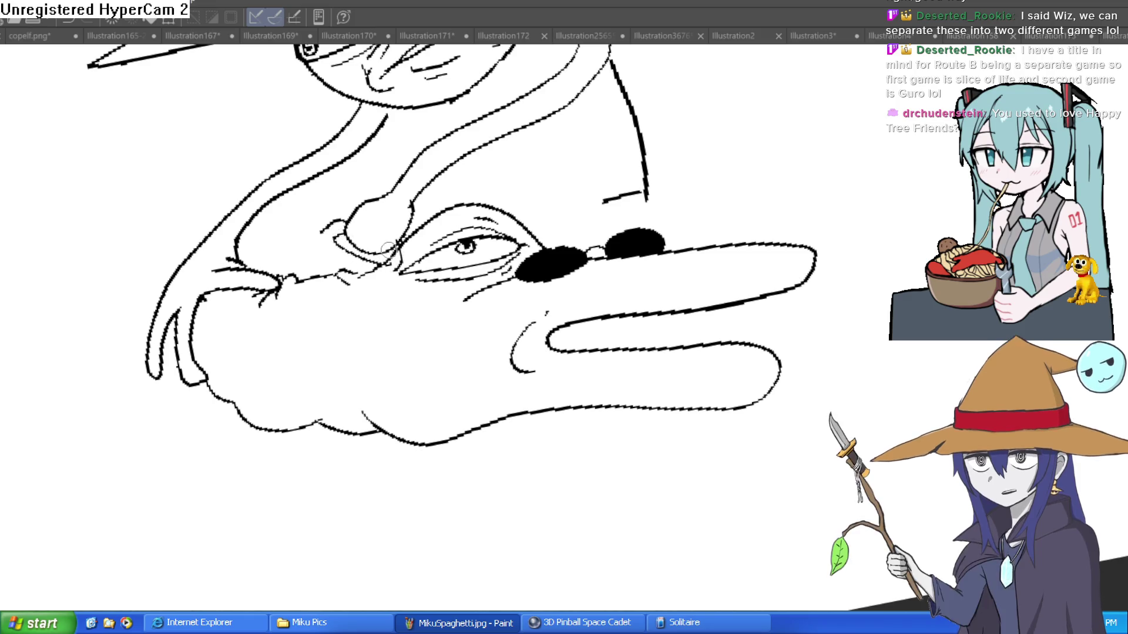
key("bracketright")
key("bracketright")
key("bracketright")
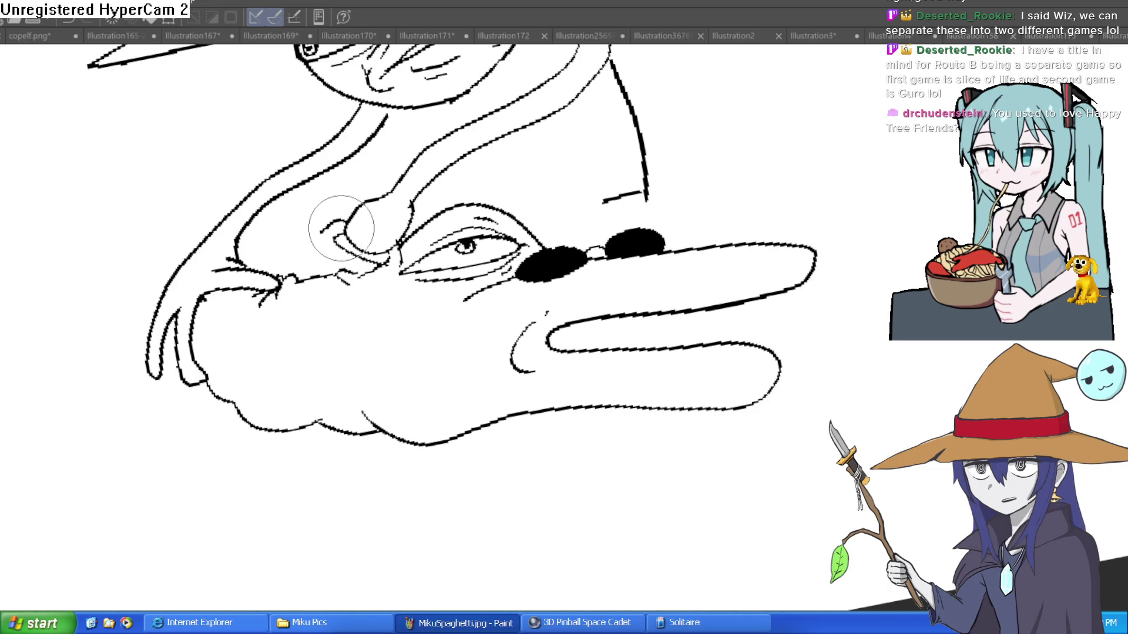
left_click_drag(367, 273, 329, 272)
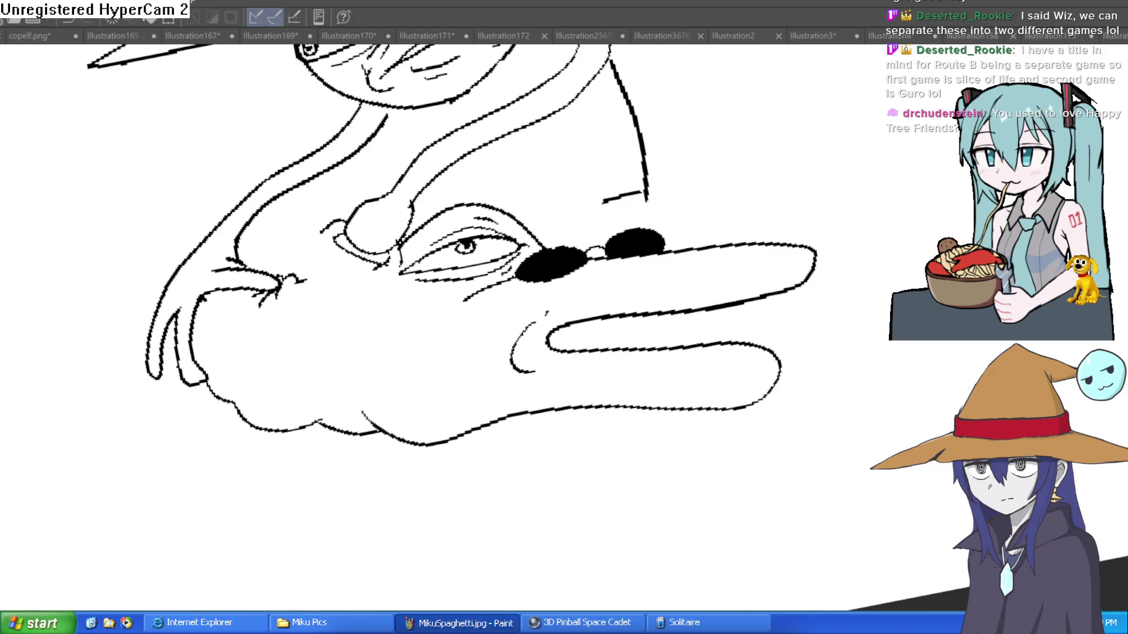
Draw the saw handle's collar under the fist and the blade's two edges slanting down
mouse_move(323, 235)
left_mouse_down()
mouse_move(335, 261)
mouse_move(392, 271)
left_mouse_up()
left_click_drag(315, 258, 256, 405)
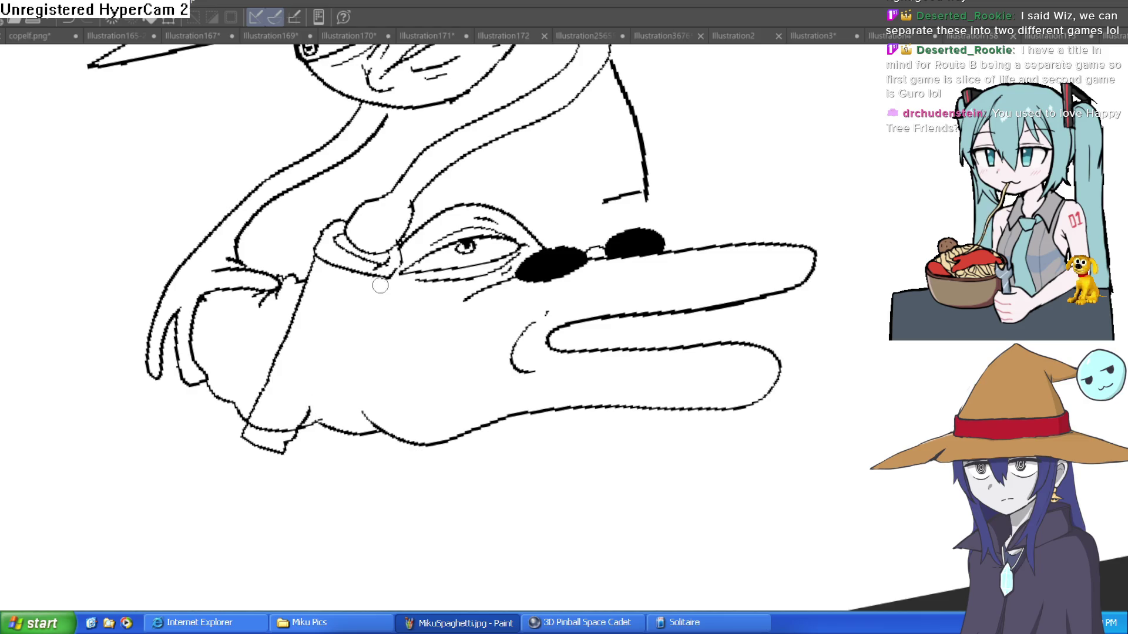
left_click_drag(381, 283, 301, 440)
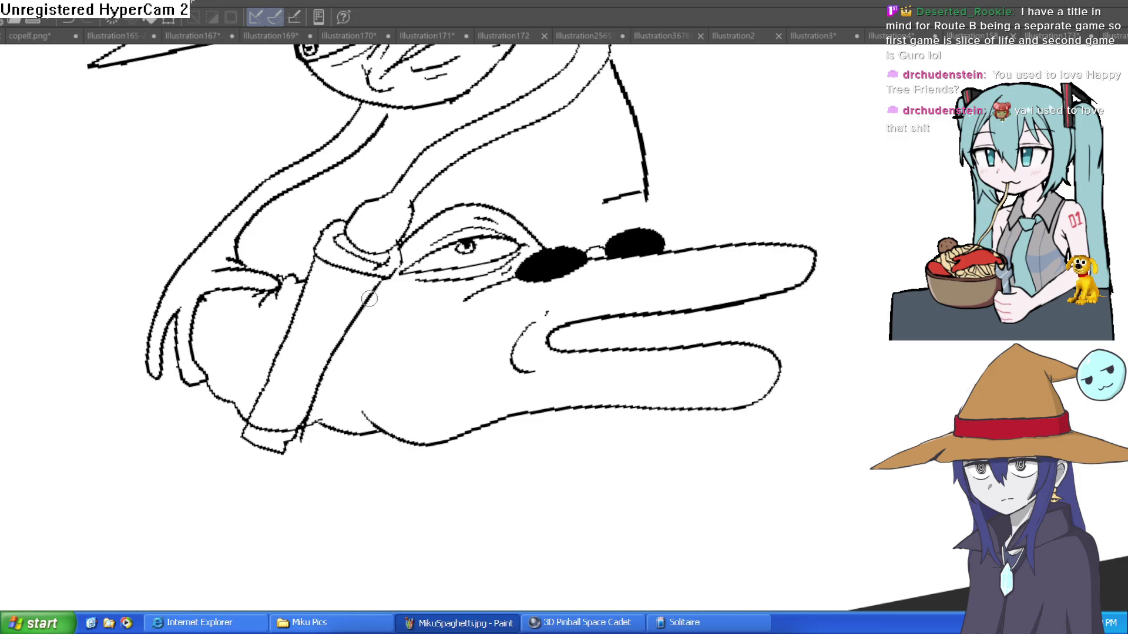
mouse_move(251, 411)
left_mouse_down()
mouse_move(235, 470)
mouse_move(269, 480)
mouse_move(250, 452)
mouse_move(292, 419)
left_mouse_up()
key("e")
key("ctrl+0")
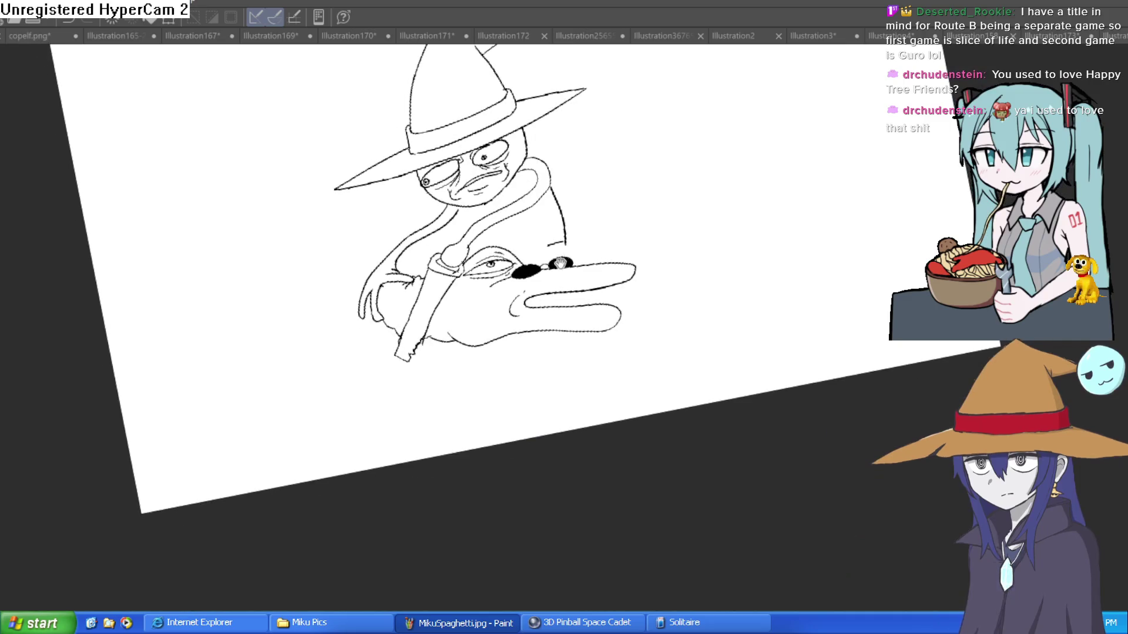
scroll(495, 211, "up", 5)
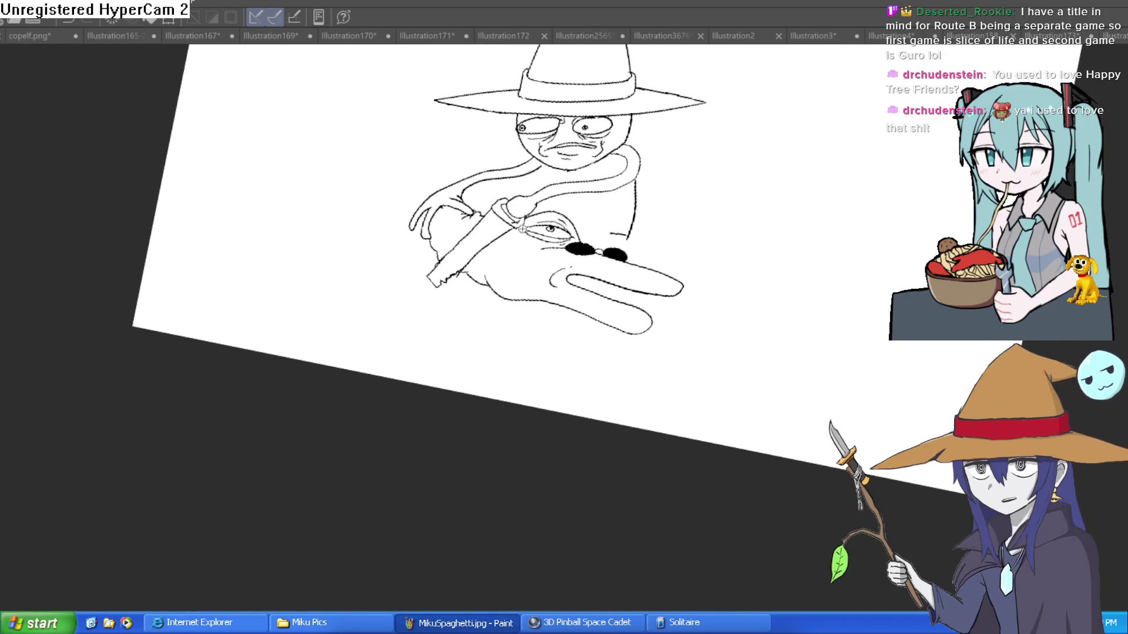
Add jagged saw teeth along the blade edge and erase the doubled lines
mouse_move(496, 212)
left_mouse_down()
mouse_move(558, 182)
mouse_move(652, 179)
mouse_move(820, 208)
left_mouse_up()
key("bracketright")
key("bracketright")
key("bracketright")
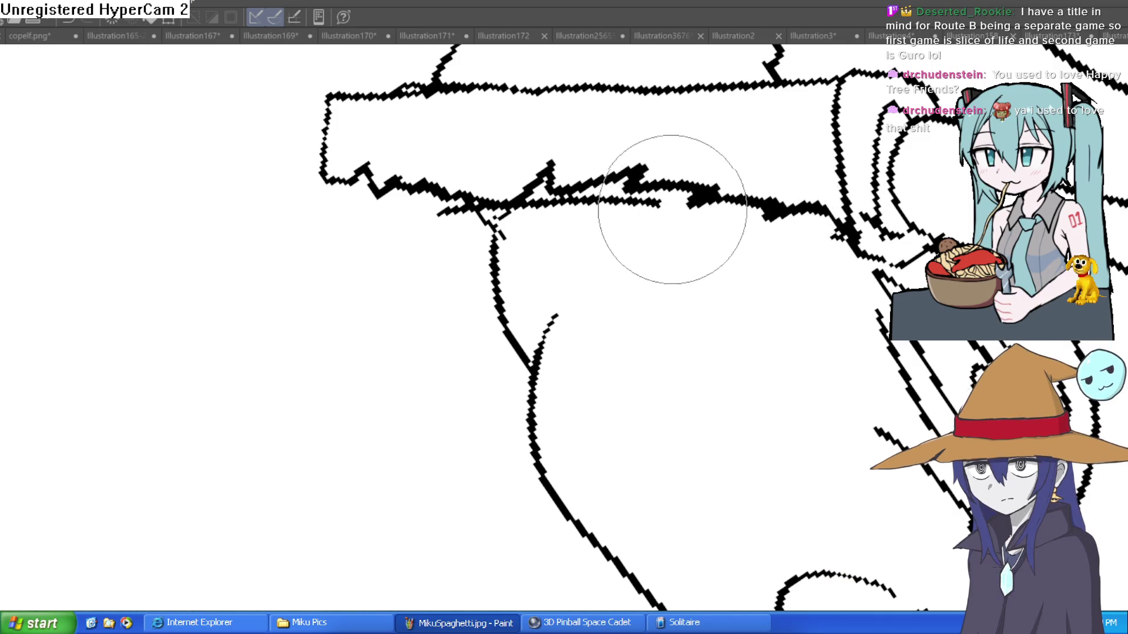
left_click_drag(699, 194, 539, 209)
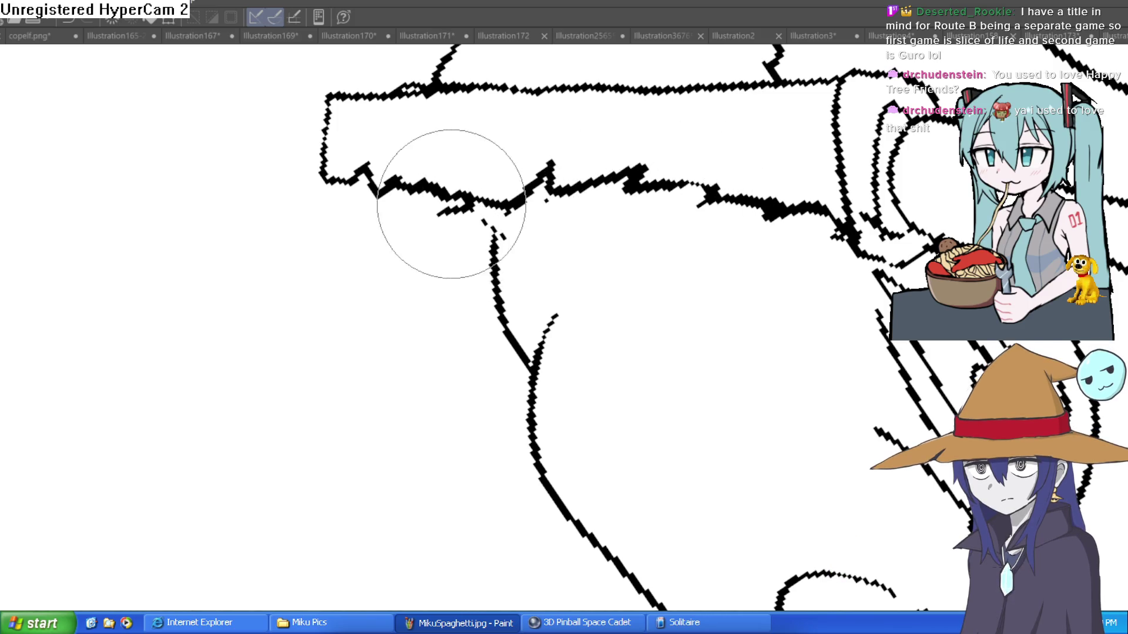
left_click(563, 215)
scroll(563, 215, "down", 10)
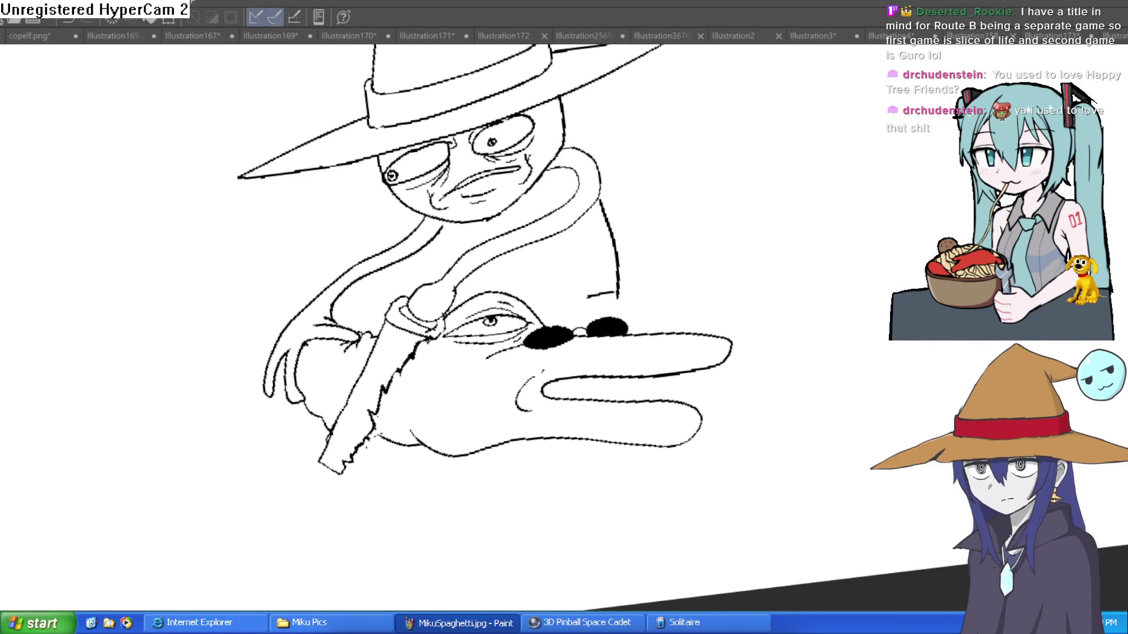
left_click(487, 280)
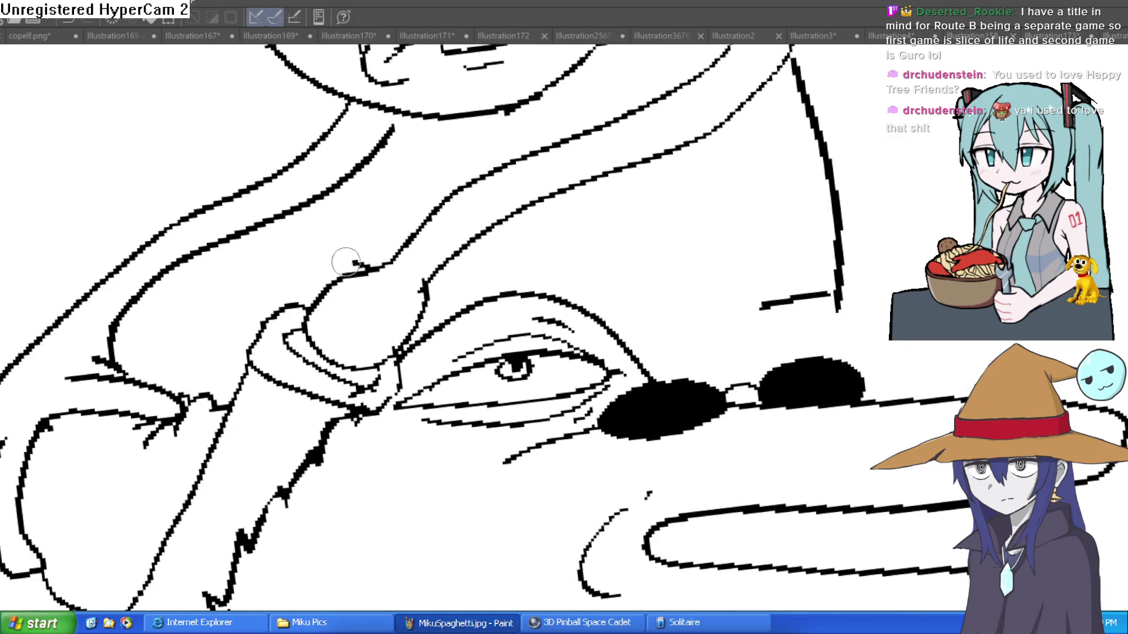
scroll(353, 252, "down", 5)
scroll(76, 261, "down", 3)
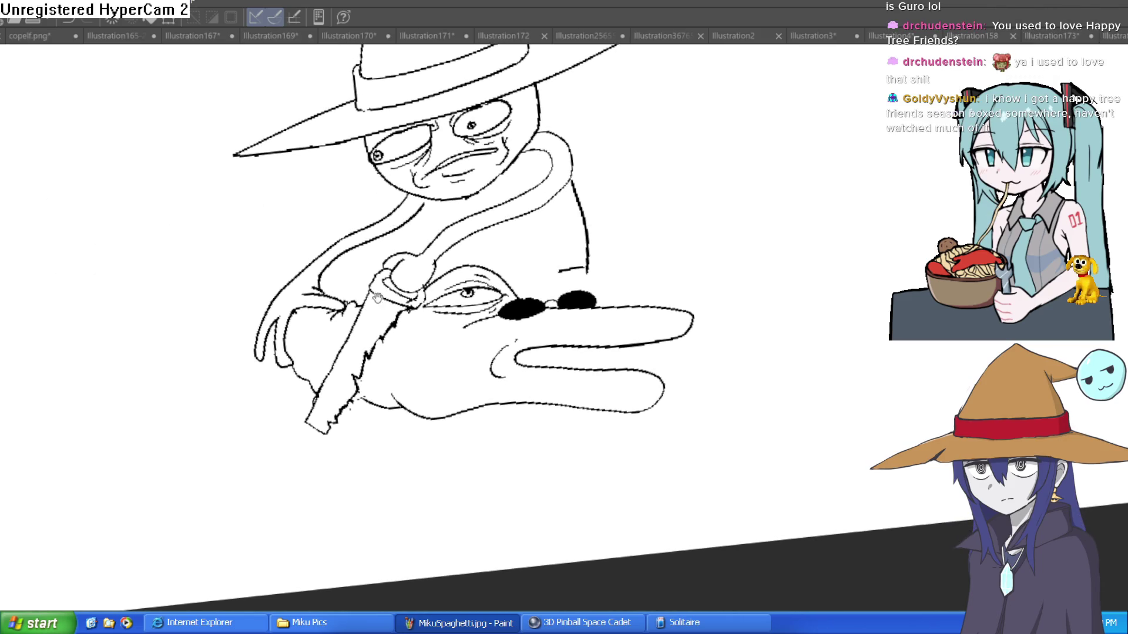
scroll(377, 297, "down", 3)
Add a stroke at the wizard's collar and erase the messy doubled collar lines
mouse_move(598, 231)
left_mouse_down()
mouse_move(599, 211)
mouse_move(603, 222)
mouse_move(636, 187)
left_mouse_up()
left_click_drag(683, 153, 708, 164)
mouse_move(600, 209)
left_mouse_down()
mouse_move(631, 276)
mouse_move(617, 390)
left_mouse_up()
scroll(631, 276, "up", 5)
scroll(680, 347, "down", 5)
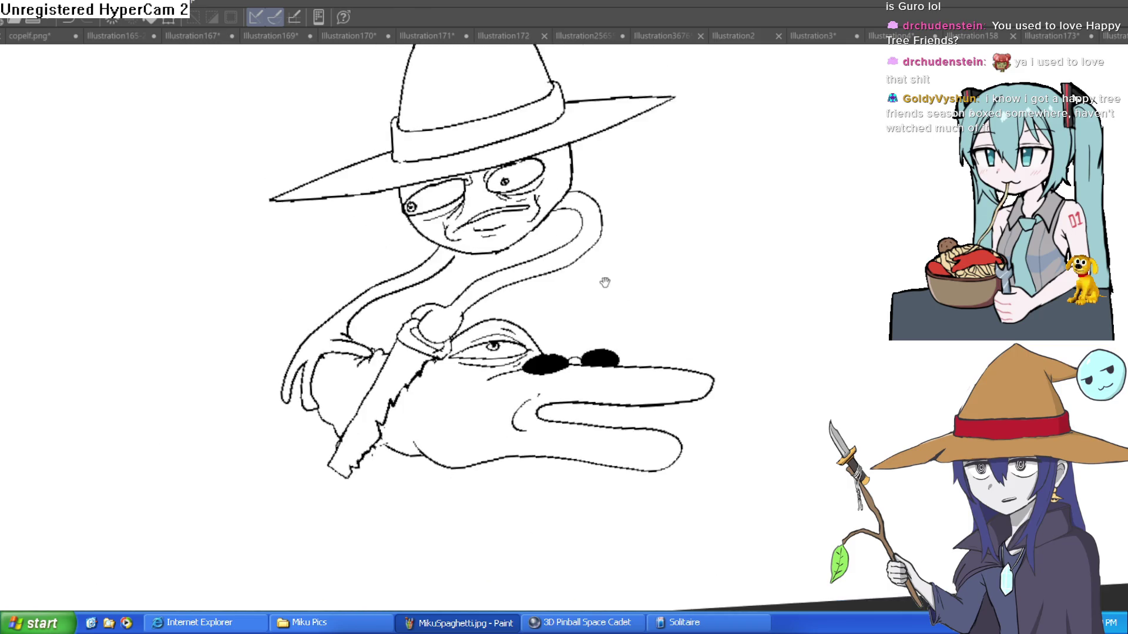
mouse_move(605, 283)
left_mouse_down()
mouse_move(587, 189)
mouse_move(578, 197)
mouse_move(604, 188)
mouse_move(505, 179)
left_mouse_up()
scroll(574, 209, "up", 3)
scroll(630, 214, "up", 2)
mouse_move(462, 144)
left_mouse_down()
mouse_move(367, 238)
mouse_move(471, 395)
mouse_move(453, 449)
mouse_move(591, 329)
mouse_move(496, 147)
mouse_move(462, 148)
left_mouse_up()
mouse_move(425, 207)
left_mouse_down()
mouse_move(408, 218)
mouse_move(482, 176)
mouse_move(510, 199)
mouse_move(516, 239)
mouse_move(479, 252)
mouse_move(502, 183)
mouse_move(453, 188)
left_mouse_up()
Draw the second lizard's back sweeping left, its arm curving down, and a clawed hand
scroll(575, 192, "down", 3)
scroll(575, 192, "down", 2)
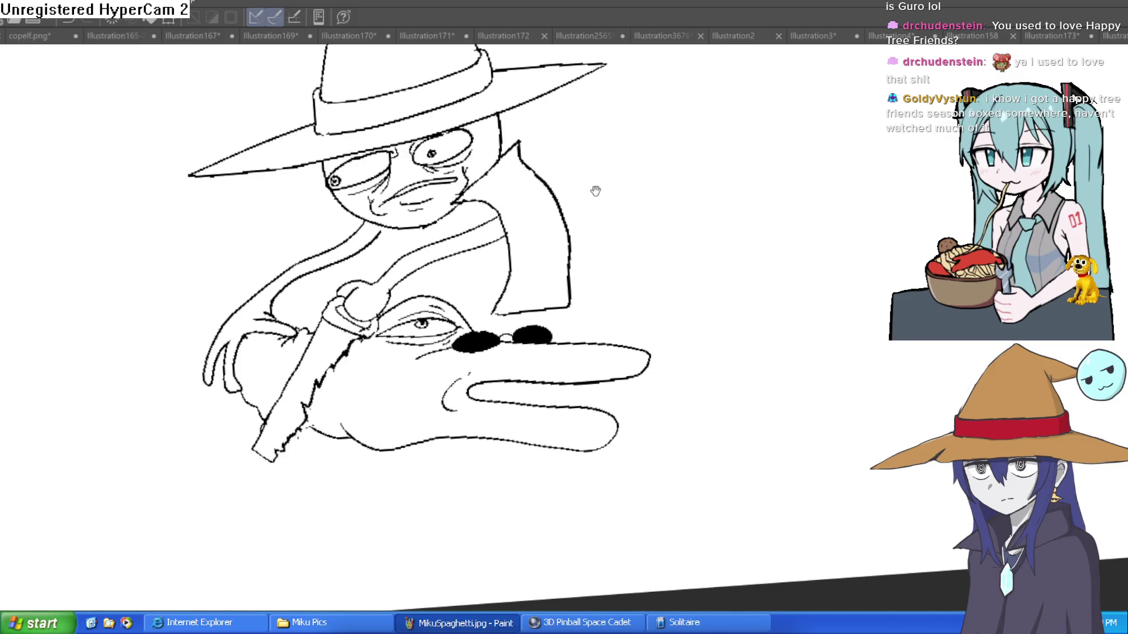
scroll(590, 186, "up", 2)
scroll(520, 210, "down", 2)
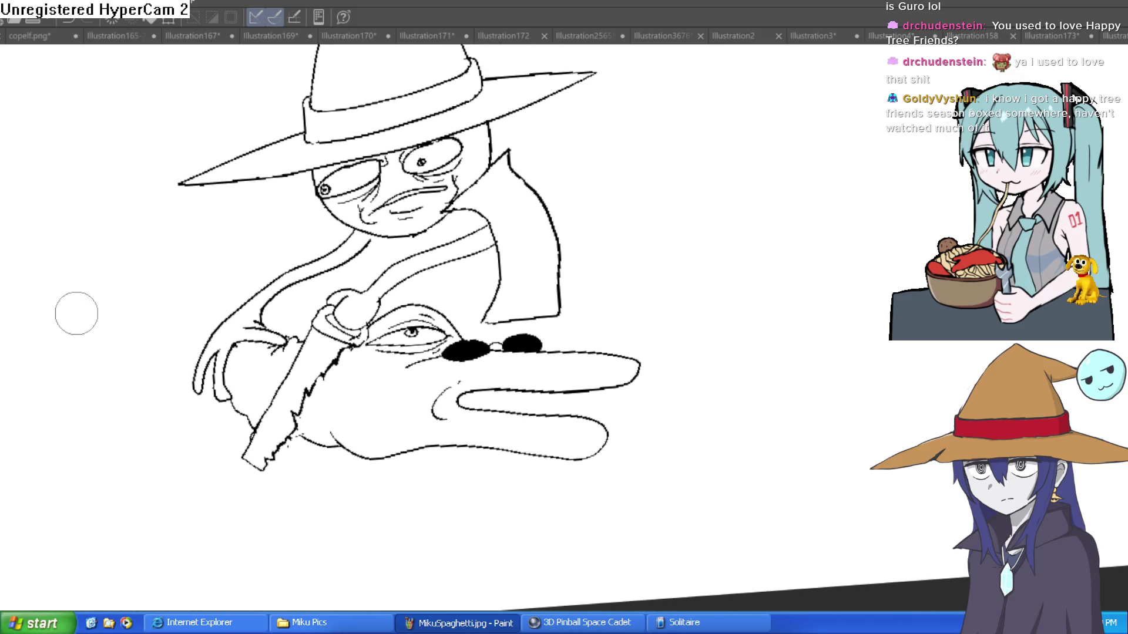
left_click_drag(432, 347, 441, 291)
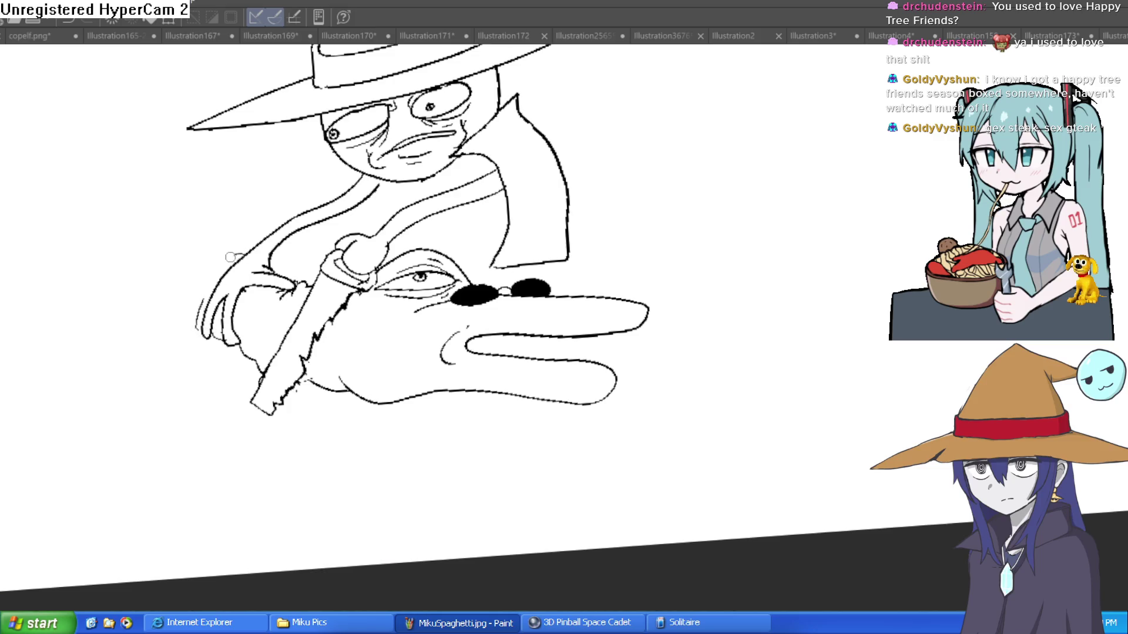
left_click_drag(219, 252, 86, 289)
left_click_drag(195, 340, 181, 410)
mouse_move(186, 464)
left_mouse_down()
mouse_move(136, 383)
mouse_move(168, 341)
left_mouse_up()
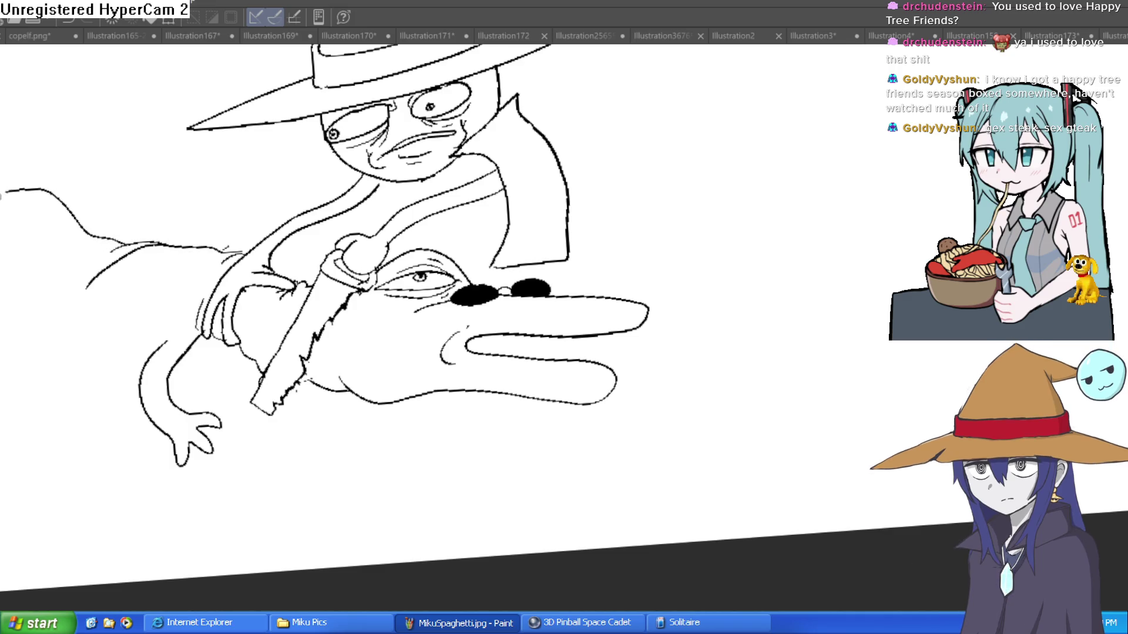
Level the view and apply a transform to the drawing, confirming with OK
mouse_move(379, 225)
left_mouse_down()
mouse_move(733, 272)
mouse_move(788, 304)
mouse_move(758, 353)
mouse_move(786, 303)
mouse_move(808, 303)
left_mouse_up()
scroll(786, 303, "down", 2)
key("ctrl+t")
left_click(658, 477)
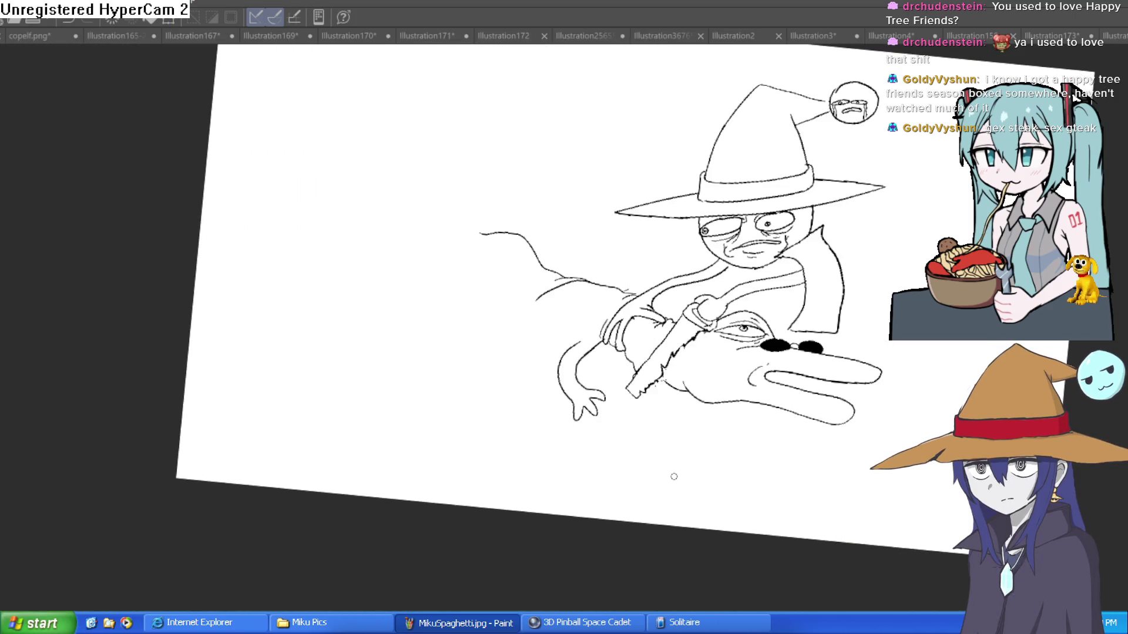
Draw a V notch and two square buck-tooth outlines under the lizard's snout
key("ctrl+0")
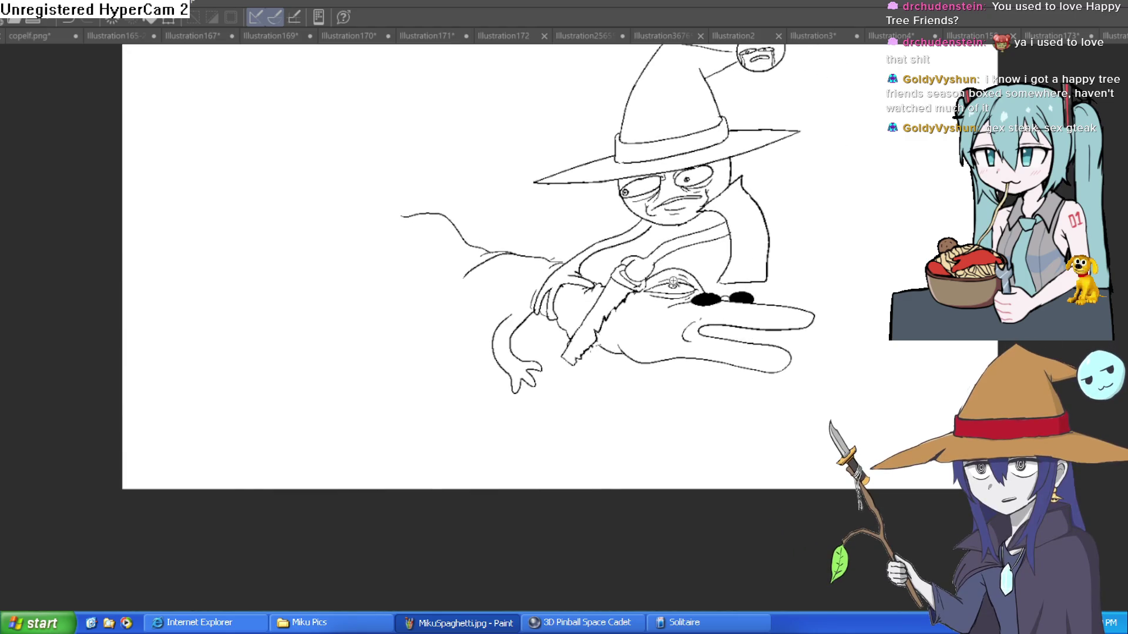
scroll(673, 283, "up", 2)
left_click_drag(503, 388, 515, 344)
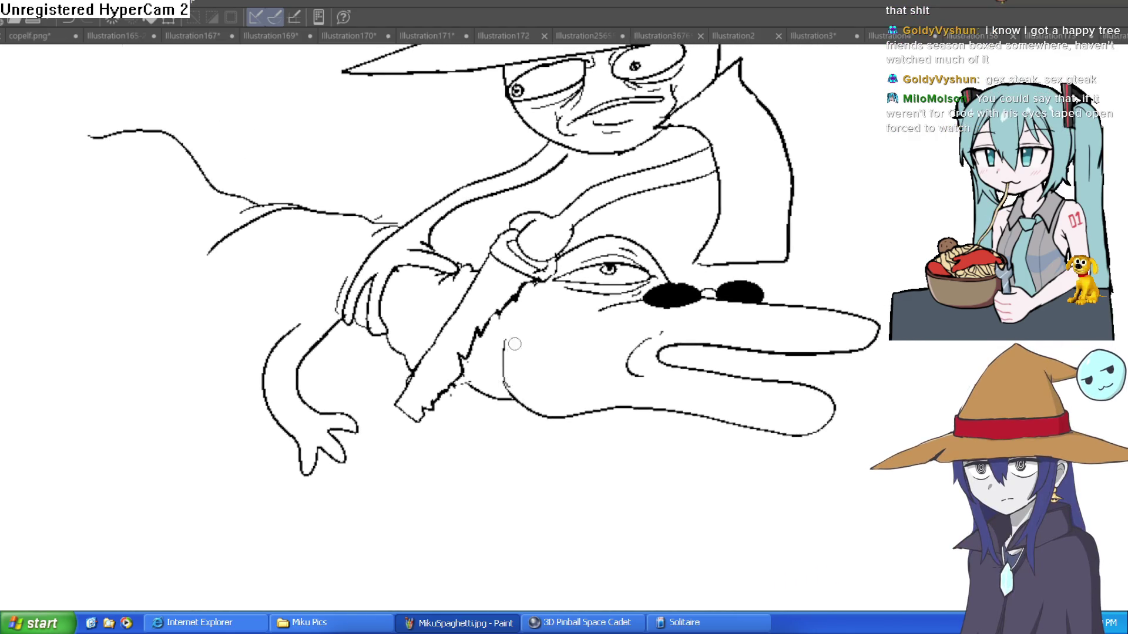
mouse_move(654, 335)
left_mouse_down()
mouse_move(655, 364)
mouse_move(593, 327)
mouse_move(642, 282)
left_mouse_up()
scroll(642, 282, "up", 3)
mouse_move(757, 307)
left_mouse_down()
mouse_move(708, 306)
mouse_move(724, 349)
mouse_move(660, 306)
left_mouse_up()
mouse_move(723, 348)
left_mouse_down()
mouse_move(787, 293)
mouse_move(729, 341)
left_mouse_up()
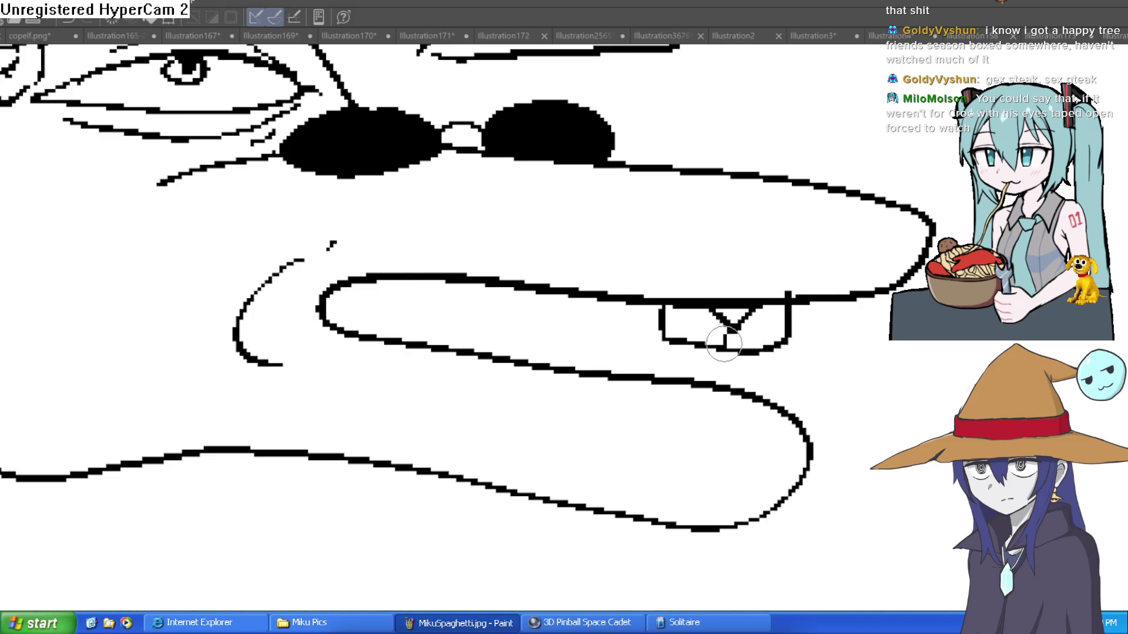
mouse_move(763, 297)
left_mouse_down()
mouse_move(705, 329)
mouse_move(702, 294)
mouse_move(718, 264)
left_mouse_up()
left_click_drag(766, 226, 750, 209)
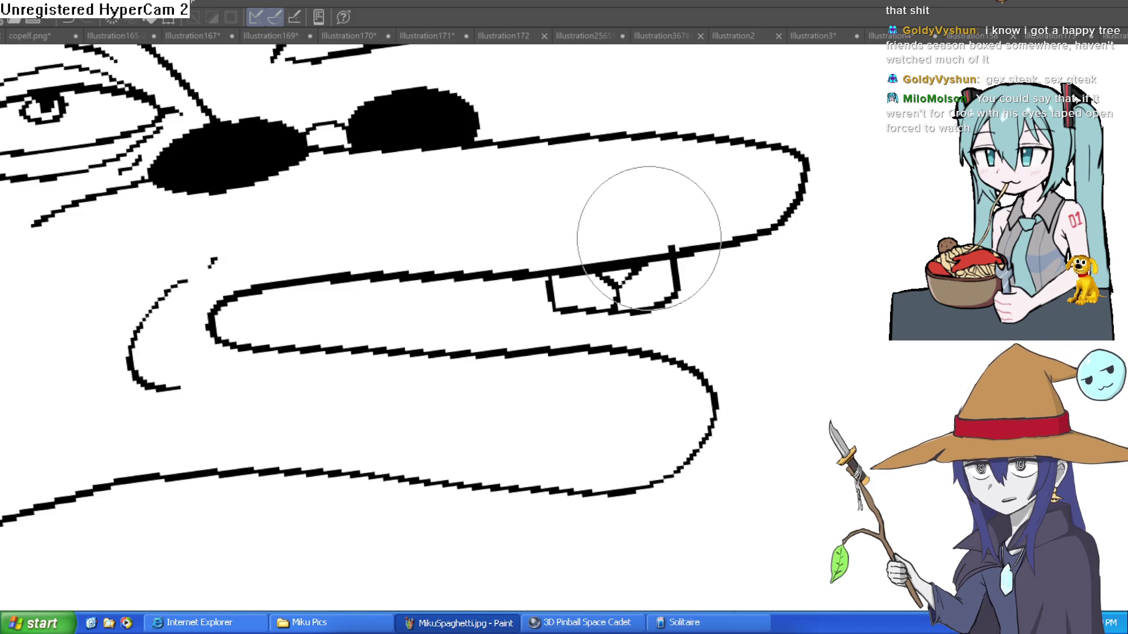
scroll(624, 252, "down", 3)
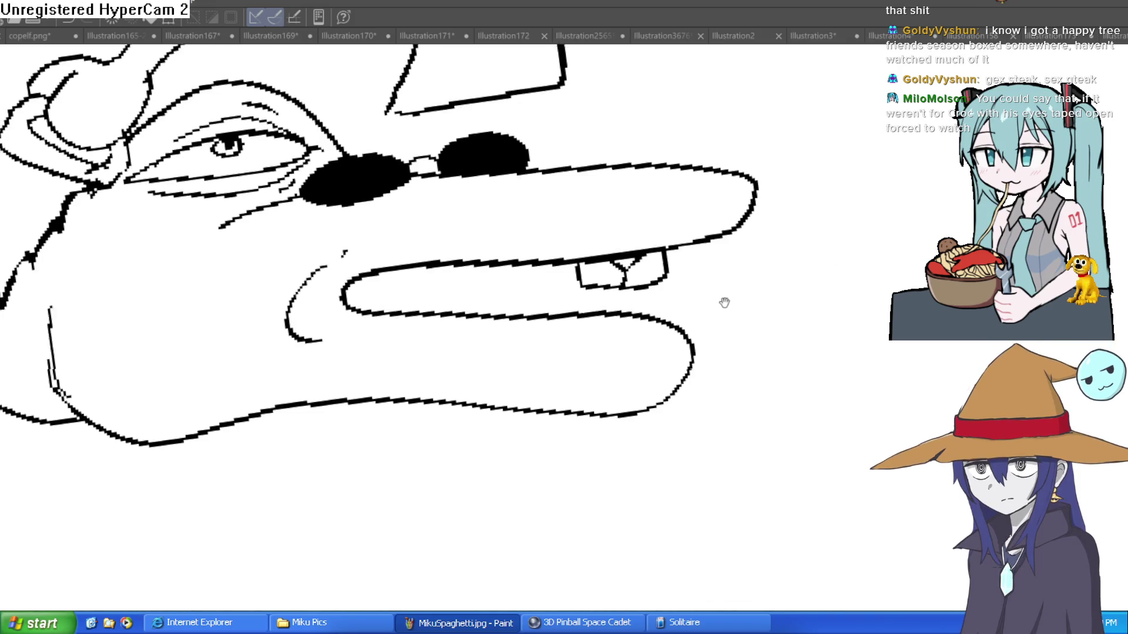
scroll(725, 304, "down", 3)
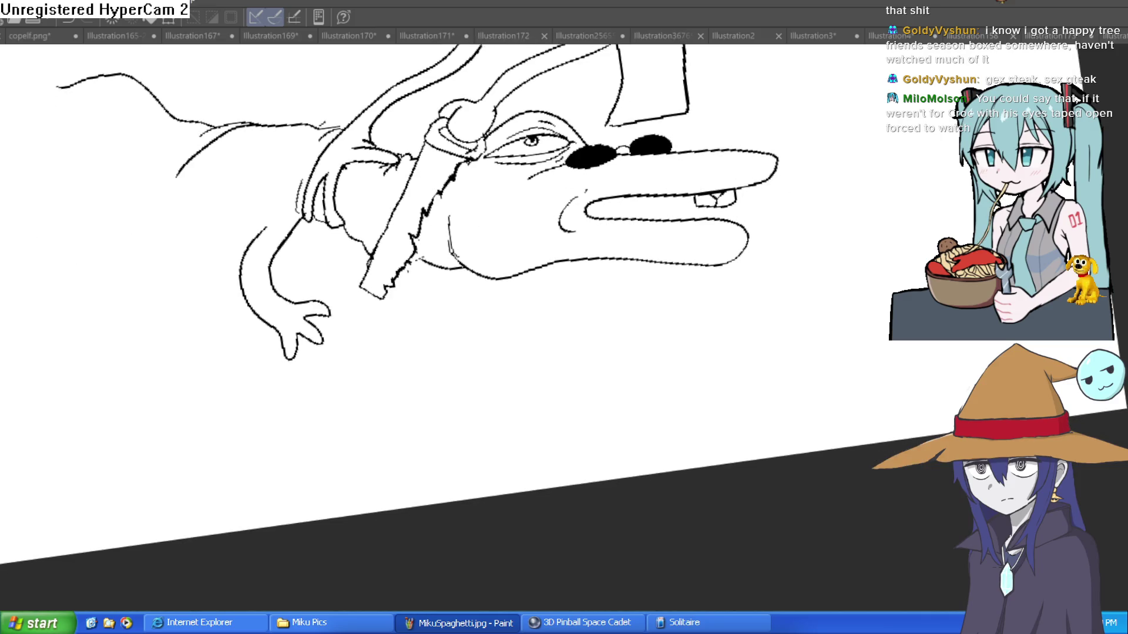
Outline the wizard's splayed hand and extend it along the arm
scroll(234, 223, "up", 3)
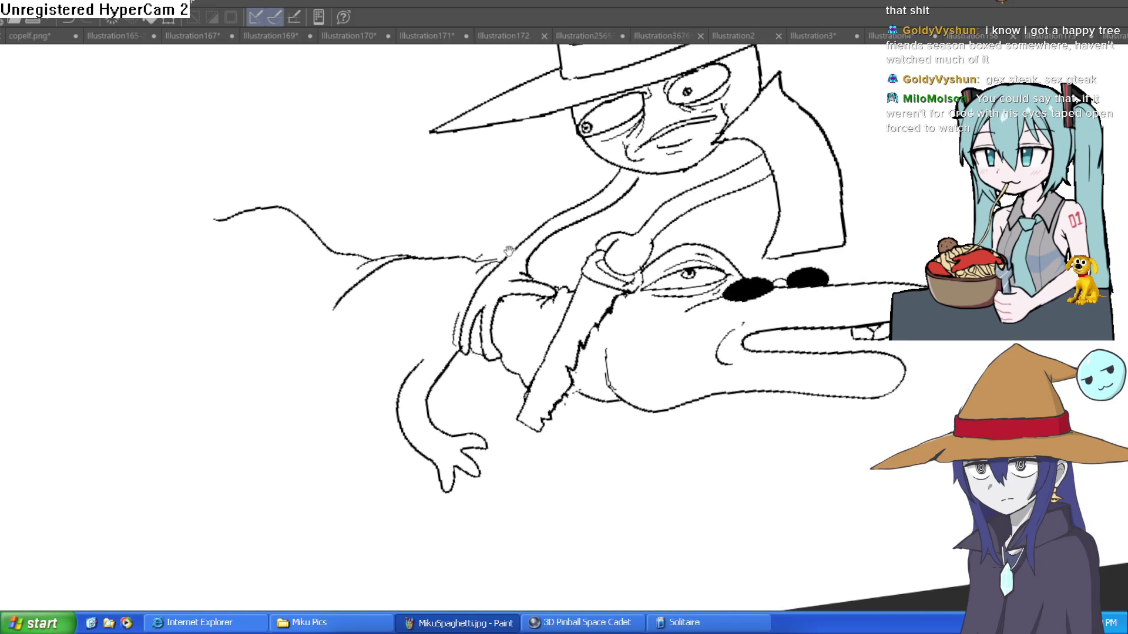
mouse_move(496, 285)
left_mouse_down()
mouse_move(455, 223)
mouse_move(361, 208)
left_mouse_up()
left_click_drag(428, 241, 477, 273)
mouse_move(567, 283)
left_mouse_down()
mouse_move(607, 185)
mouse_move(621, 216)
left_mouse_up()
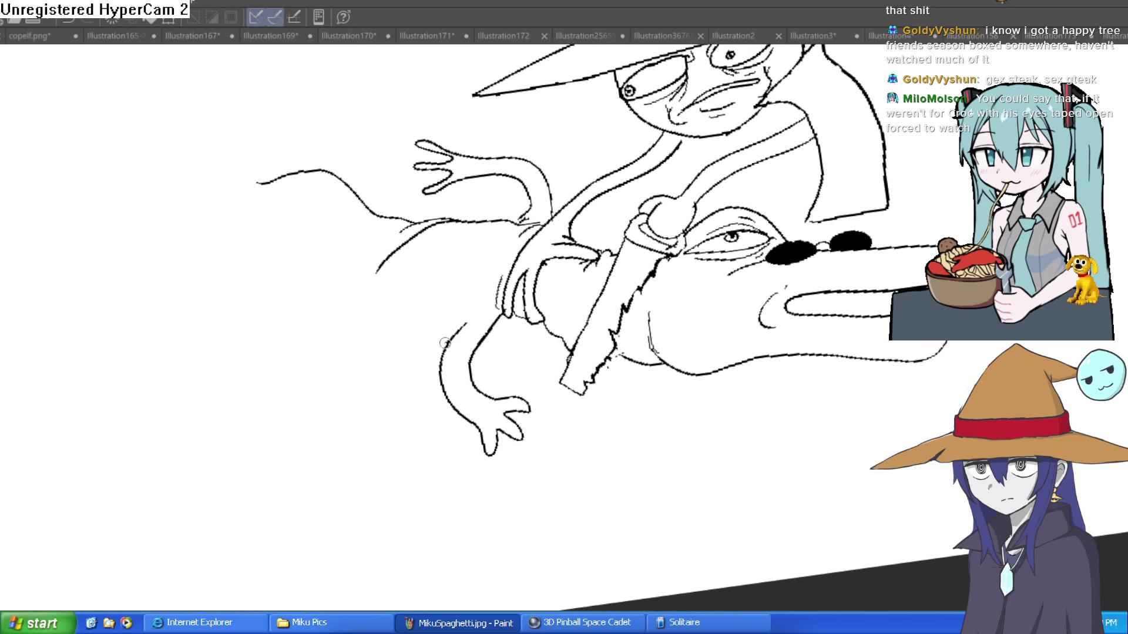
Draw the second lizard's underside, back, long tail, lower body and hind leg
mouse_move(359, 324)
left_mouse_down()
mouse_move(245, 292)
mouse_move(231, 253)
left_mouse_up()
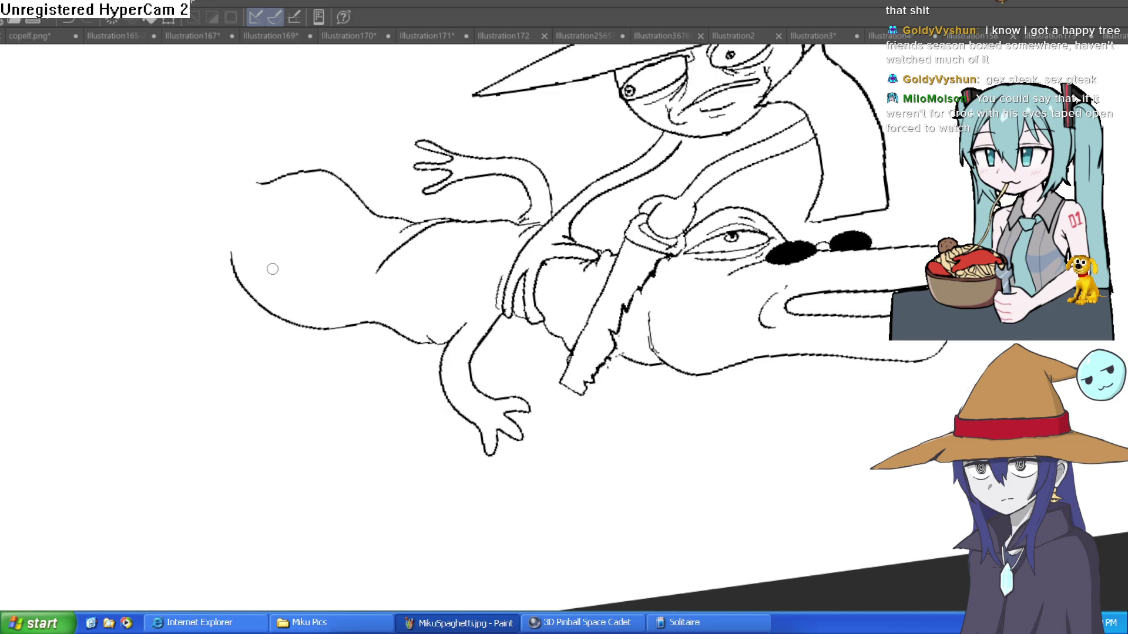
mouse_move(233, 164)
left_mouse_down()
mouse_move(68, 118)
mouse_move(9, 291)
left_mouse_up()
mouse_move(1, 354)
left_mouse_down()
mouse_move(146, 161)
mouse_move(197, 227)
mouse_move(167, 272)
left_mouse_up()
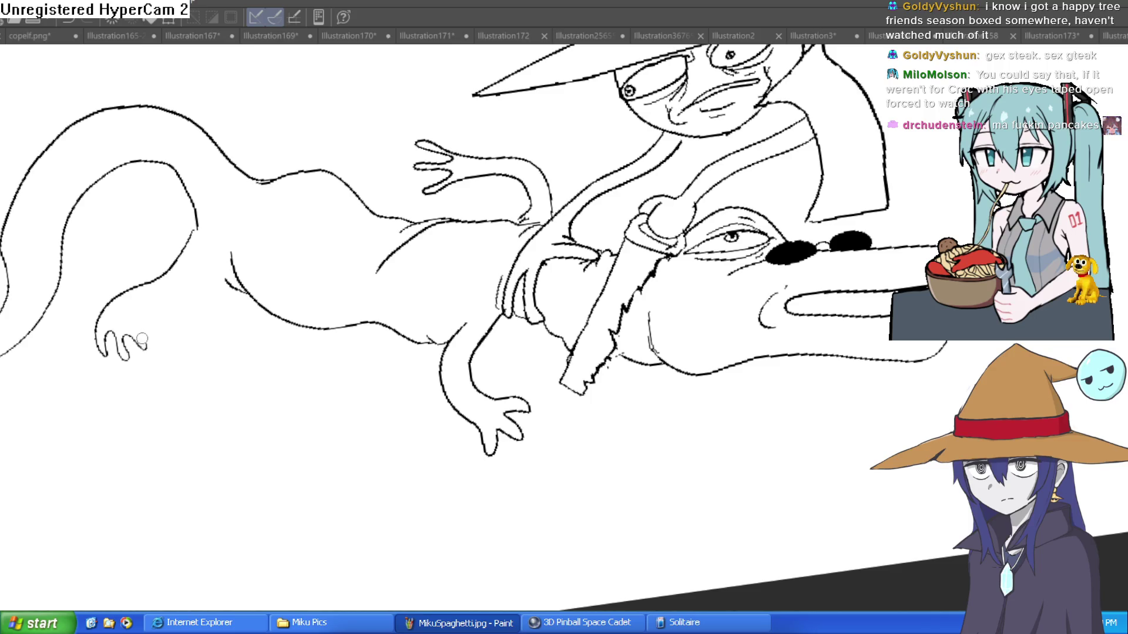
left_click_drag(399, 223, 399, 283)
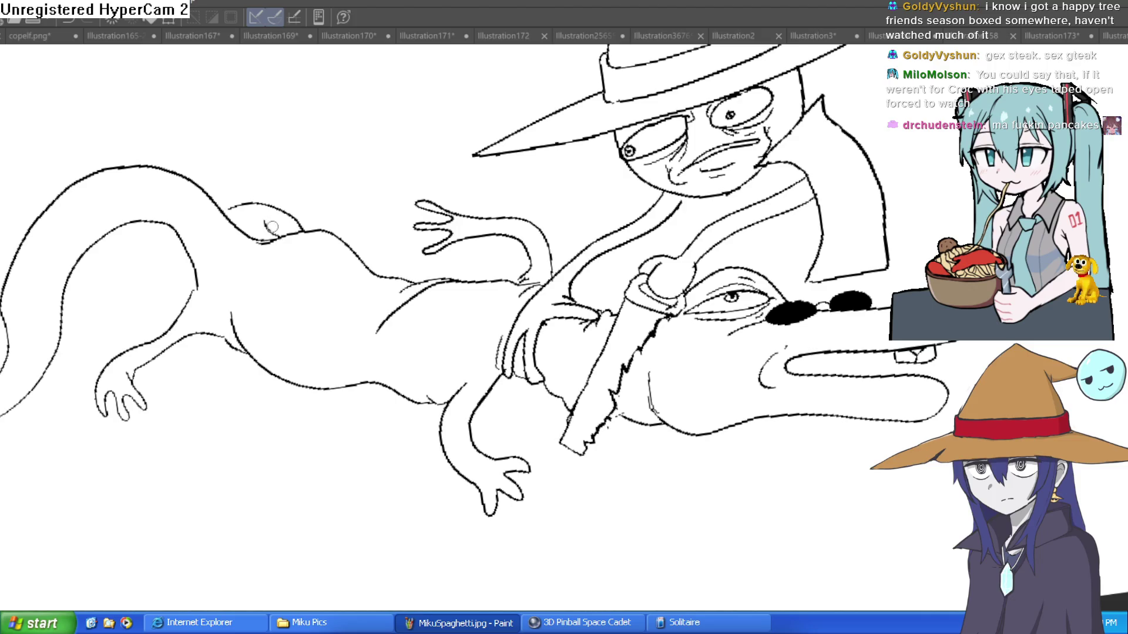
key("ctrl+0")
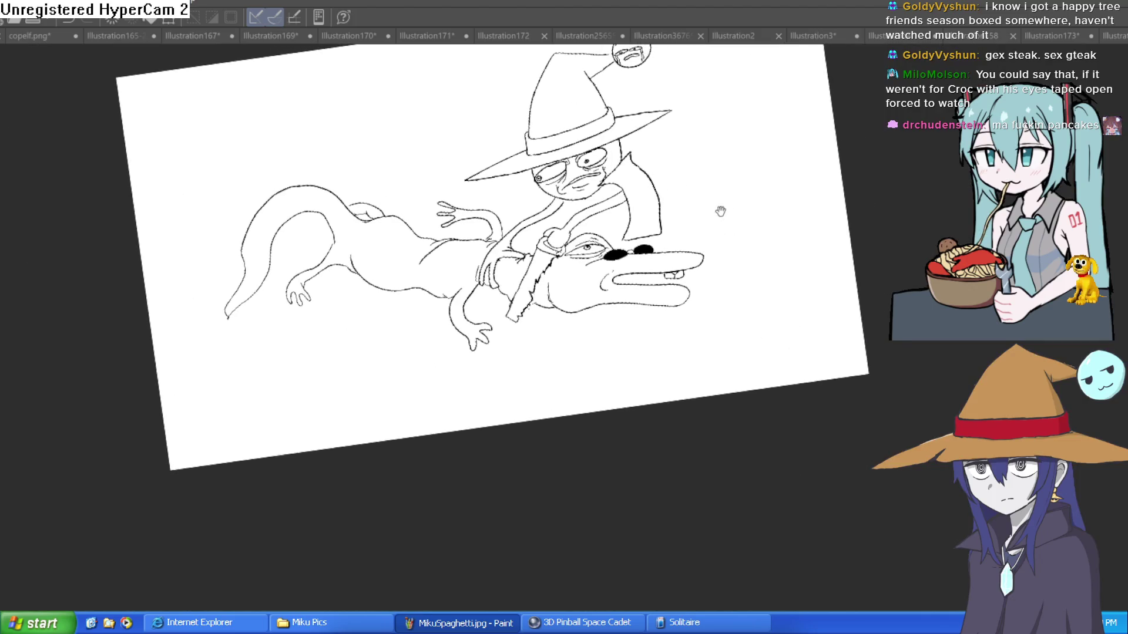
left_click(481, 277)
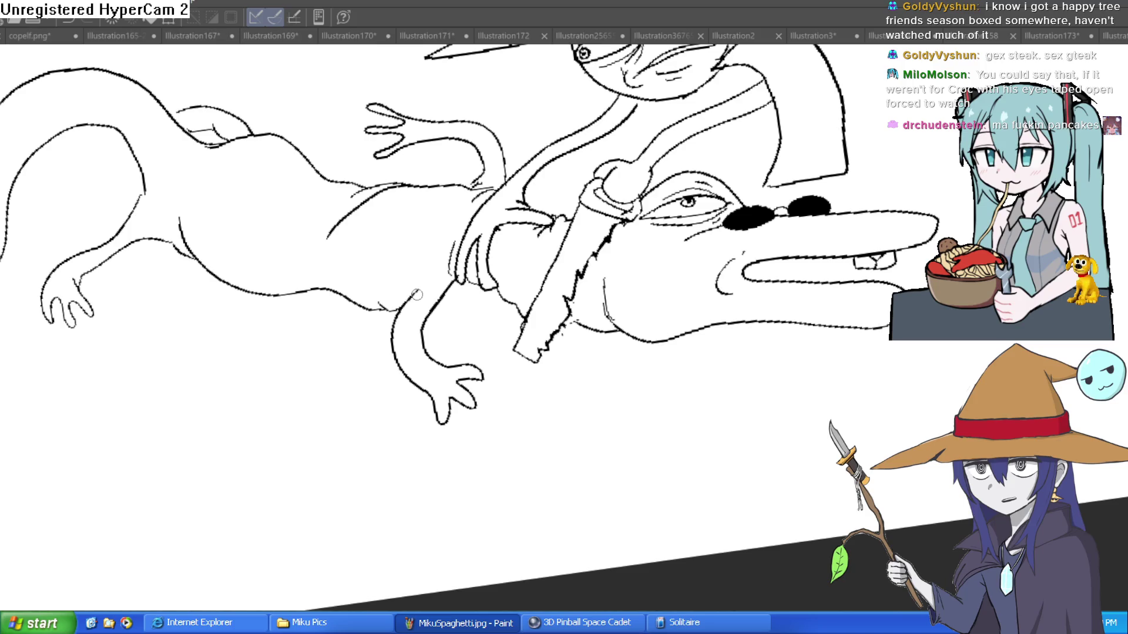
left_click_drag(300, 316, 335, 376)
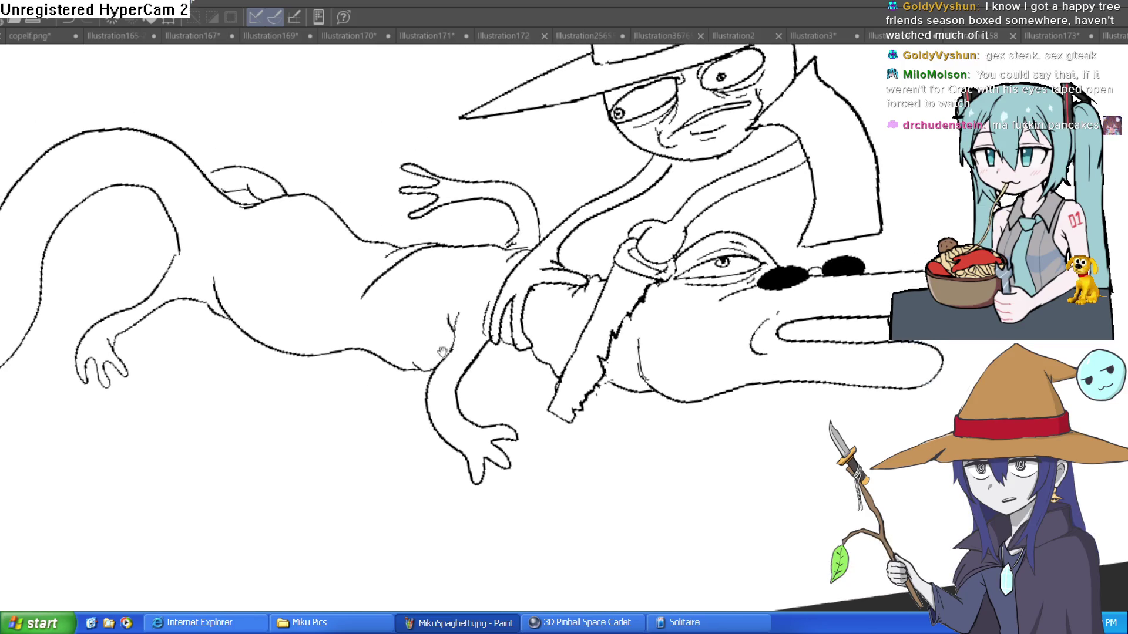
scroll(335, 375, "down", 3)
scroll(736, 281, "up", 3)
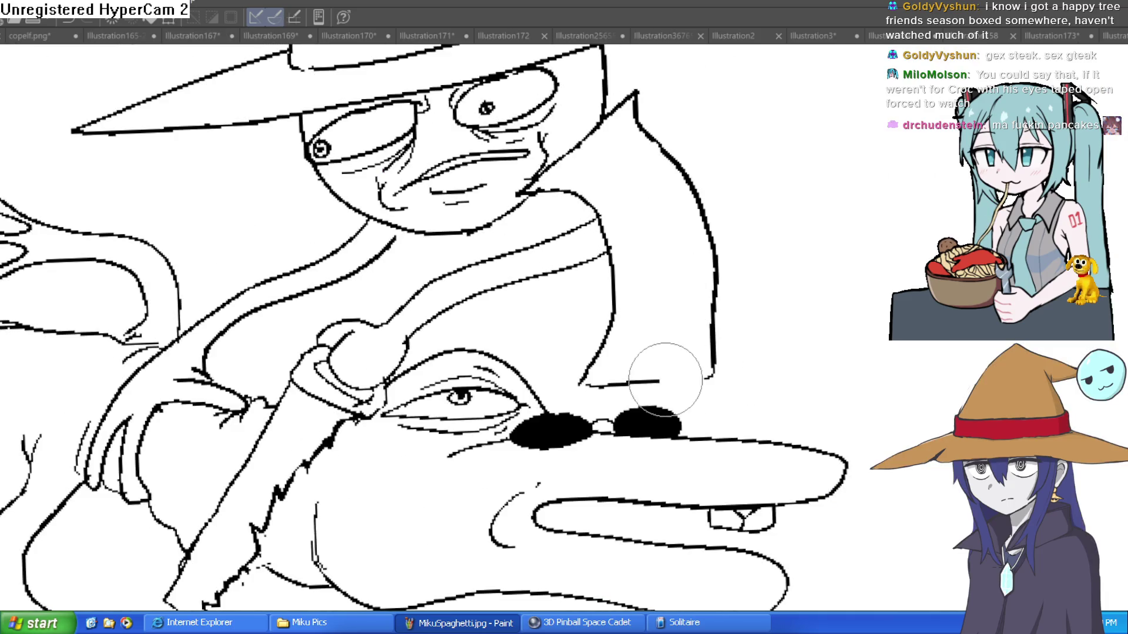
Erase the stray line, add neck lines below the chin, and extend the cloak edge to the lizard's nose
mouse_move(665, 379)
left_mouse_down()
mouse_move(584, 378)
mouse_move(713, 340)
left_mouse_up()
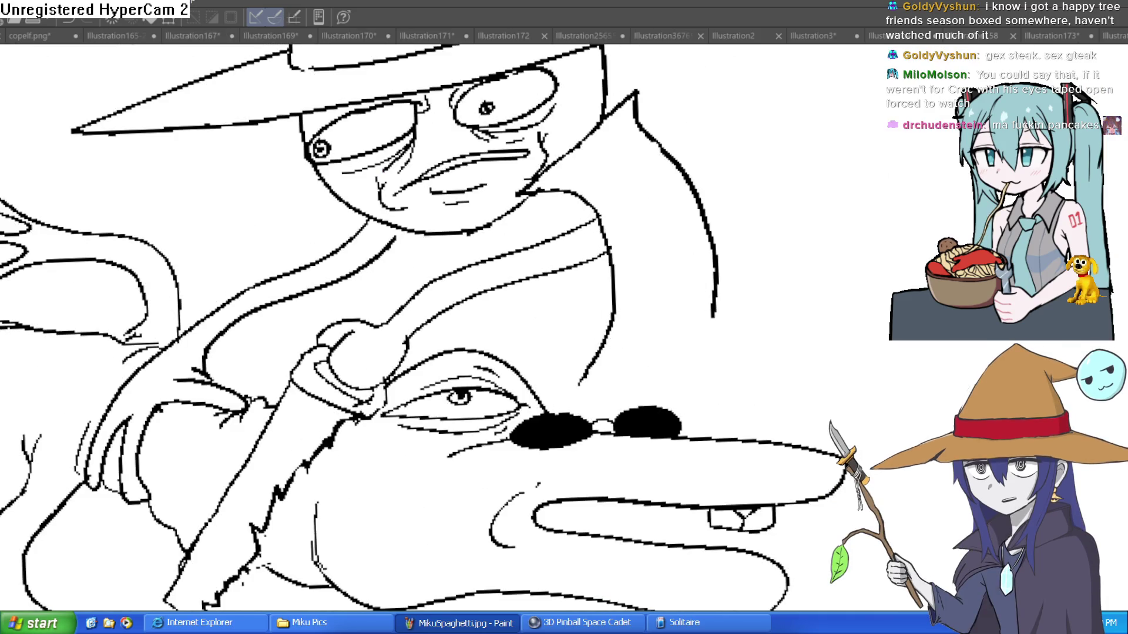
left_click_drag(392, 244, 374, 292)
left_click_drag(713, 293, 751, 431)
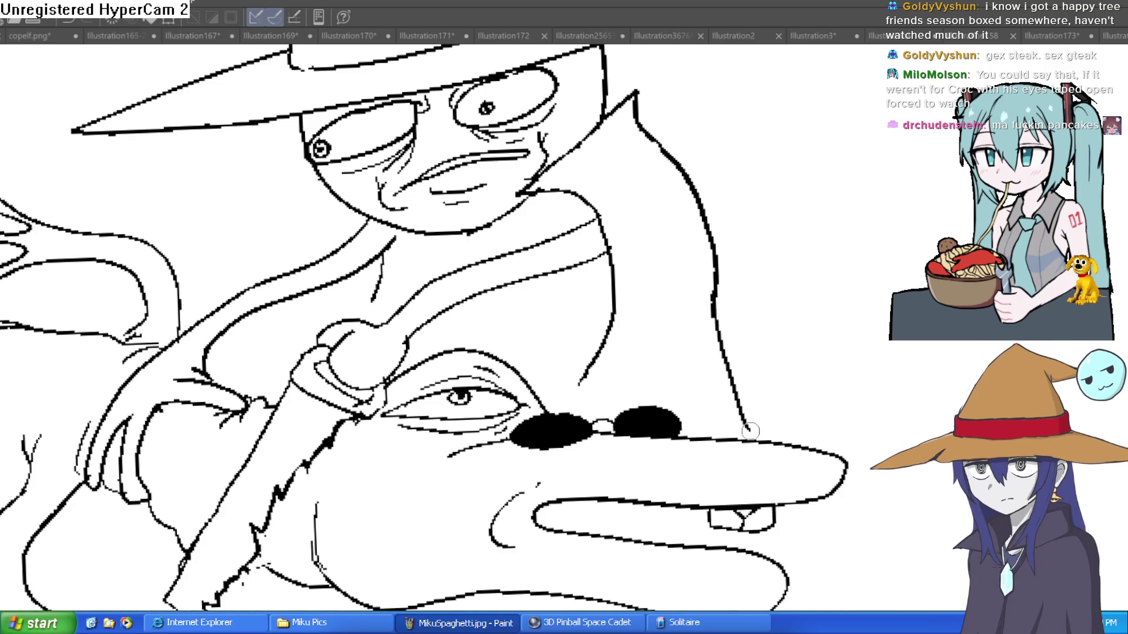
left_click_drag(587, 369, 566, 409)
left_click_drag(385, 272, 367, 322)
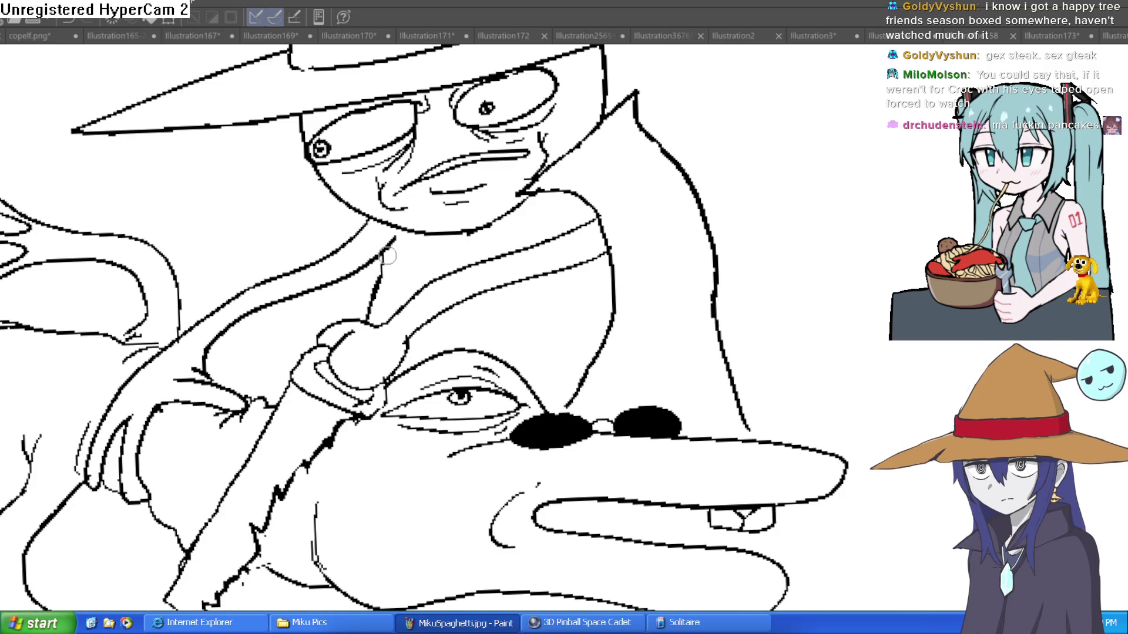
left_click_drag(411, 236, 421, 283)
left_click_drag(417, 348, 421, 326)
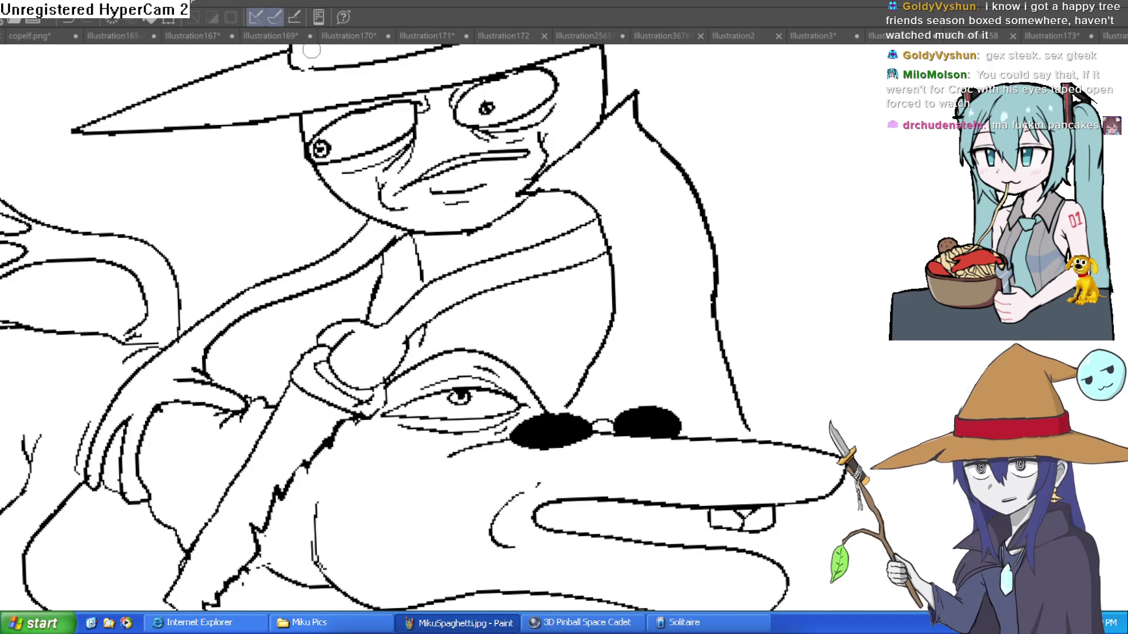
scroll(806, 282, "down", 4)
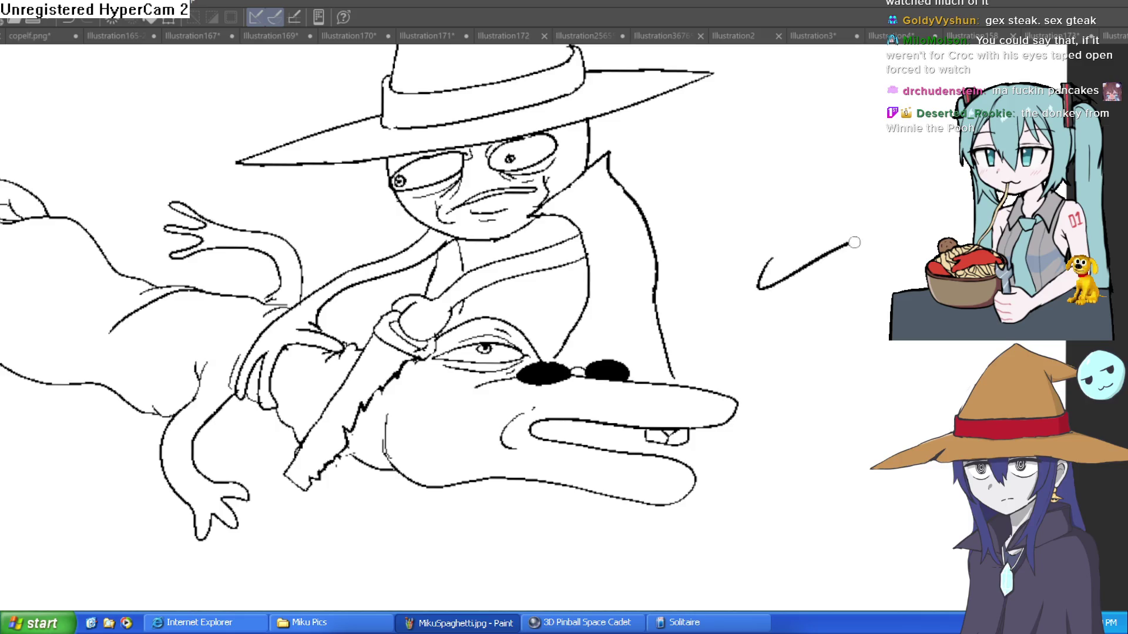
Add another upper tooth and a row of lower teeth along the lizard's bottom lip
scroll(819, 318, "down", 3)
left_click_drag(818, 318, 831, 331)
scroll(697, 394, "up", 5)
mouse_move(685, 376)
left_mouse_down()
mouse_move(682, 399)
mouse_move(646, 398)
mouse_move(578, 366)
mouse_move(546, 379)
mouse_move(525, 359)
mouse_move(543, 352)
left_mouse_up()
mouse_move(741, 441)
left_mouse_down()
mouse_move(735, 419)
mouse_move(672, 404)
mouse_move(633, 418)
mouse_move(524, 389)
mouse_move(522, 404)
mouse_move(621, 423)
left_mouse_up()
scroll(795, 419, "down", 3)
scroll(547, 395, "up", 3)
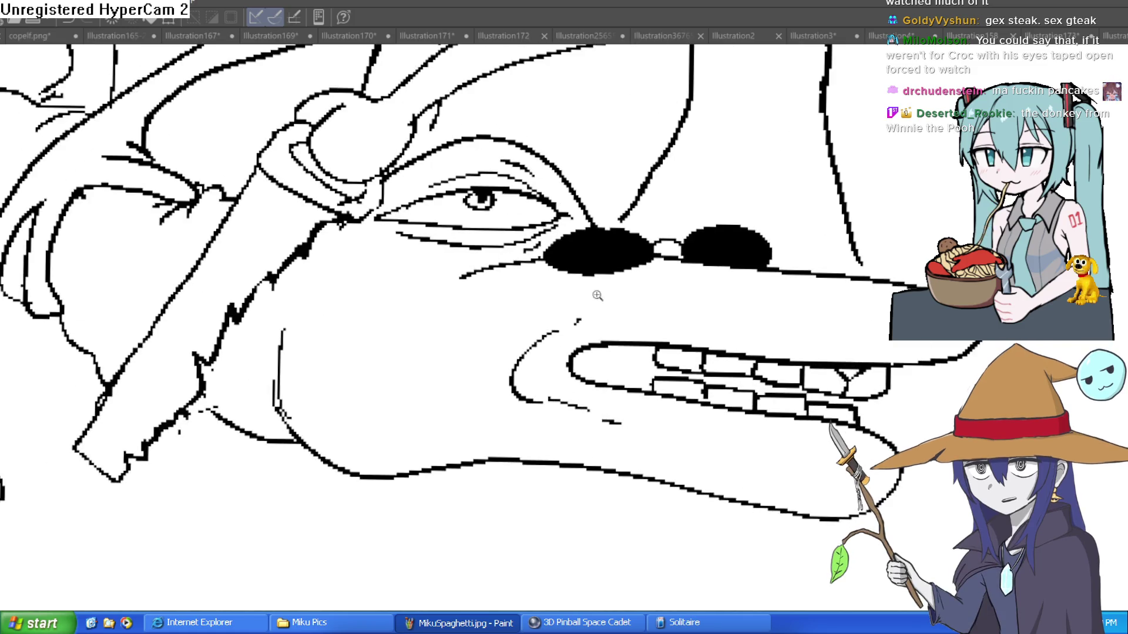
Paint white diagonal glints on both sunglasses lenses and undo the stray nose-tip stroke
left_click(598, 296)
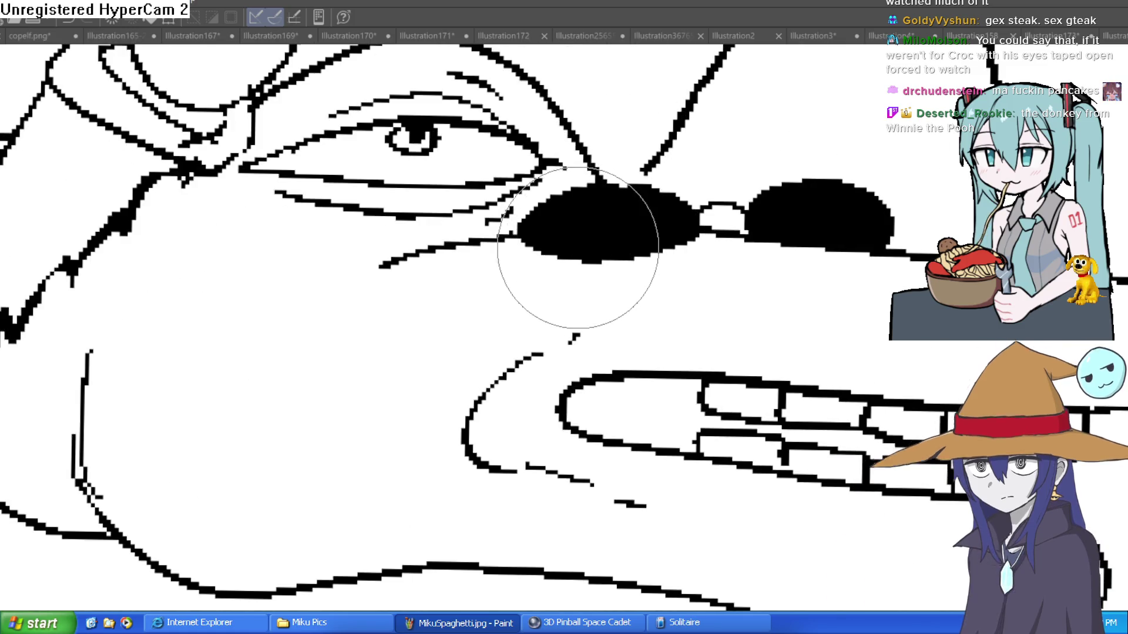
left_click_drag(586, 246, 641, 204)
left_click_drag(781, 244, 846, 186)
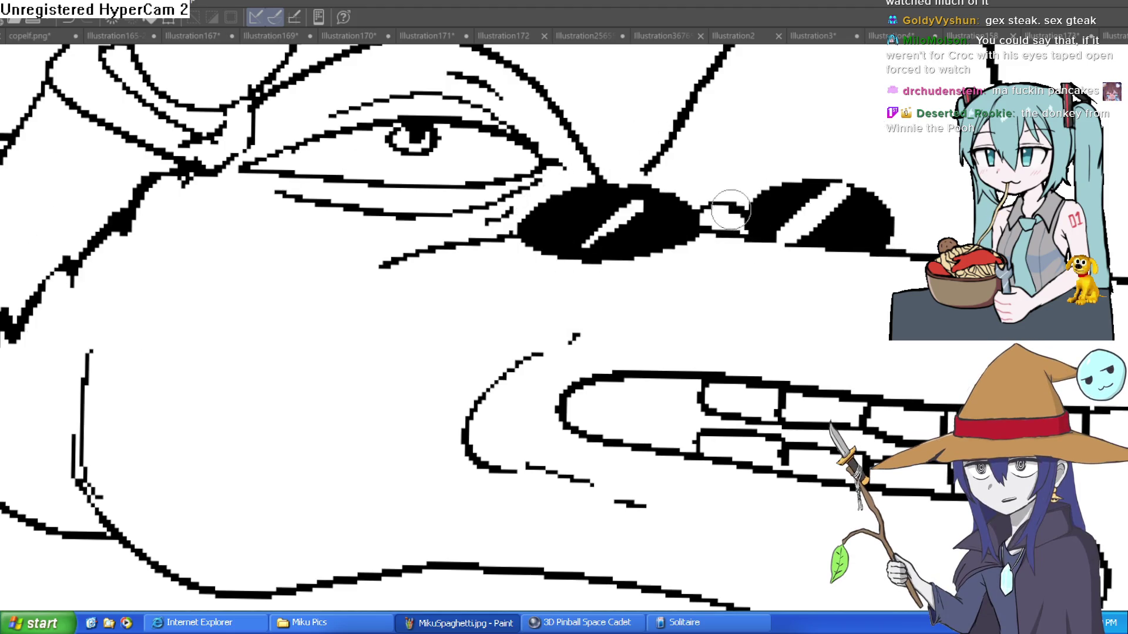
scroll(770, 224, "down", 2)
left_click_drag(770, 224, 696, 282)
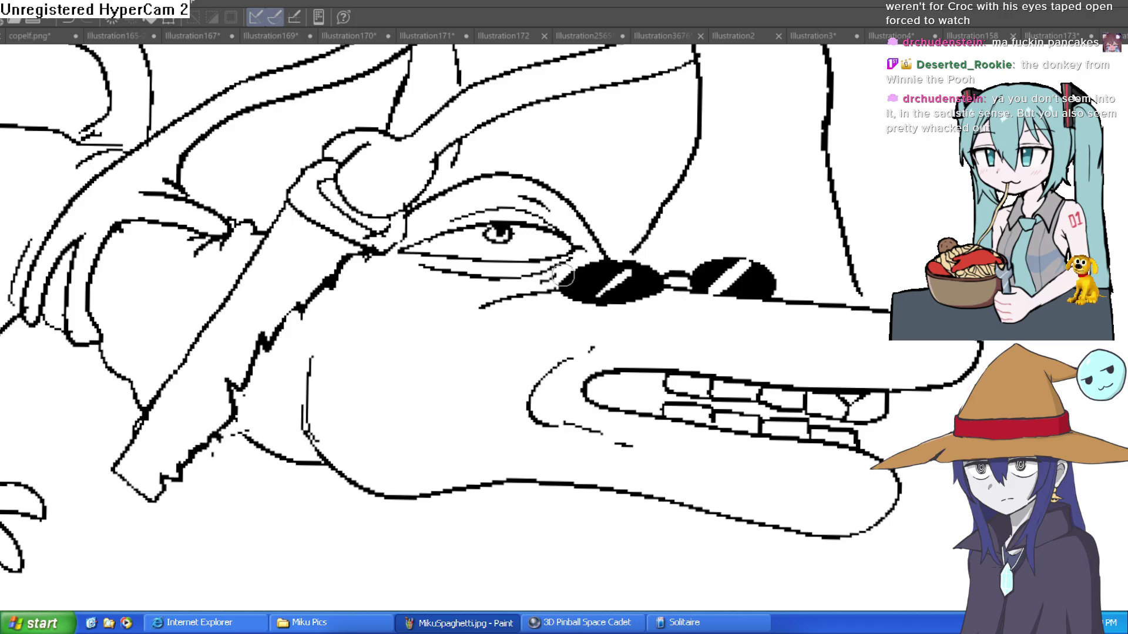
left_click_drag(460, 323, 466, 338)
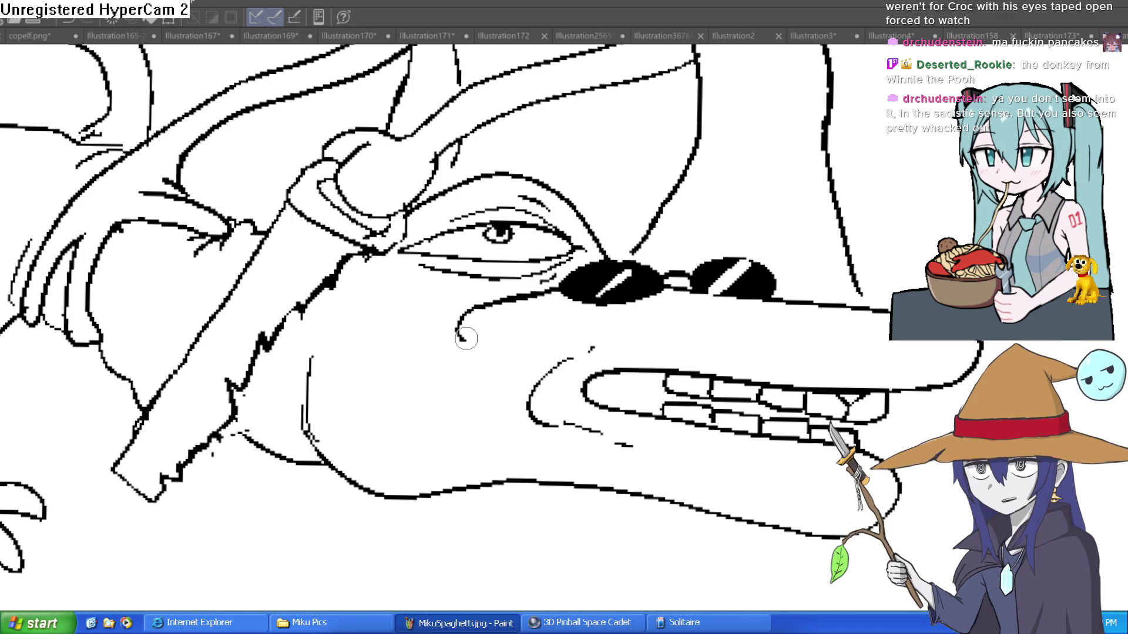
key("ctrl+z")
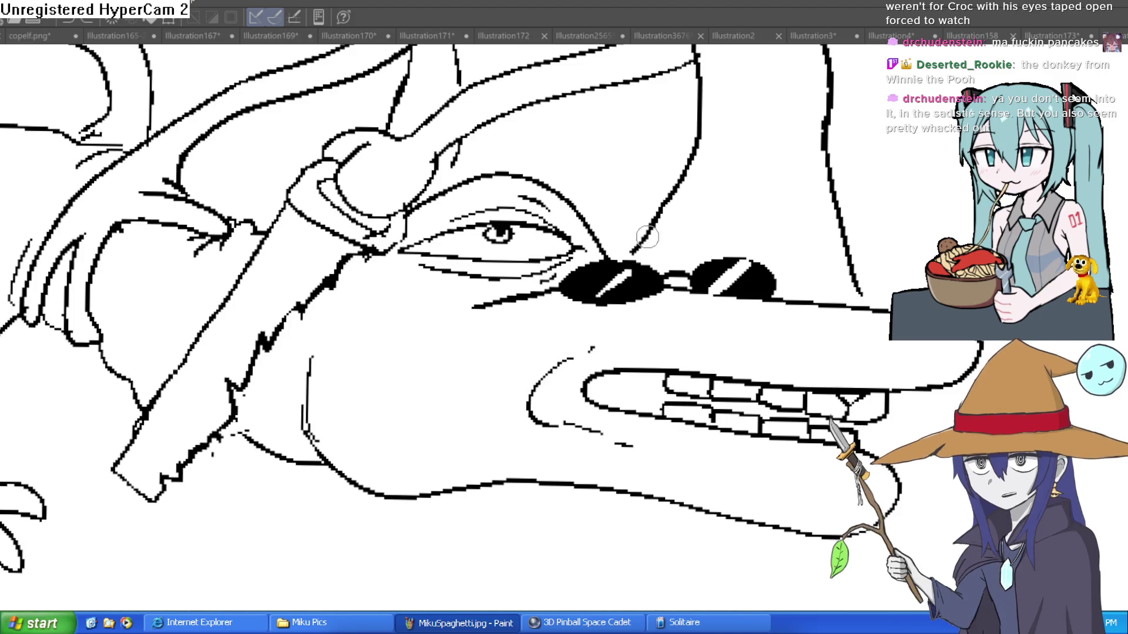
scroll(673, 300, "down", 1)
scroll(673, 300, "down", 5)
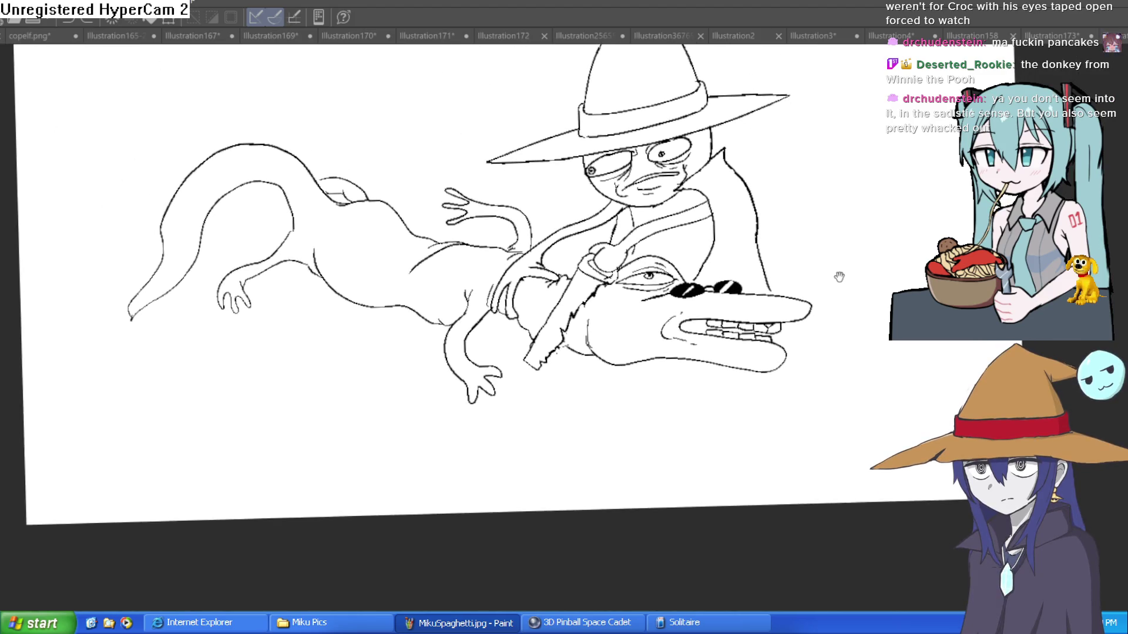
Transform the whole drawing up and to the right on the page, then zoom in on the lying lizard
scroll(845, 263, "down", 2)
key("ctrl+t")
left_click_drag(699, 299, 783, 292)
left_click(535, 402)
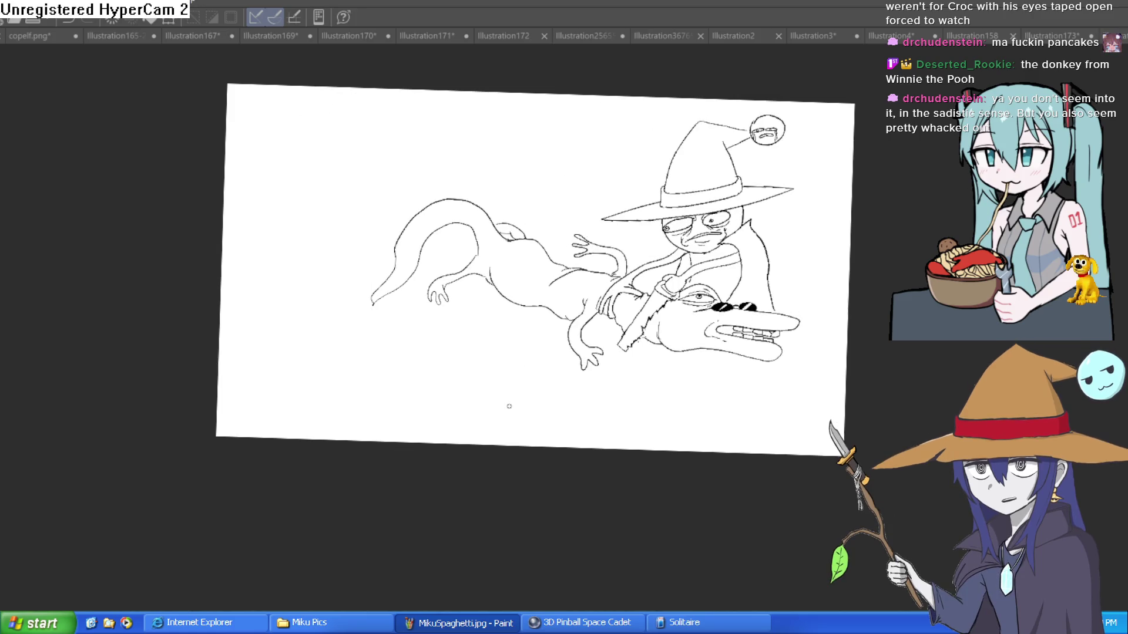
left_click_drag(451, 340, 467, 329)
left_click_drag(639, 257, 661, 286)
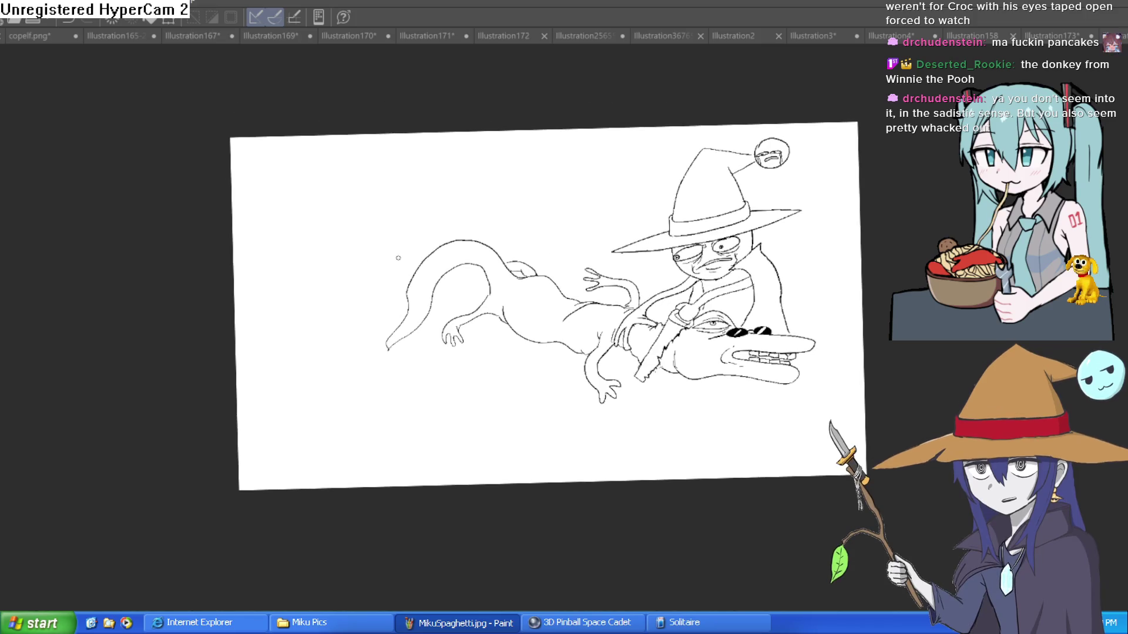
mouse_move(451, 228)
left_mouse_down()
mouse_move(506, 189)
mouse_move(606, 244)
mouse_move(634, 245)
left_mouse_up()
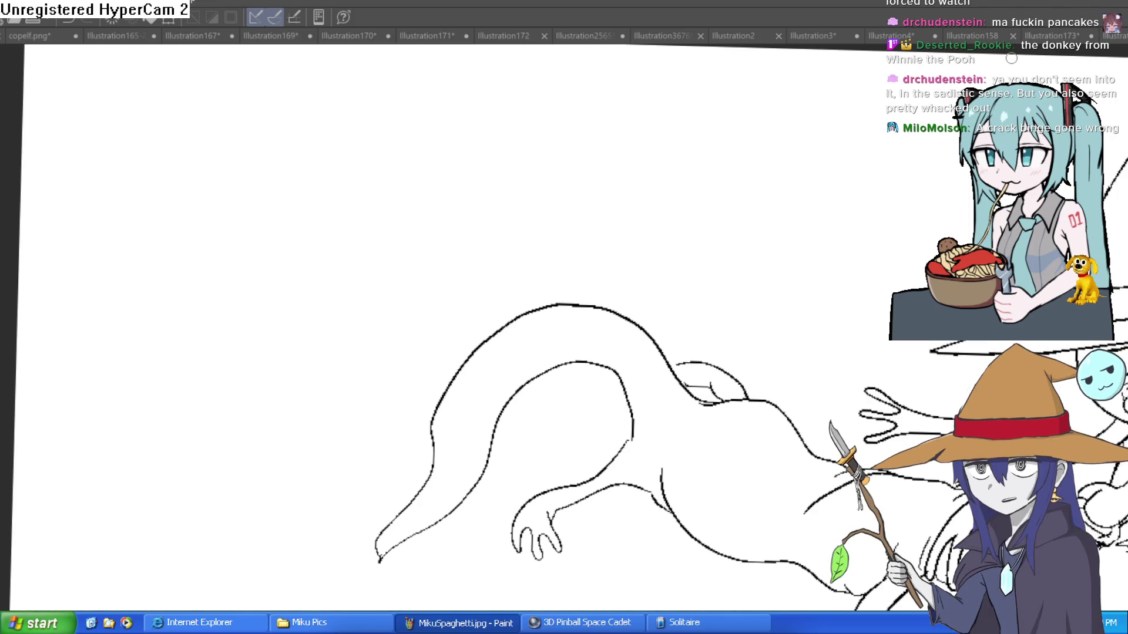
Level the canvas, pan to the blank top-left area, and draw the second lizard's first bulging eye
mouse_move(301, 150)
left_mouse_down()
mouse_move(297, 187)
mouse_move(378, 197)
left_mouse_up()
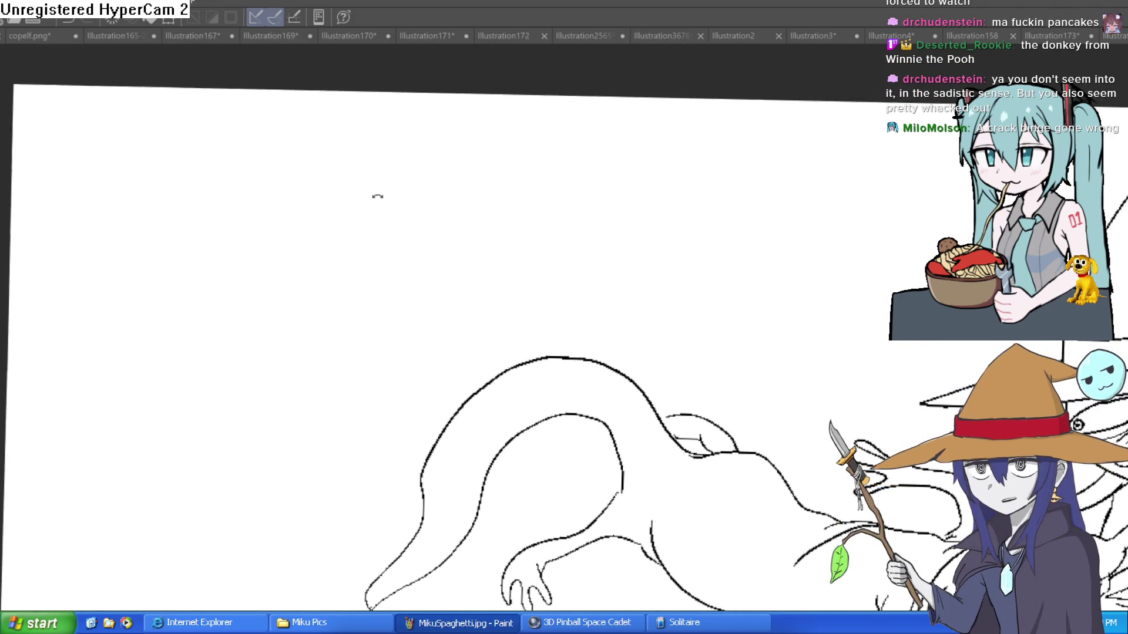
left_click_drag(460, 193, 451, 237)
scroll(574, 168, "down", 5)
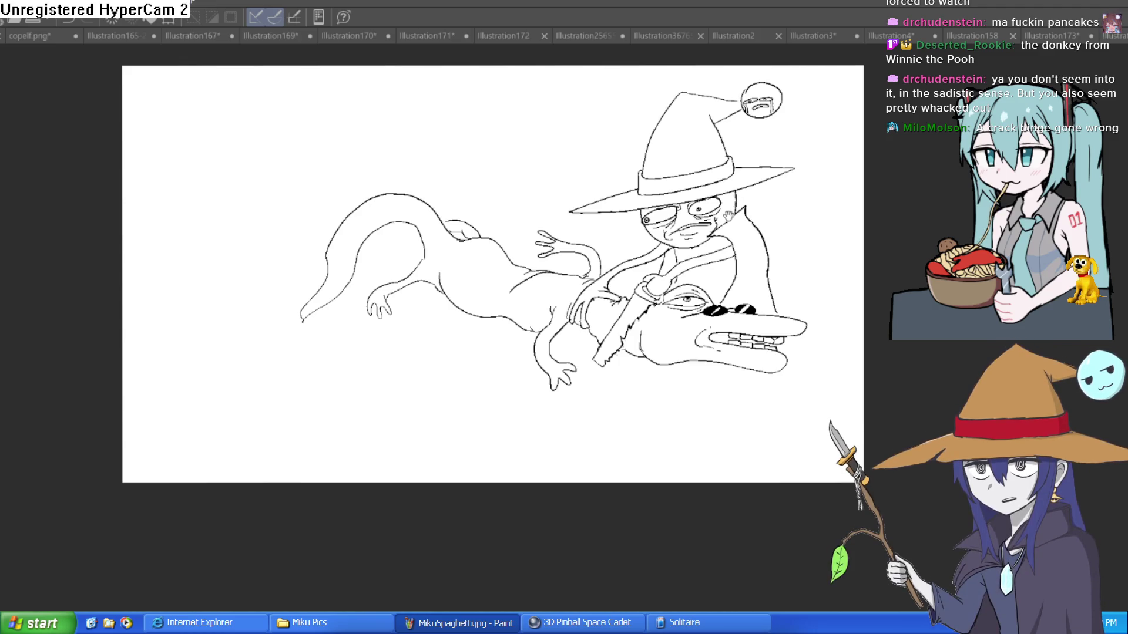
scroll(728, 217, "up", 2)
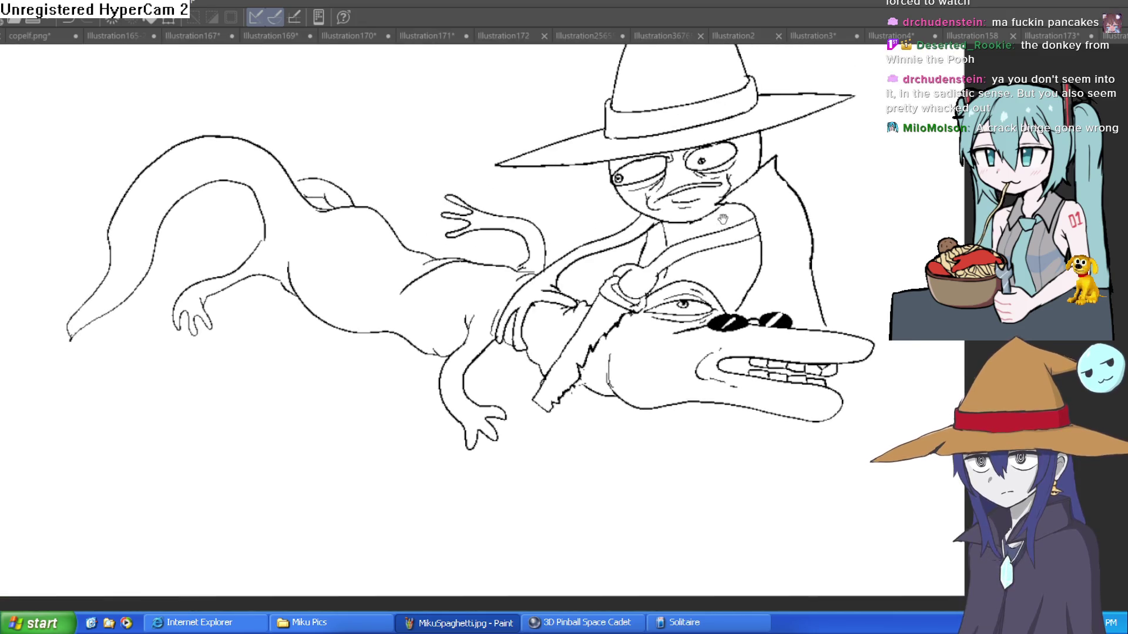
left_click_drag(742, 227, 847, 259)
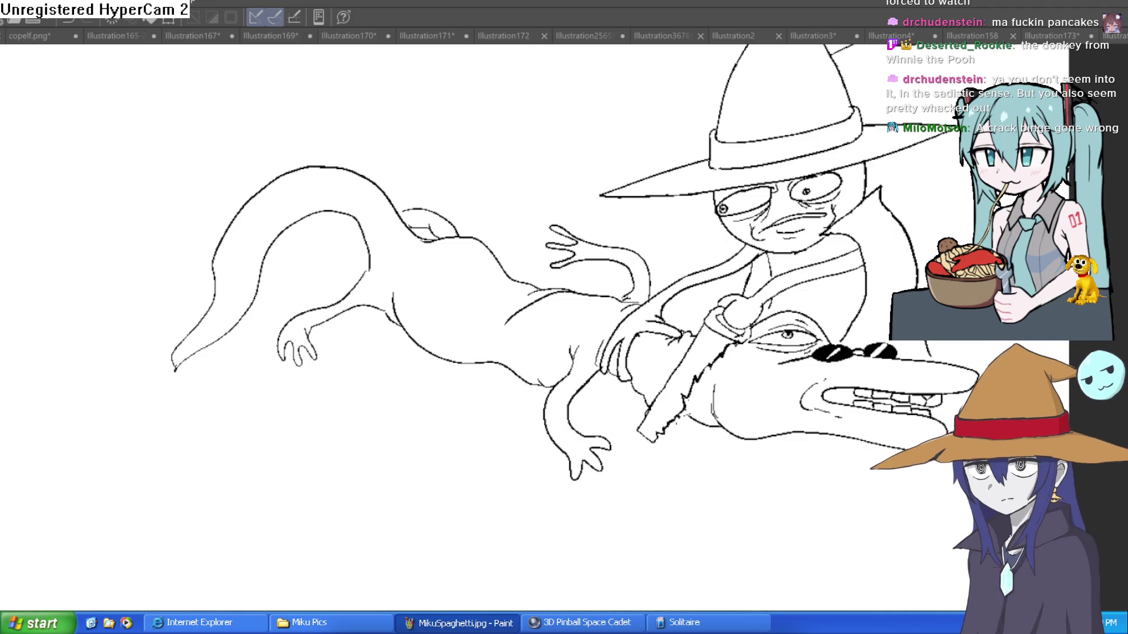
left_click_drag(531, 230, 619, 325)
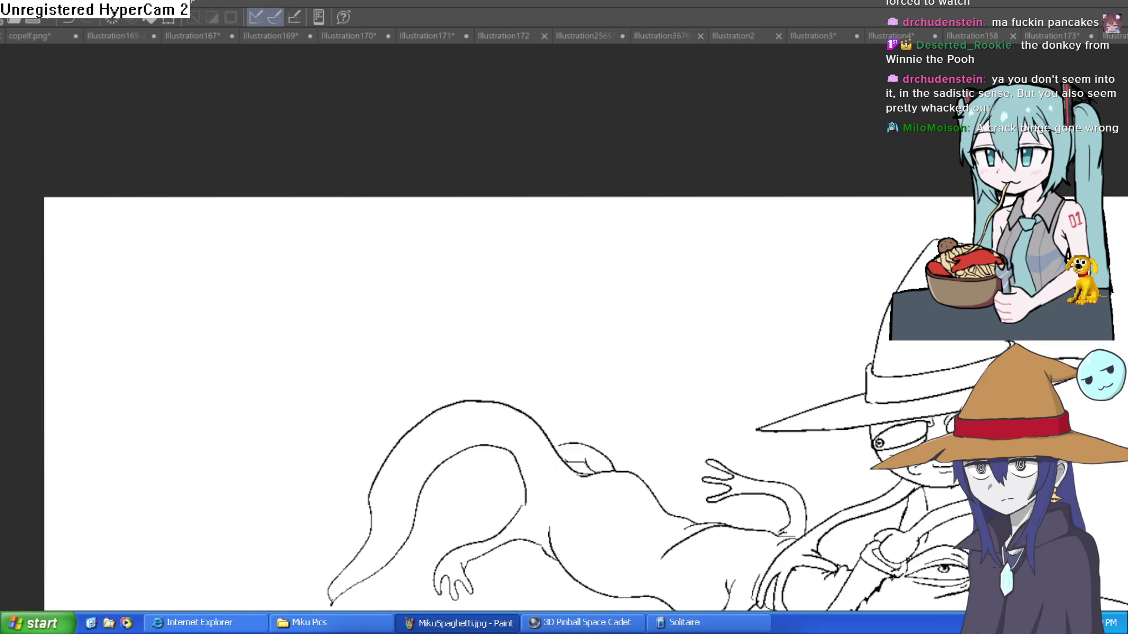
mouse_move(214, 276)
left_mouse_down()
mouse_move(268, 255)
mouse_move(223, 301)
left_mouse_up()
Draw the second bulging eye and add pupils to both eyes
mouse_move(272, 257)
left_mouse_down()
mouse_move(301, 314)
mouse_move(267, 291)
left_mouse_up()
scroll(312, 289, "up", 2)
left_click_drag(316, 258, 330, 271)
mouse_move(232, 259)
left_mouse_down()
mouse_move(214, 287)
mouse_move(223, 274)
left_mouse_up()
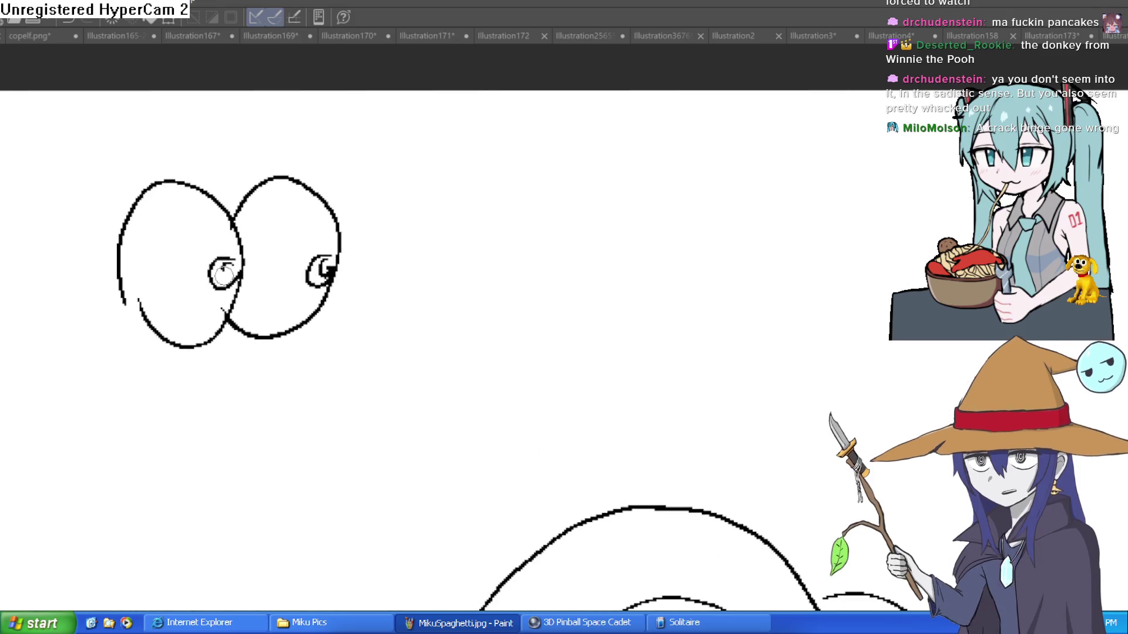
scroll(352, 286, "down", 2)
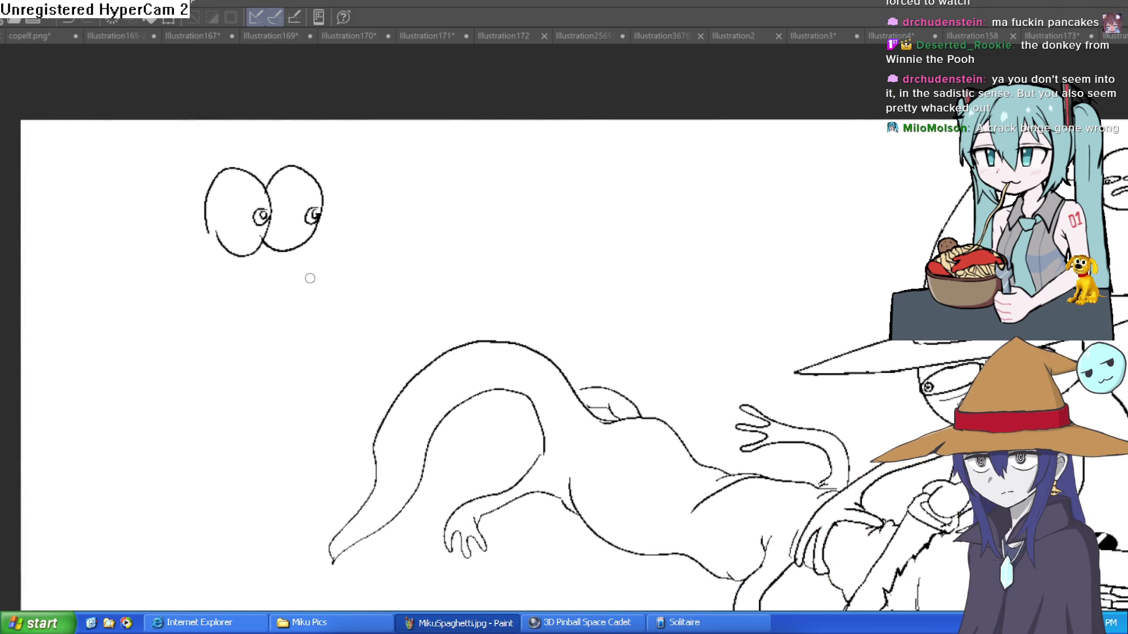
Draw the open snout and jaw curve with two fangs and nostrils
mouse_move(404, 288)
left_mouse_down()
mouse_move(328, 334)
mouse_move(244, 315)
mouse_move(200, 285)
mouse_move(167, 350)
mouse_move(244, 397)
mouse_move(276, 341)
mouse_move(176, 432)
mouse_move(144, 300)
mouse_move(138, 346)
left_mouse_up()
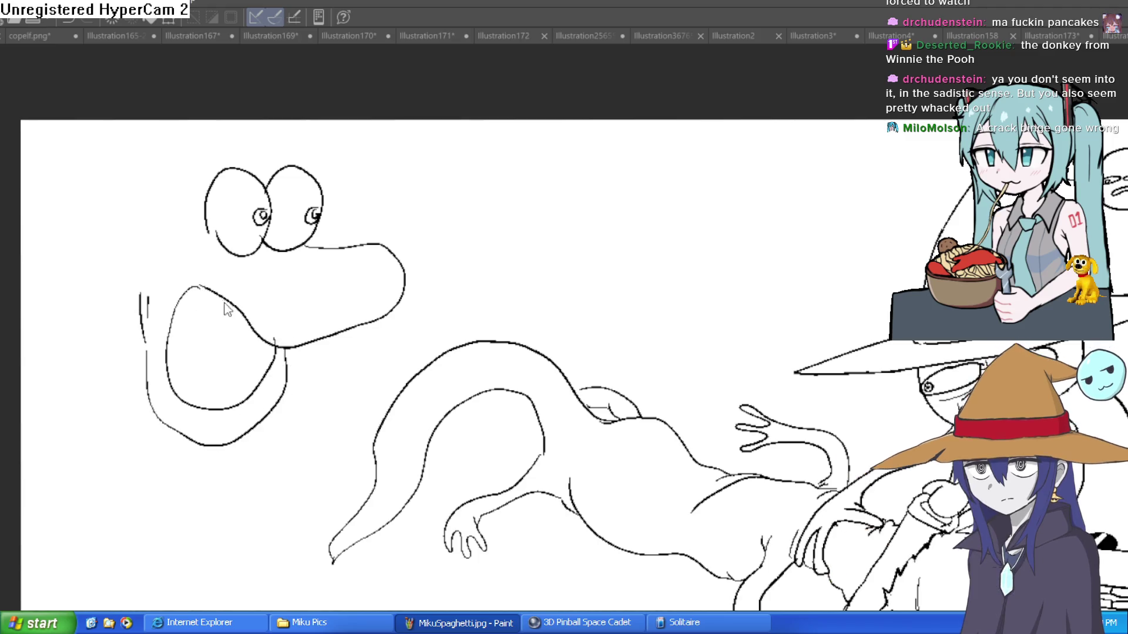
scroll(221, 345, "up", 4)
mouse_move(272, 315)
left_mouse_down()
mouse_move(268, 289)
mouse_move(255, 345)
mouse_move(274, 315)
left_mouse_up()
mouse_move(404, 324)
left_mouse_down()
mouse_move(411, 372)
mouse_move(434, 315)
left_mouse_up()
mouse_move(513, 212)
left_mouse_down()
mouse_move(478, 239)
mouse_move(515, 213)
left_mouse_up()
mouse_move(362, 246)
left_mouse_down()
mouse_move(390, 246)
mouse_move(350, 282)
left_mouse_up()
scroll(390, 247, "down", 3)
scroll(414, 222, "up", 4)
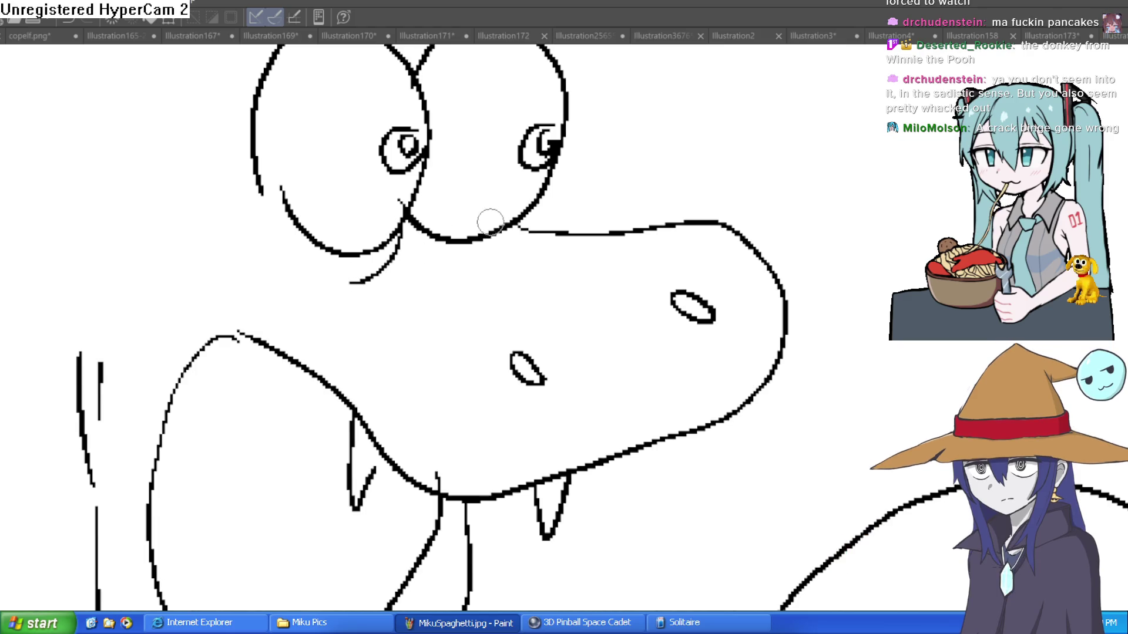
Add a line under the right eye, the left cheek curve and two neck lines
left_click_drag(517, 222, 470, 255)
left_click_drag(276, 194, 265, 321)
mouse_move(296, 359)
left_mouse_down()
mouse_move(285, 335)
mouse_move(300, 230)
left_mouse_up()
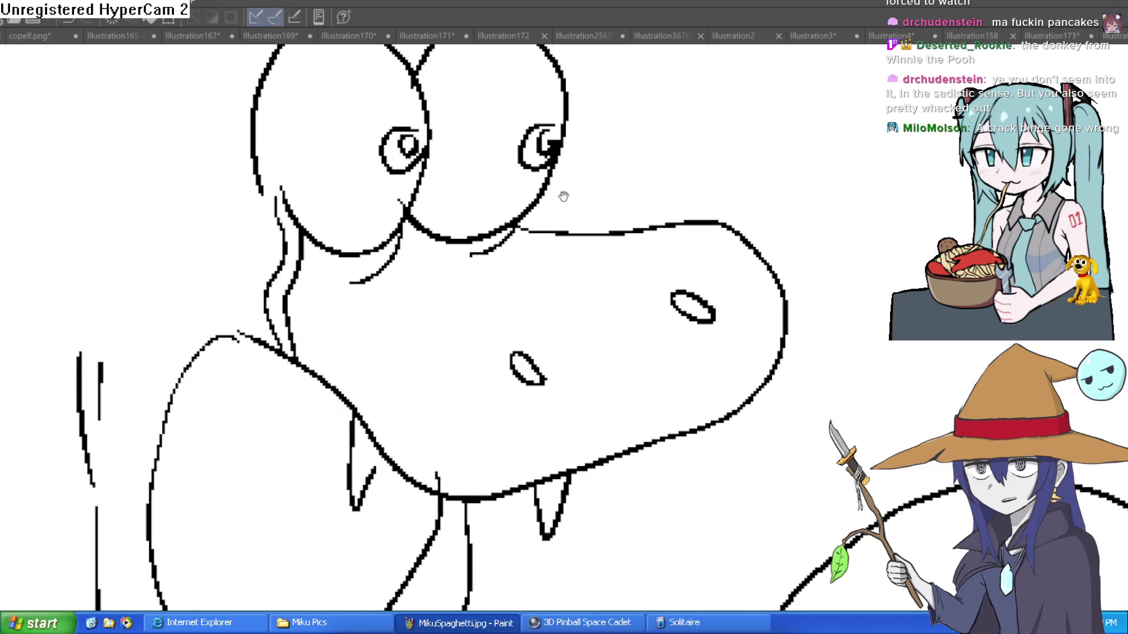
scroll(444, 217, "down", 5)
mouse_move(485, 294)
left_mouse_down()
mouse_move(509, 245)
mouse_move(552, 252)
mouse_move(529, 250)
mouse_move(521, 264)
left_mouse_up()
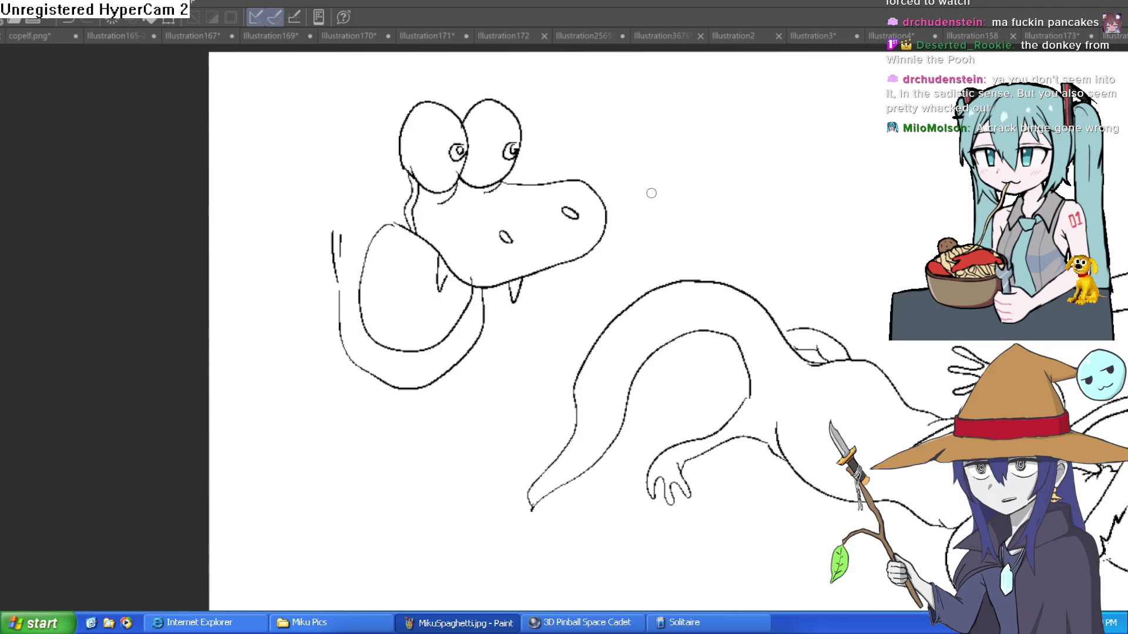
scroll(651, 192, "down", 2)
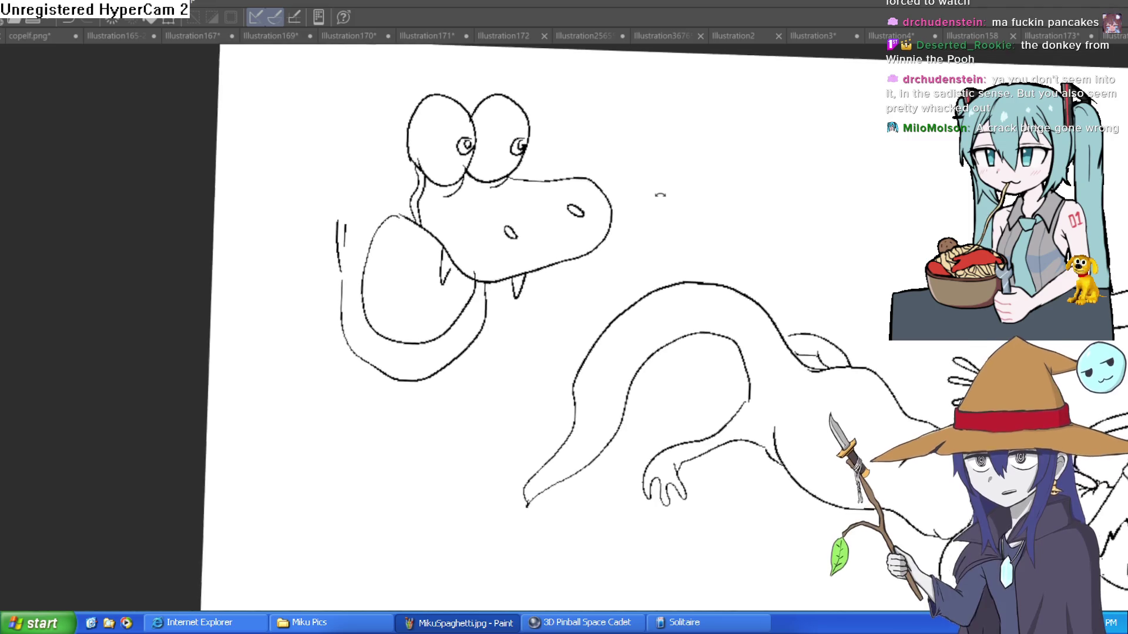
scroll(549, 183, "down", 2)
scroll(548, 183, "up", 3)
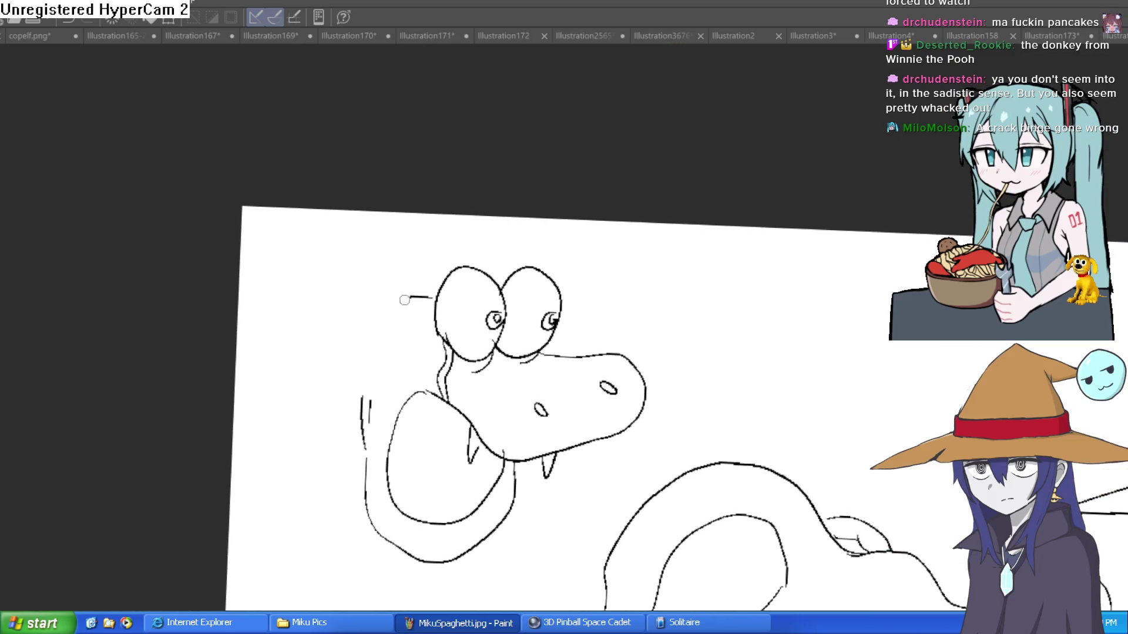
left_click_drag(358, 315, 300, 449)
Undo the stray stroke, extend the neck line, and draw both eyelids and a drip under the eye
scroll(593, 345, "down", 2)
key("ctrl+z")
left_click_drag(383, 254, 257, 421)
scroll(515, 321, "up", 3)
mouse_move(460, 275)
left_mouse_down()
mouse_move(459, 324)
mouse_move(477, 324)
mouse_move(471, 269)
left_mouse_up()
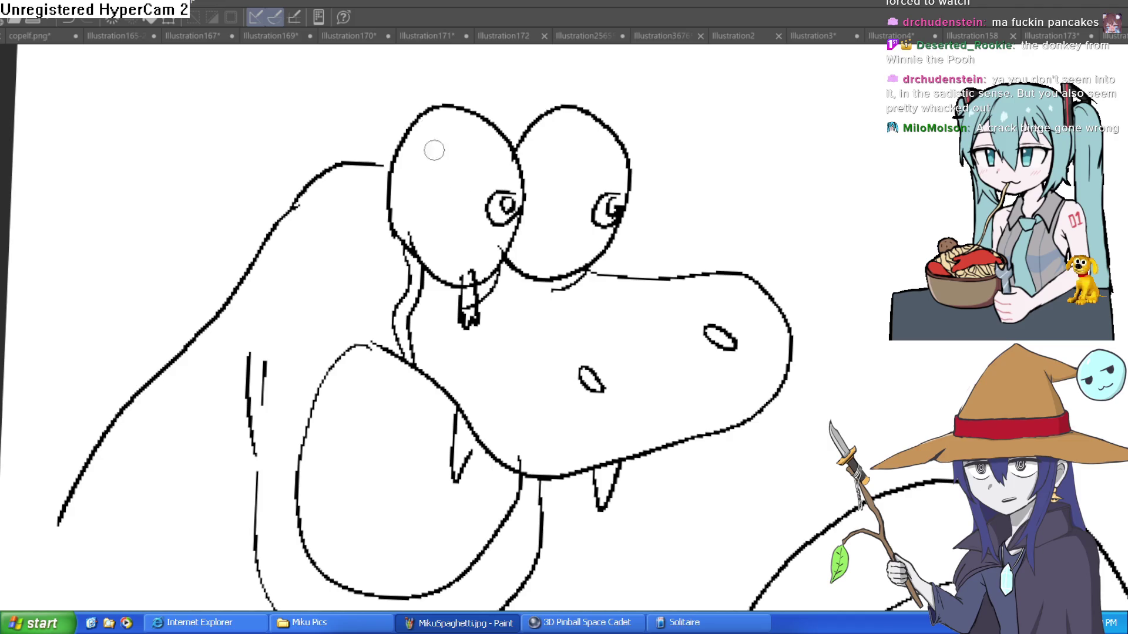
mouse_move(496, 126)
left_mouse_down()
mouse_move(428, 135)
mouse_move(448, 141)
mouse_move(446, 114)
mouse_move(446, 138)
left_mouse_up()
mouse_move(523, 140)
left_mouse_down()
mouse_move(611, 125)
mouse_move(558, 140)
mouse_move(572, 118)
mouse_move(558, 135)
left_mouse_up()
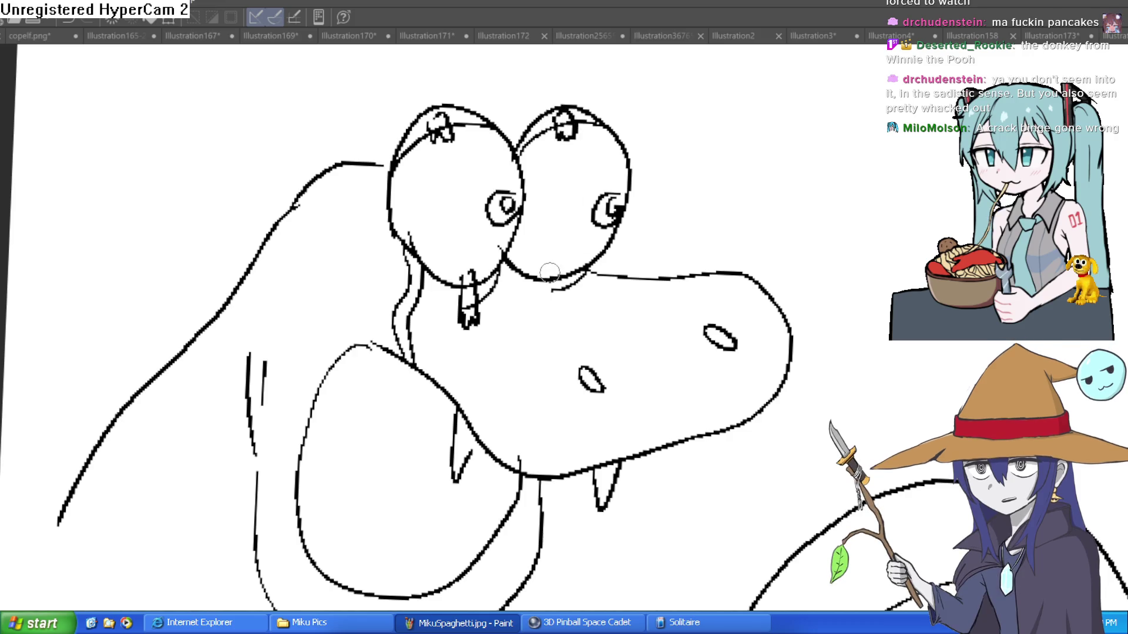
mouse_move(561, 258)
left_mouse_down()
mouse_move(549, 318)
mouse_move(572, 265)
mouse_move(560, 259)
mouse_move(478, 276)
mouse_move(490, 290)
left_mouse_up()
Erase stray marks near the teeth, then draw the body curve, arm, clawed paw and elbow zigzag
key("e")
key("ctrl+minus")
key("ctrl+minus")
key("ctrl+minus")
left_click_drag(687, 269, 677, 220)
mouse_move(463, 308)
left_mouse_down()
mouse_move(404, 240)
mouse_move(406, 222)
left_mouse_up()
left_click(406, 222)
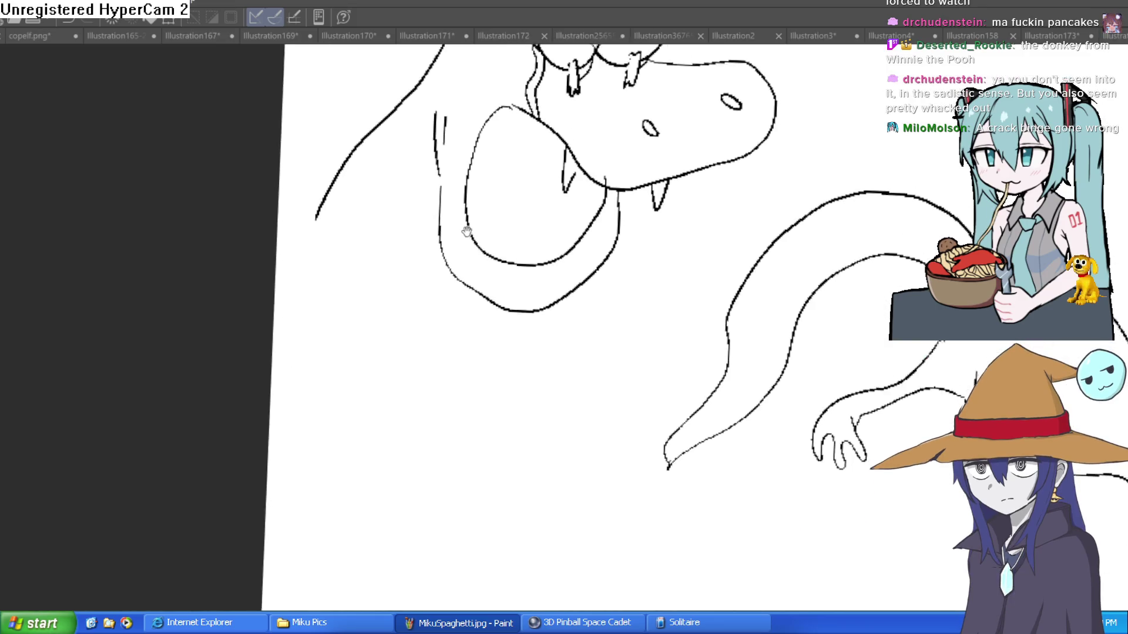
mouse_move(359, 192)
left_mouse_down()
mouse_move(357, 342)
mouse_move(448, 357)
left_mouse_up()
mouse_move(457, 336)
left_mouse_down()
mouse_move(360, 294)
mouse_move(373, 167)
left_mouse_up()
mouse_move(458, 337)
left_mouse_down()
mouse_move(547, 370)
mouse_move(519, 405)
mouse_move(447, 357)
left_mouse_up()
mouse_move(415, 319)
left_mouse_down()
mouse_move(366, 364)
mouse_move(405, 344)
mouse_move(415, 312)
left_mouse_up()
Extend the back and head outlines leftward from the head
scroll(553, 285, "down", 2)
left_click_drag(569, 354, 521, 301)
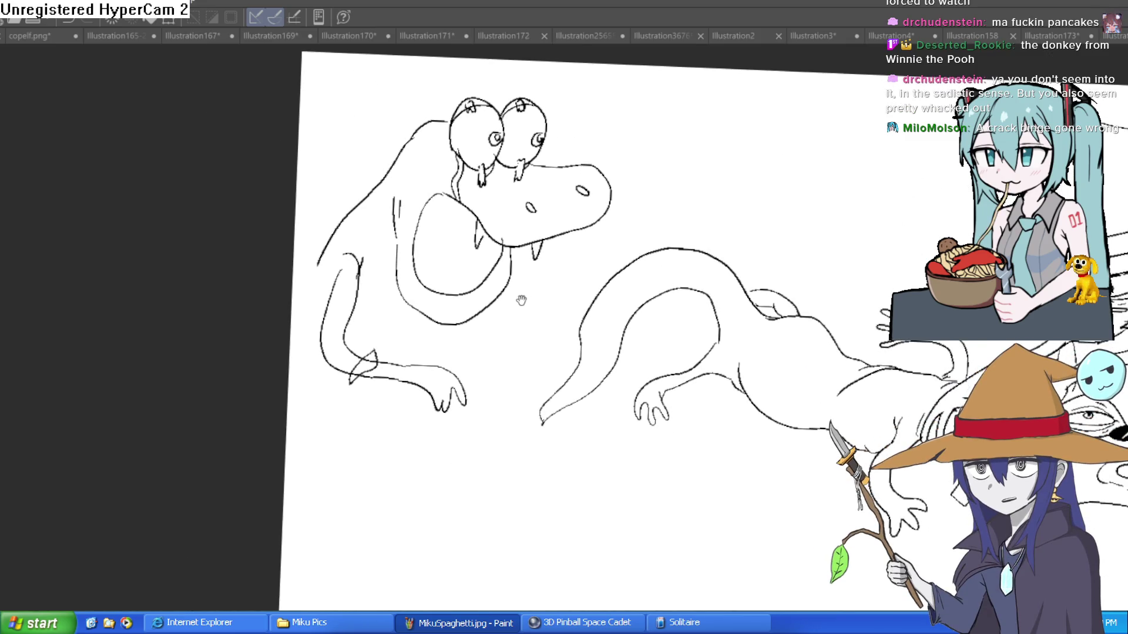
scroll(525, 304, "up", 3)
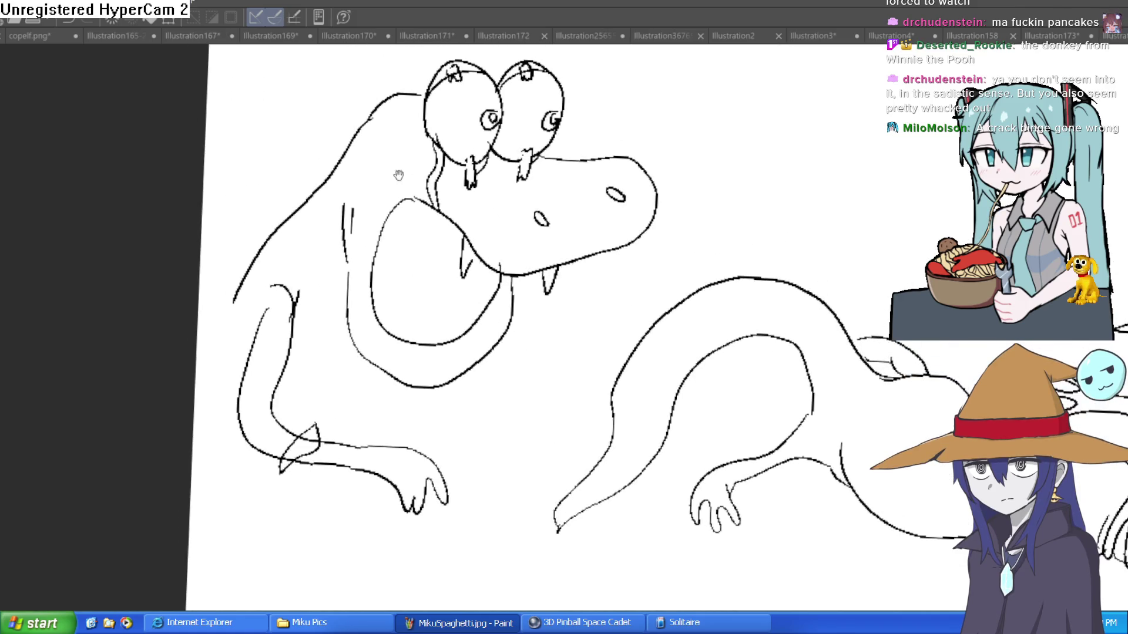
left_click_drag(328, 145, 232, 155)
left_click_drag(214, 159, 204, 171)
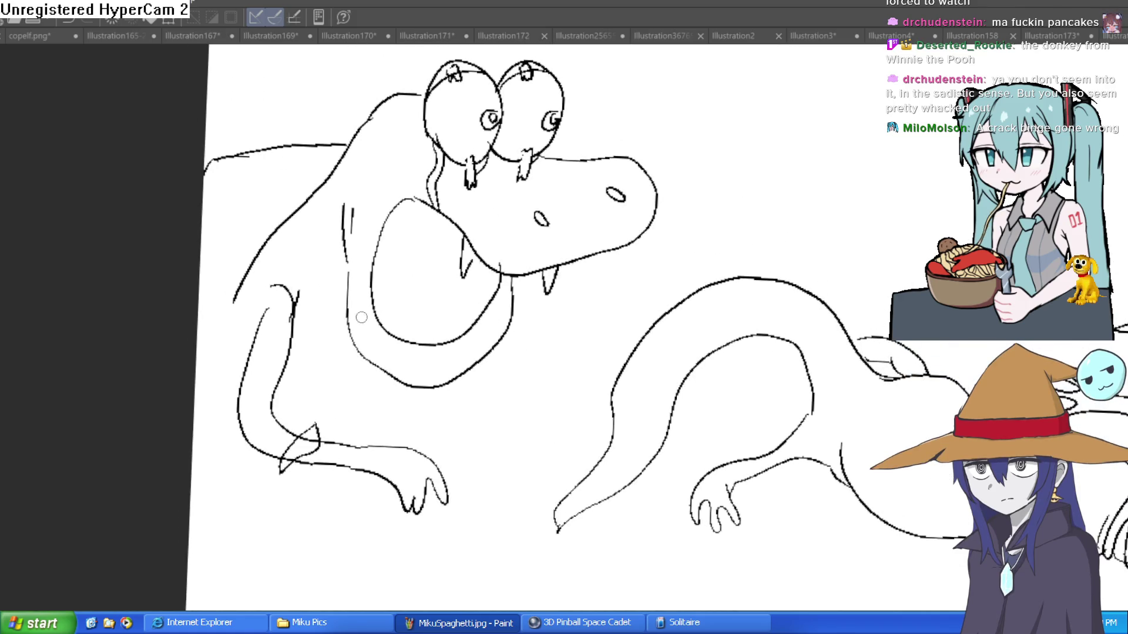
Draw the chair armrest, arm line and the leg with its foot, redoing misplaced strokes
mouse_move(258, 442)
left_mouse_down()
mouse_move(210, 456)
mouse_move(400, 498)
left_mouse_up()
left_click_drag(218, 430, 235, 266)
mouse_move(533, 384)
left_mouse_down()
mouse_move(450, 215)
mouse_move(454, 341)
mouse_move(440, 307)
left_mouse_up()
mouse_move(360, 305)
left_mouse_down()
mouse_move(414, 405)
mouse_move(397, 461)
mouse_move(295, 511)
left_mouse_up()
mouse_move(396, 480)
left_mouse_down()
mouse_move(389, 357)
mouse_move(400, 314)
mouse_move(452, 338)
mouse_move(477, 397)
mouse_move(523, 438)
mouse_move(377, 353)
left_mouse_up()
left_click_drag(286, 344, 310, 356)
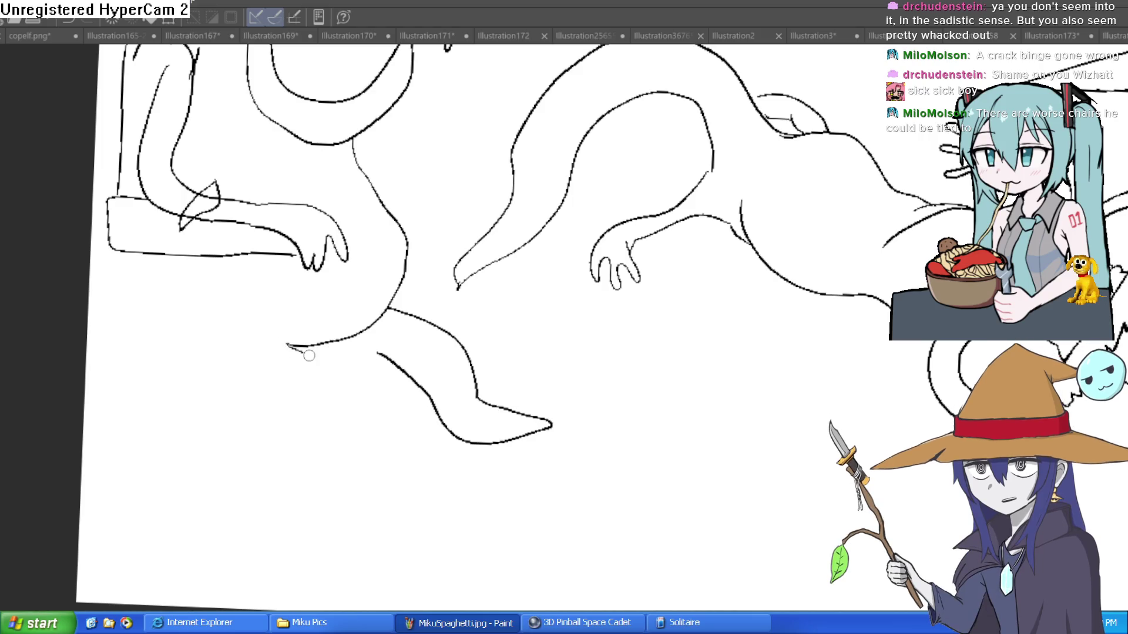
key("ctrl+z")
key("ctrl+z")
key("ctrl+z")
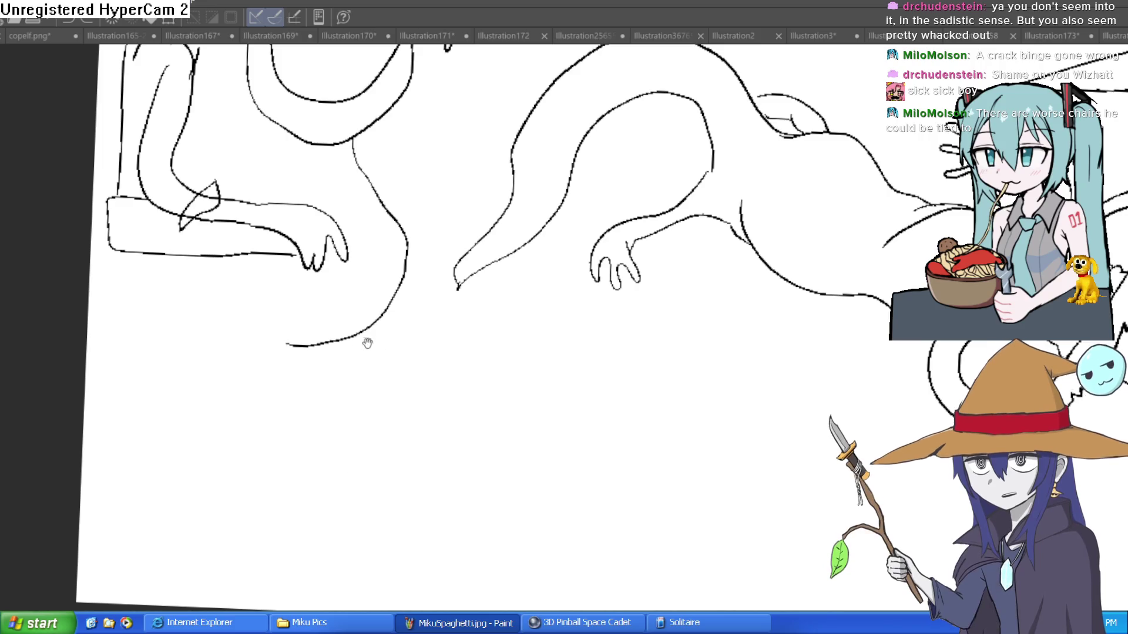
left_click_drag(297, 372, 253, 364)
left_click_drag(133, 280, 137, 364)
left_click_drag(234, 379, 347, 369)
key("ctrl+z")
mouse_move(224, 310)
left_mouse_down()
mouse_move(380, 395)
mouse_move(428, 460)
left_mouse_up()
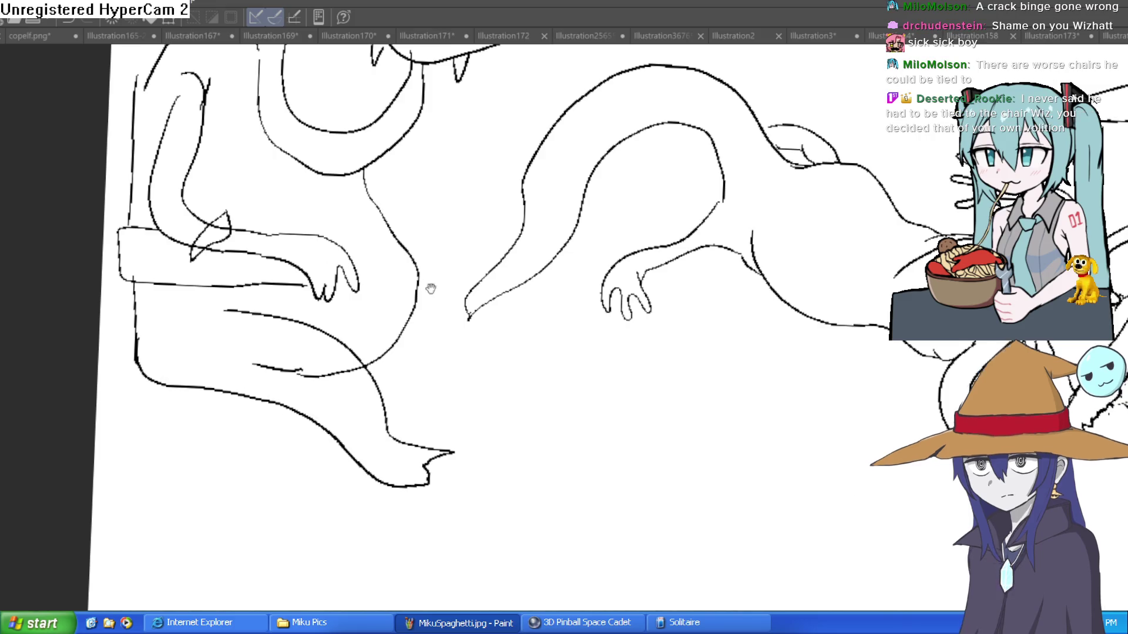
Draw the tail curving down and extend the upper leg line
scroll(464, 359, "down", 3)
scroll(465, 359, "up", 3)
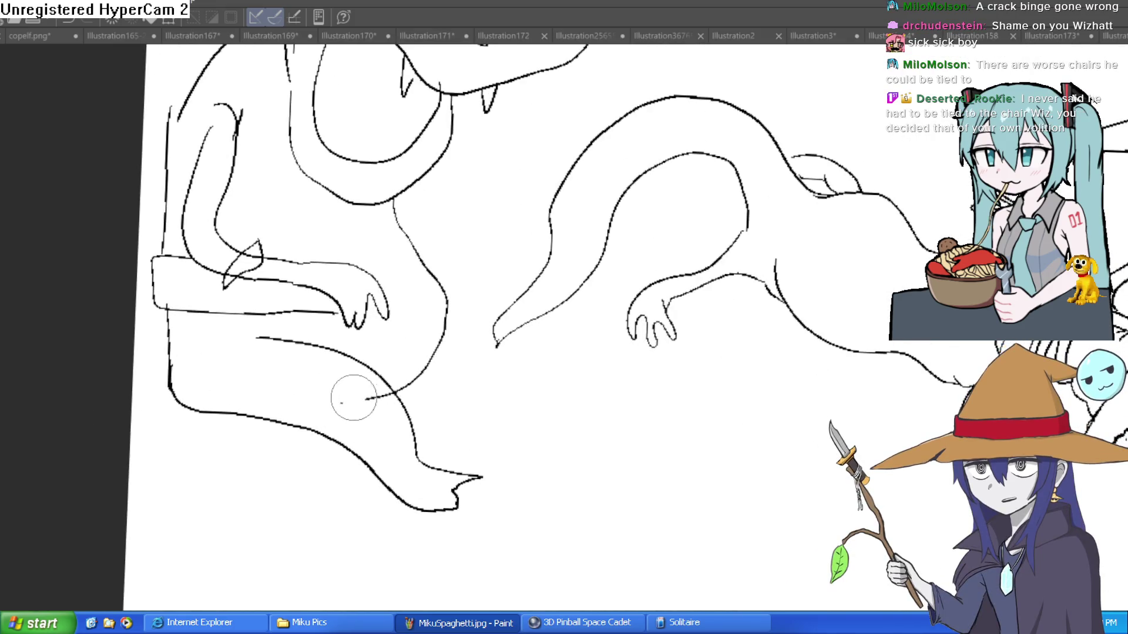
scroll(394, 394, "down", 3)
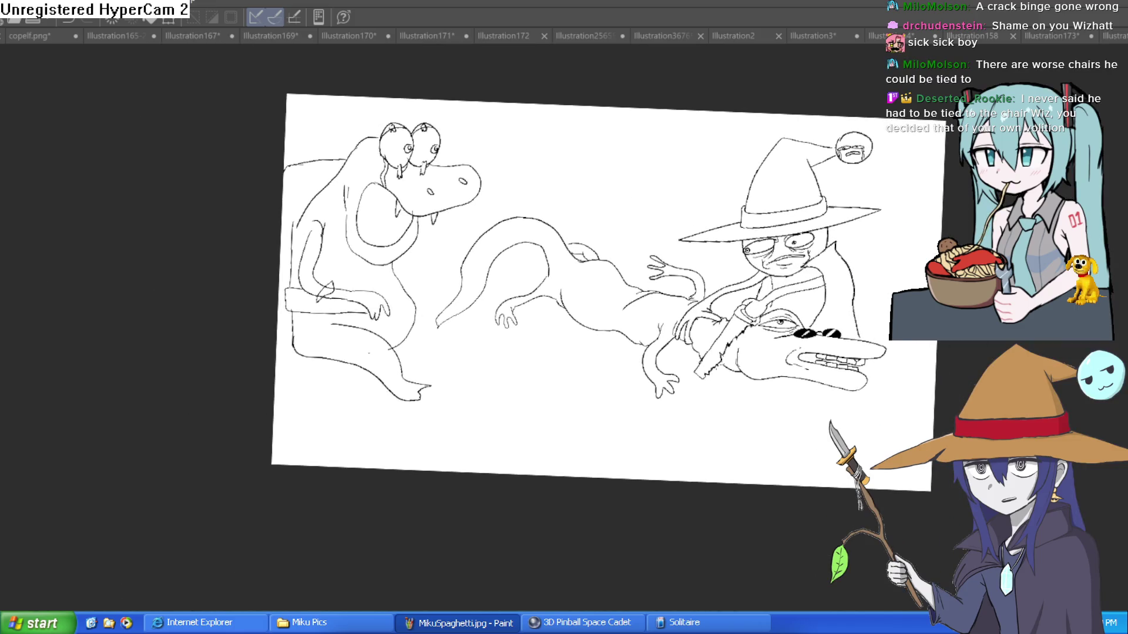
scroll(384, 282, "up", 3)
mouse_move(426, 293)
left_mouse_down()
mouse_move(450, 301)
mouse_move(520, 371)
mouse_move(563, 388)
mouse_move(541, 415)
mouse_move(420, 340)
mouse_move(379, 345)
left_mouse_up()
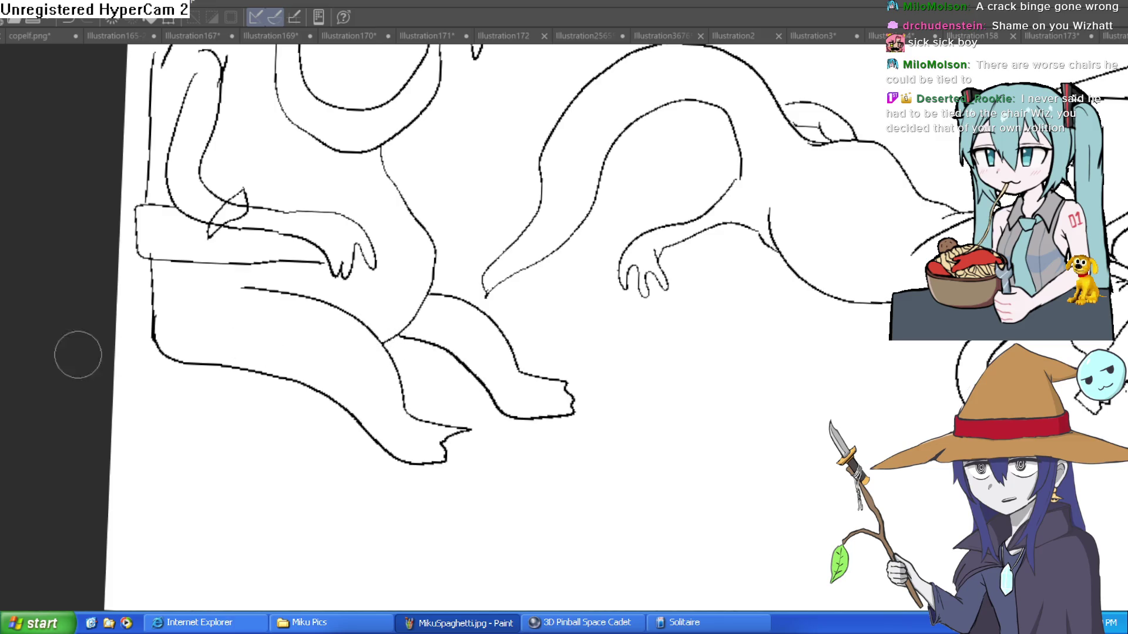
scroll(267, 288, "up", 1)
left_click_drag(241, 287, 204, 307)
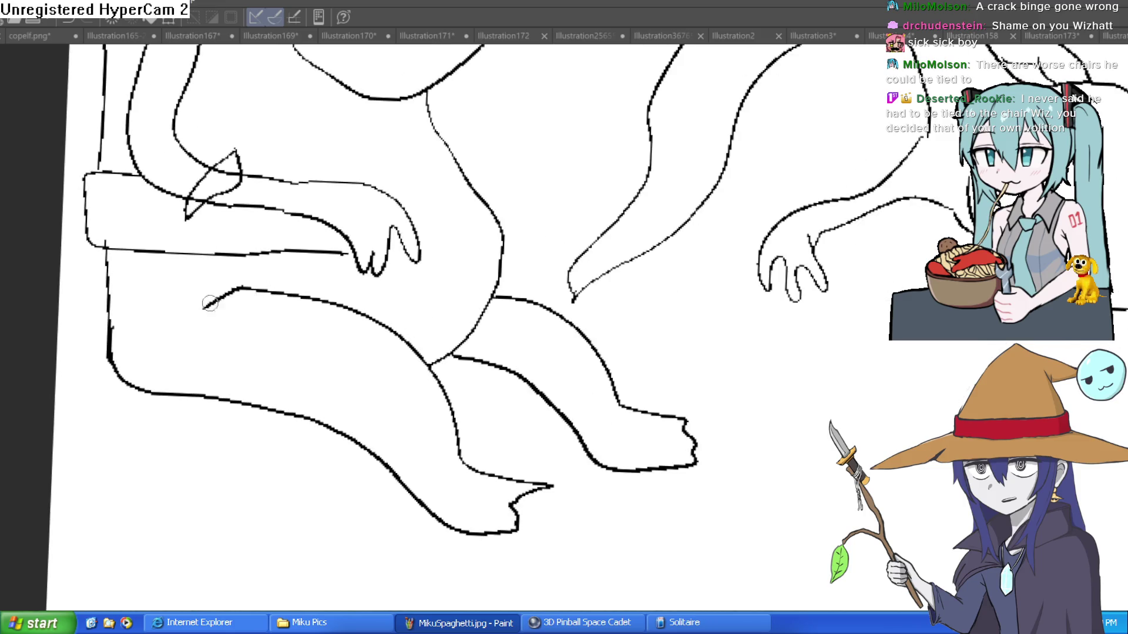
Draw the chair seat's front edge and its legs, with small touch-up strokes
mouse_move(352, 456)
left_mouse_down()
mouse_move(93, 456)
mouse_move(56, 369)
left_mouse_up()
mouse_move(319, 465)
left_mouse_down()
mouse_move(317, 610)
mouse_move(353, 447)
left_mouse_up()
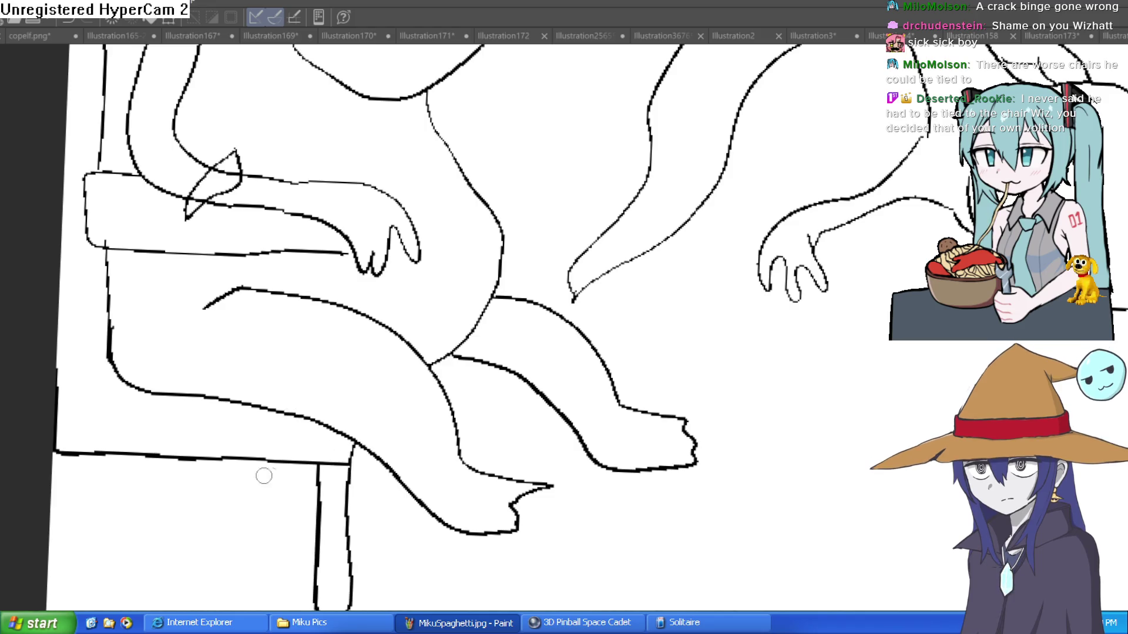
mouse_move(62, 455)
left_mouse_down()
mouse_move(66, 581)
mouse_move(94, 583)
left_mouse_up()
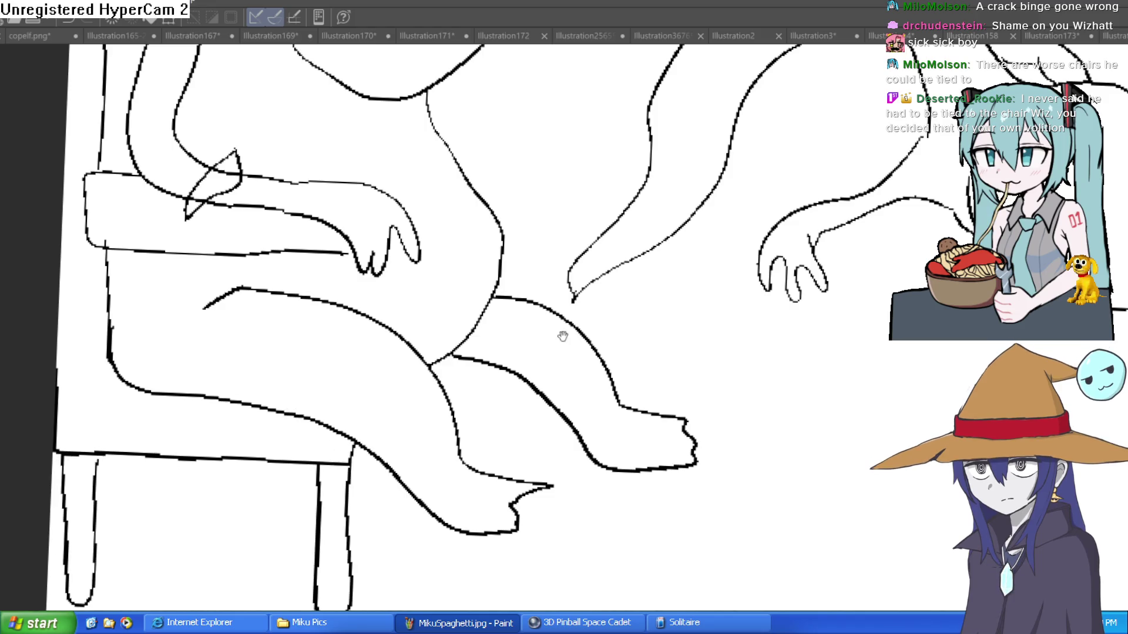
left_click_drag(561, 334, 520, 382)
left_click_drag(335, 495, 308, 509)
left_click_drag(412, 453, 437, 426)
scroll(507, 393, "down", 5)
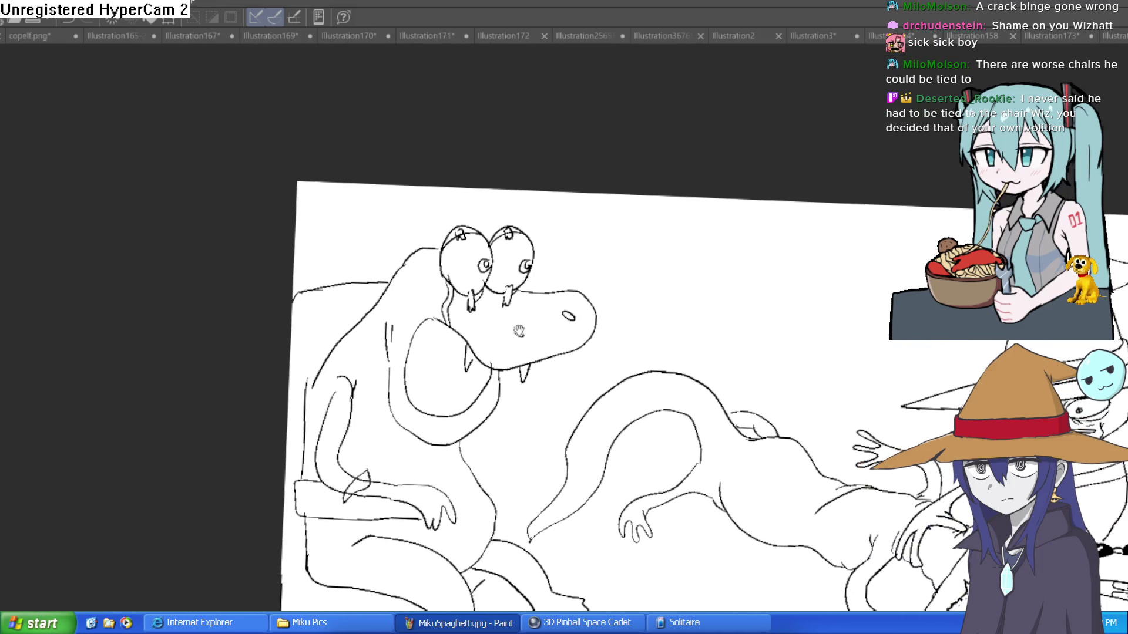
Erase the stray neck strokes under the eye
scroll(502, 310, "up", 3)
mouse_move(405, 332)
left_mouse_down()
mouse_move(407, 282)
mouse_move(404, 311)
left_mouse_up()
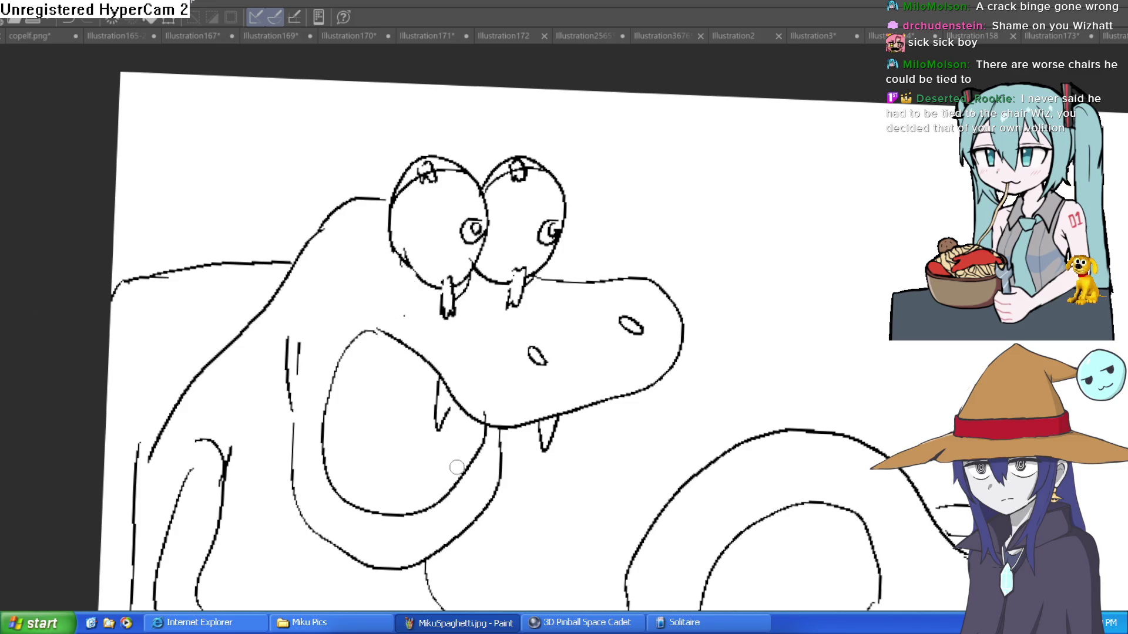
scroll(582, 359, "down", 5)
left_click_drag(554, 358, 443, 249)
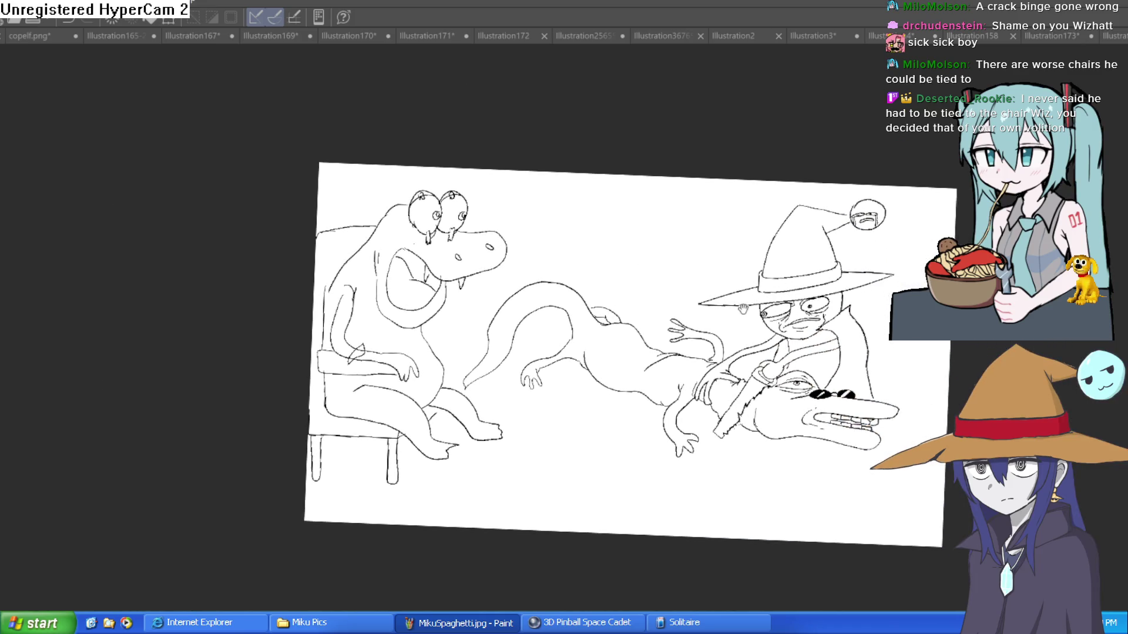
scroll(447, 335, "up", 5)
Draw the seated lizard's forearm with a clawed hand resting on the armrest
mouse_move(447, 353)
left_mouse_down()
mouse_move(516, 351)
mouse_move(467, 373)
left_mouse_up()
mouse_move(452, 287)
left_mouse_down()
mouse_move(521, 317)
mouse_move(552, 391)
mouse_move(517, 361)
left_mouse_up()
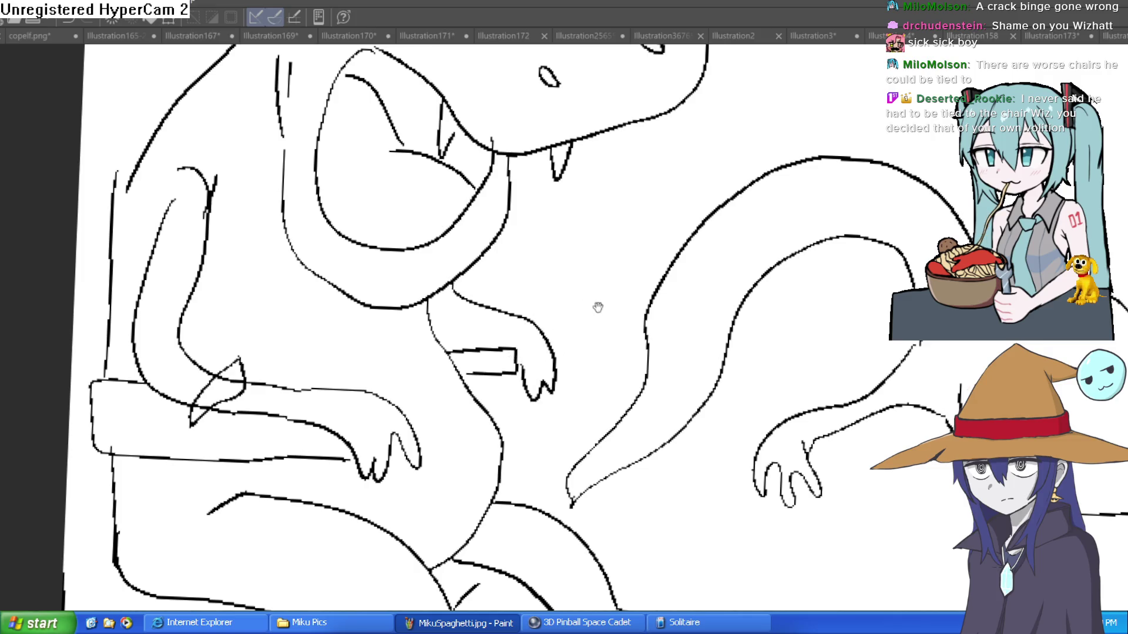
left_click_drag(617, 325, 619, 307)
scroll(619, 318, "down", 3)
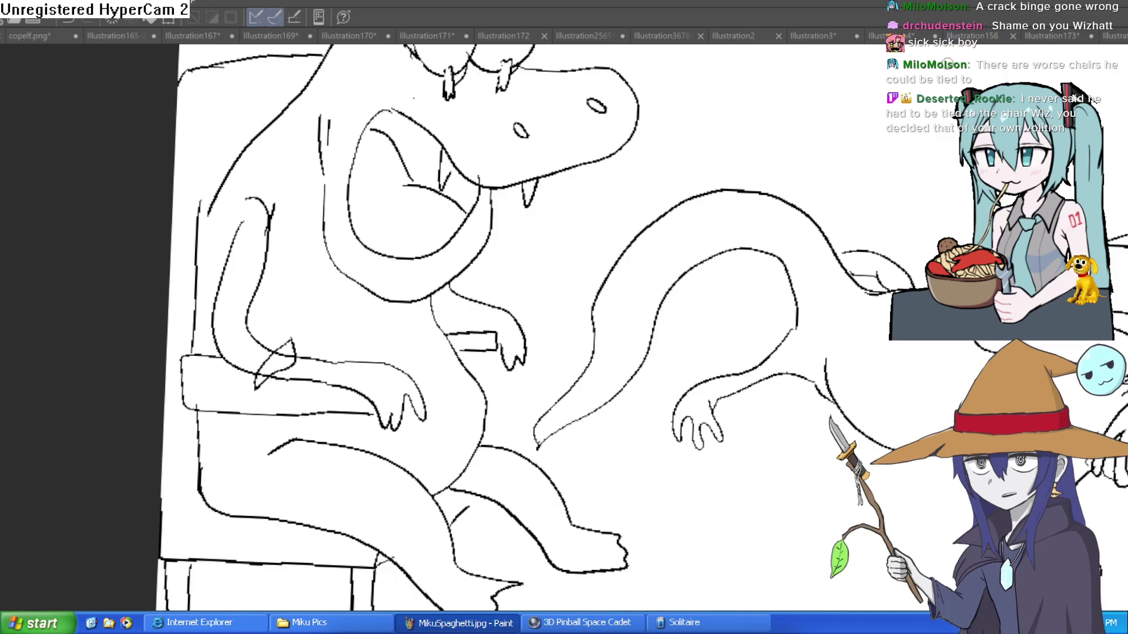
scroll(908, 252, "down", 2)
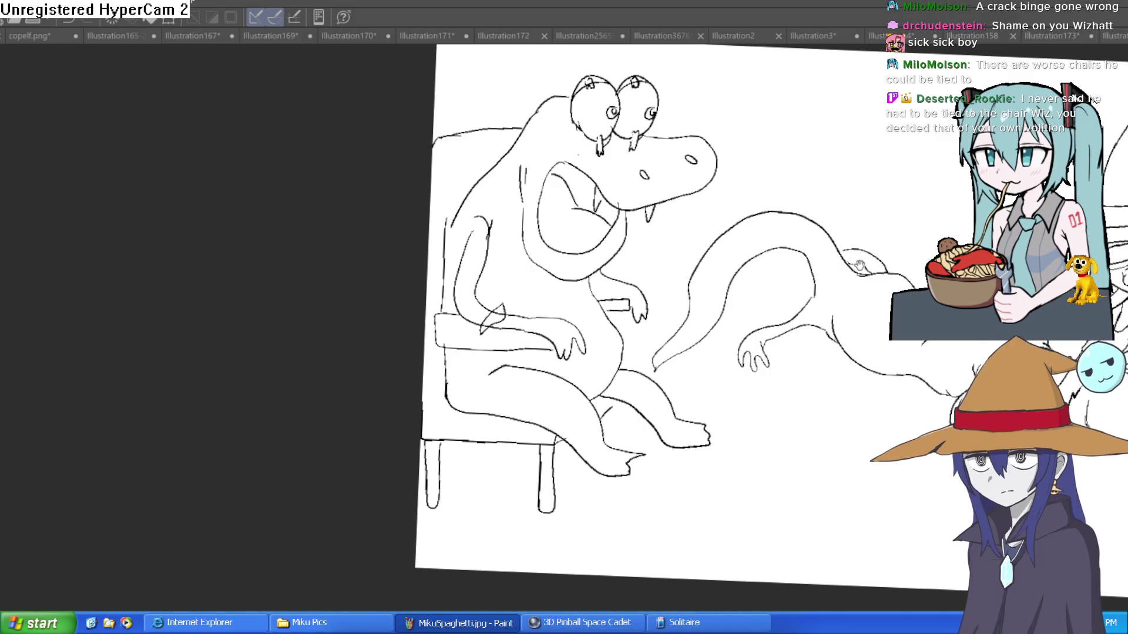
mouse_move(988, 301)
left_mouse_down()
mouse_move(851, 241)
mouse_move(893, 253)
left_mouse_up()
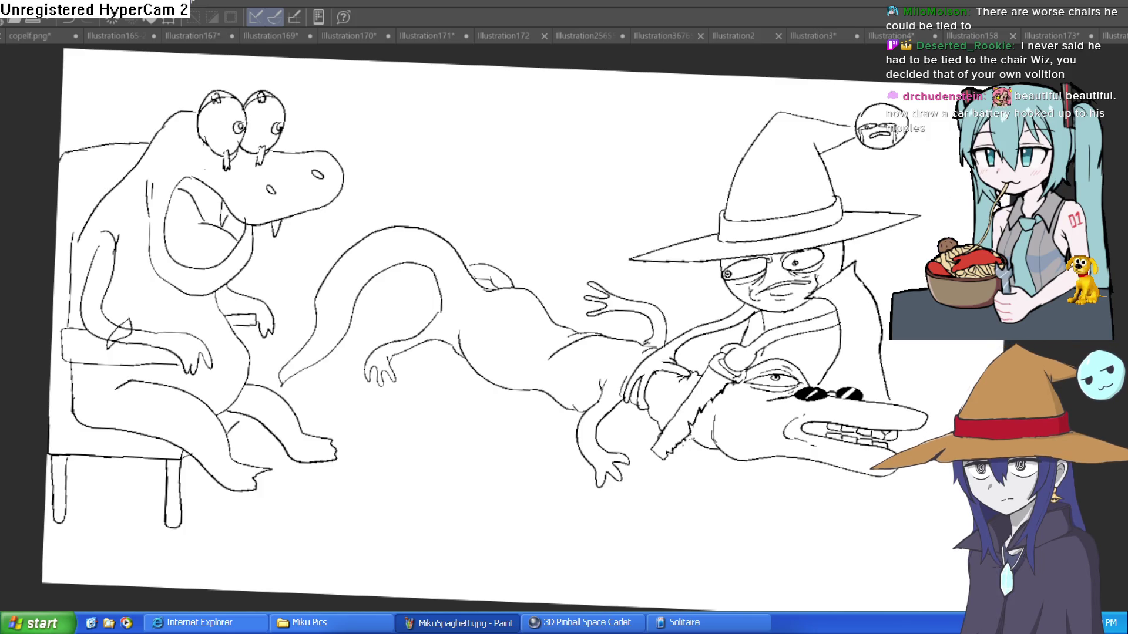
scroll(784, 280, "up", 3)
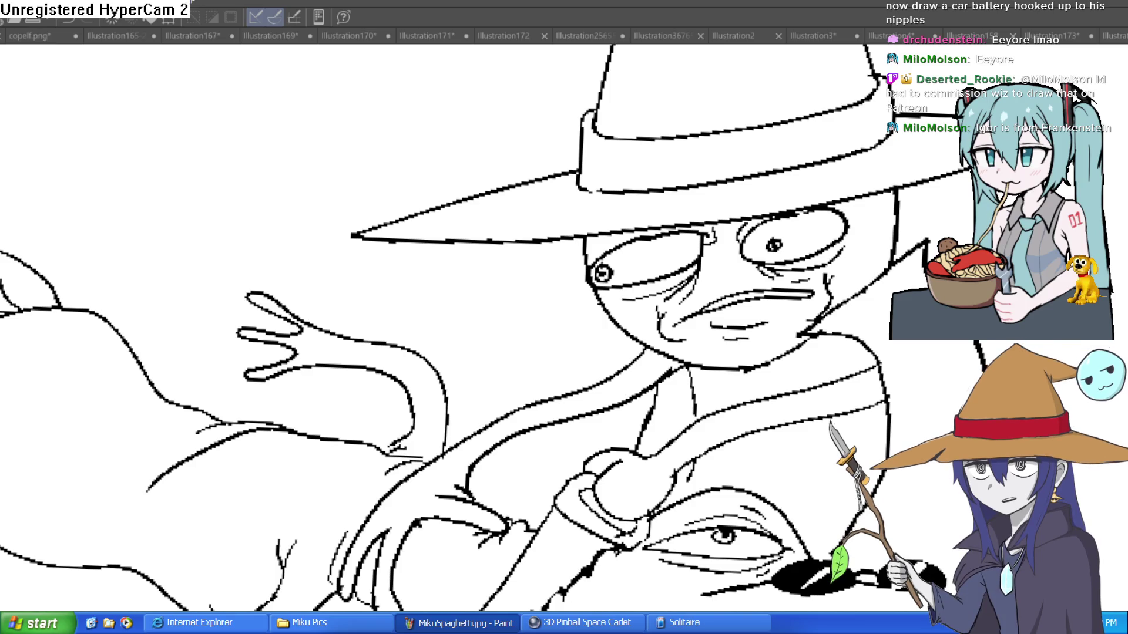
scroll(564, 317, "down", 5)
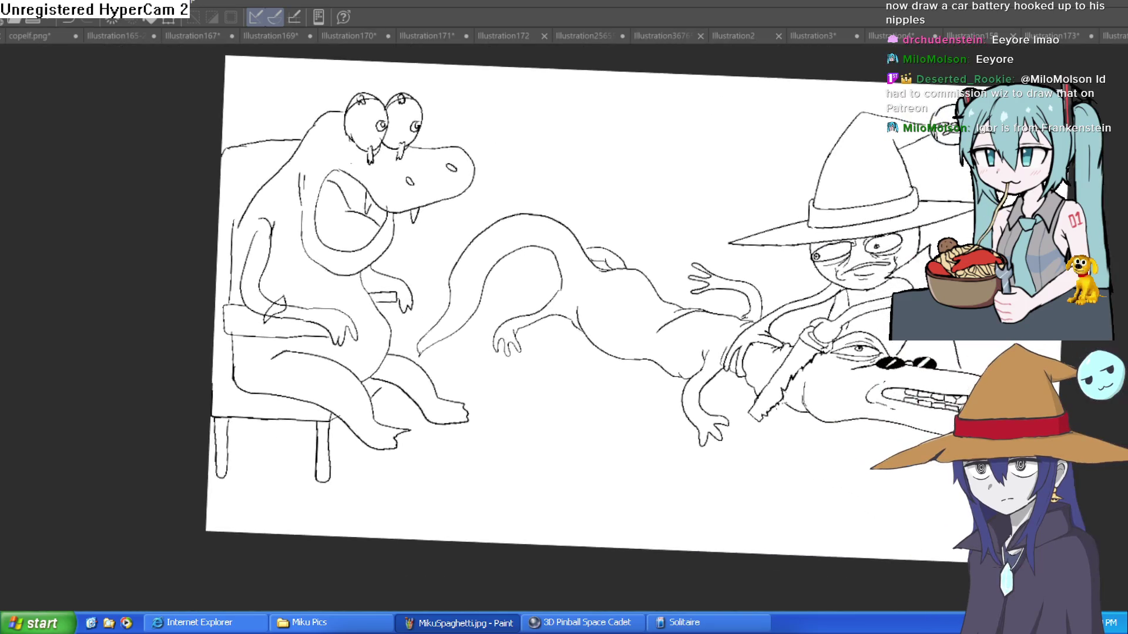
left_click_drag(587, 317, 558, 289)
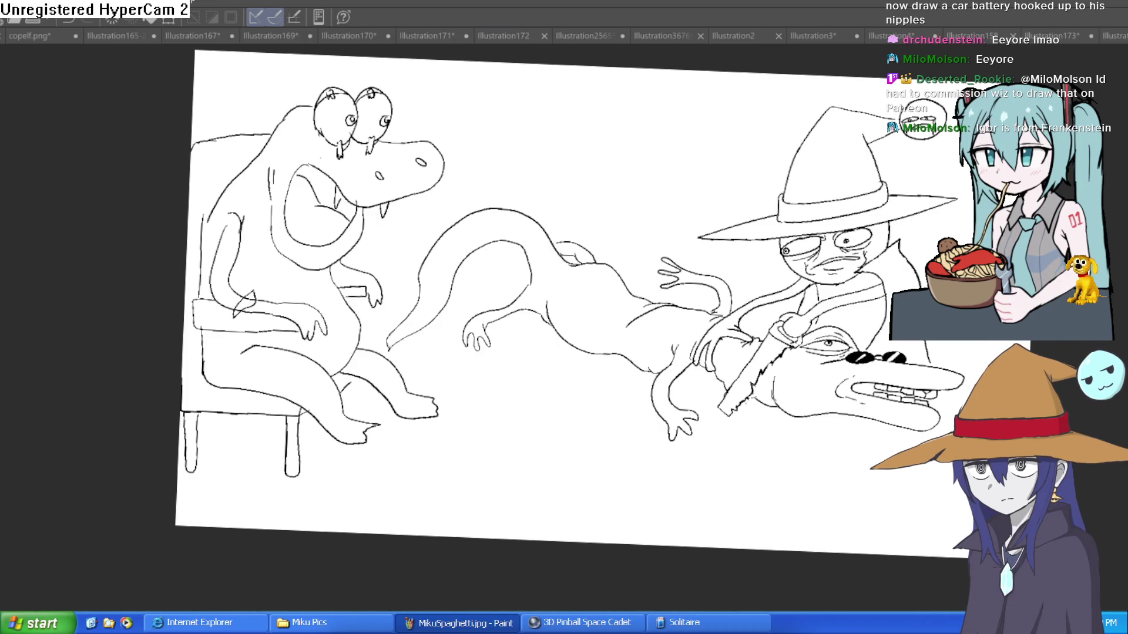
Level the canvas, zoom in on the lizard's mouth and erase the extra fang
left_click_drag(587, 317, 528, 317)
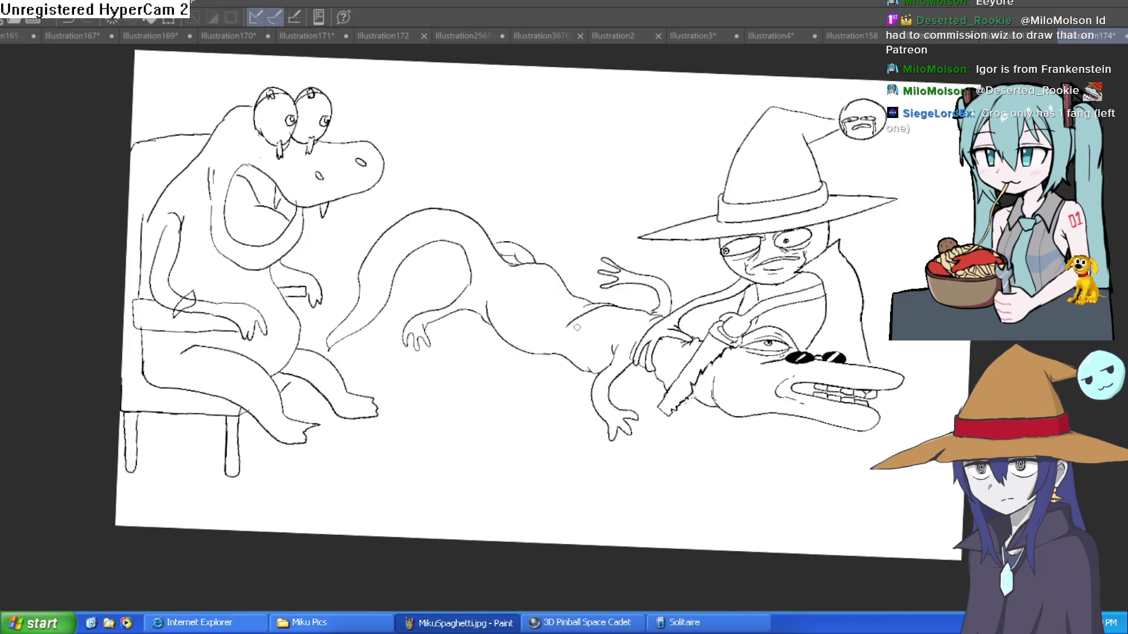
mouse_move(436, 254)
left_mouse_down()
mouse_move(482, 212)
mouse_move(421, 210)
left_mouse_up()
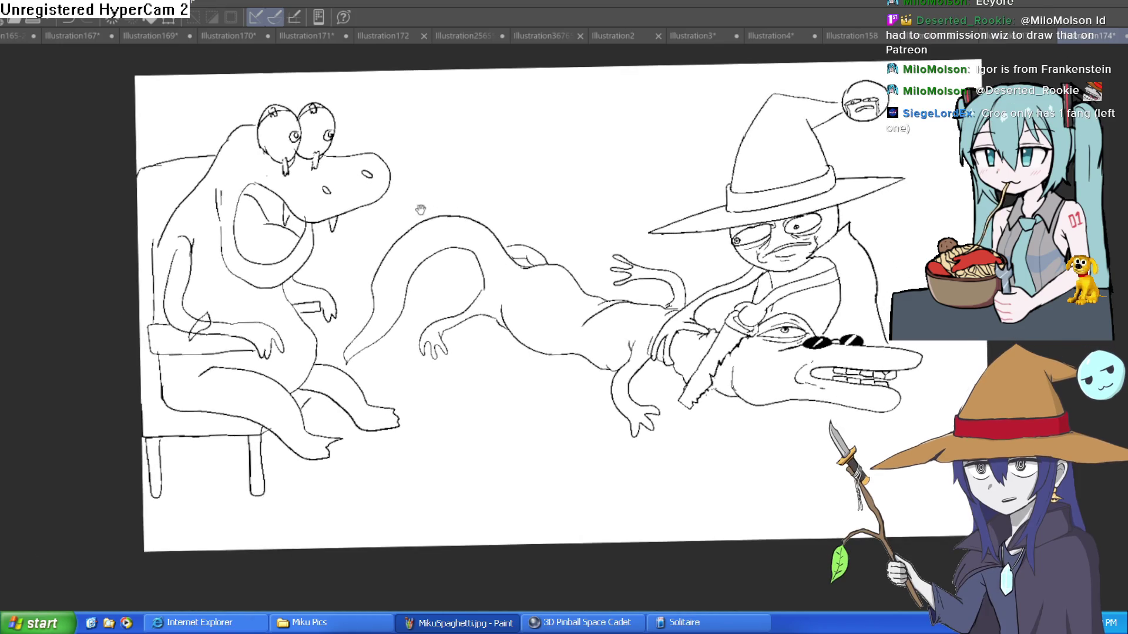
key("ctrl+alt+0")
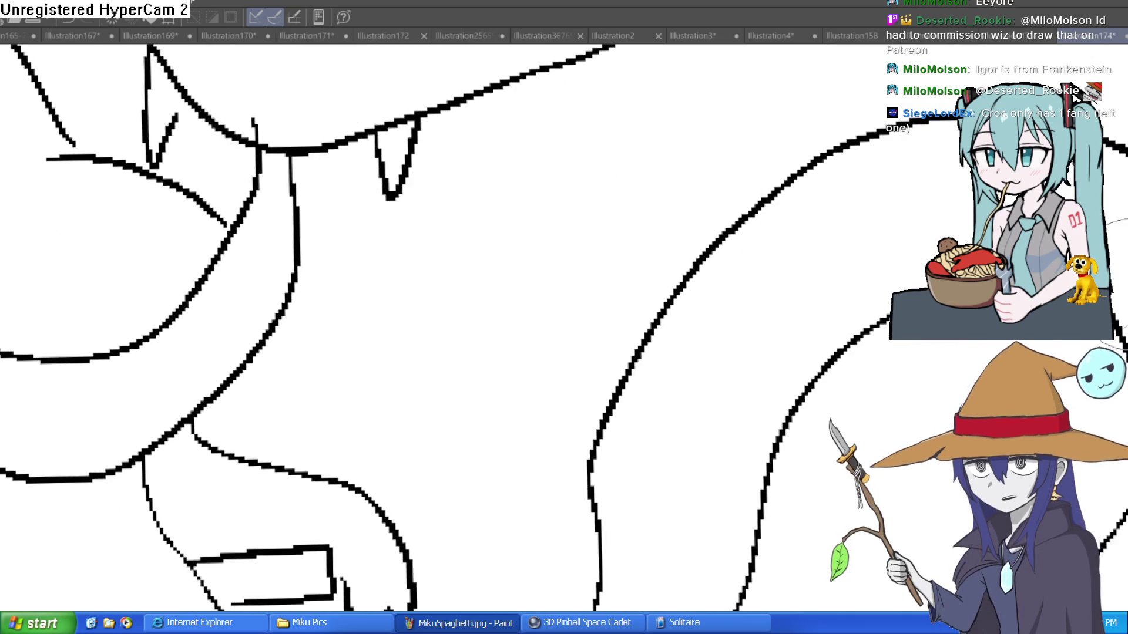
mouse_move(423, 171)
left_mouse_down()
mouse_move(421, 144)
mouse_move(413, 150)
left_mouse_up()
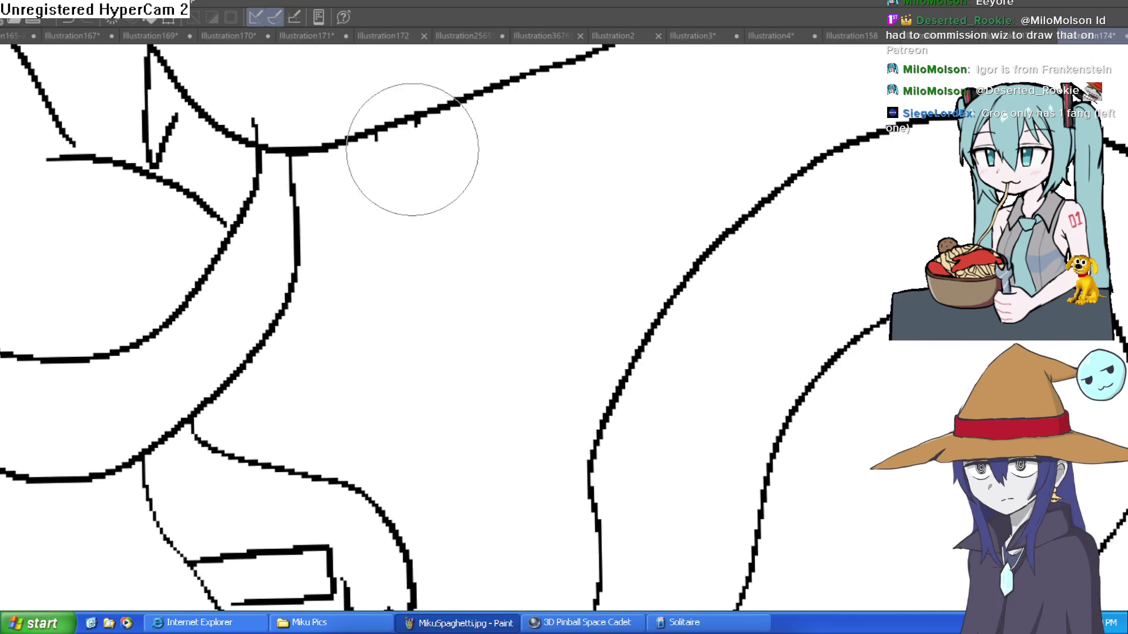
key("ctrl+0")
key("ctrl+alt+0")
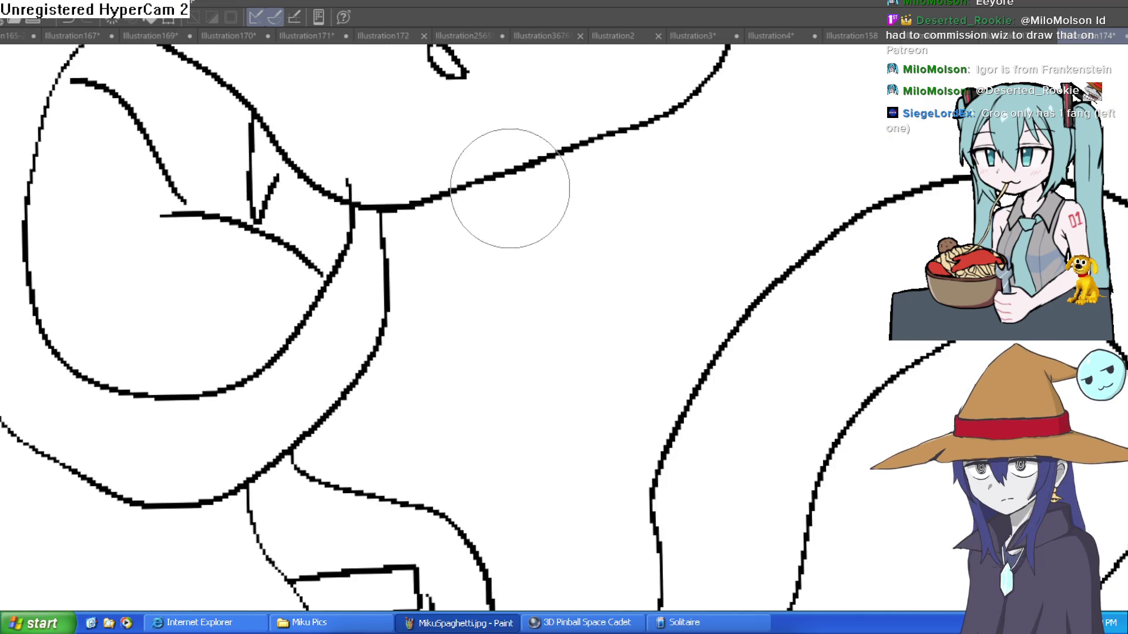
With a smaller brush, touch up the left fang and mouth corner, undoing a thick stroke
key("p")
key("ctrl+alt+0")
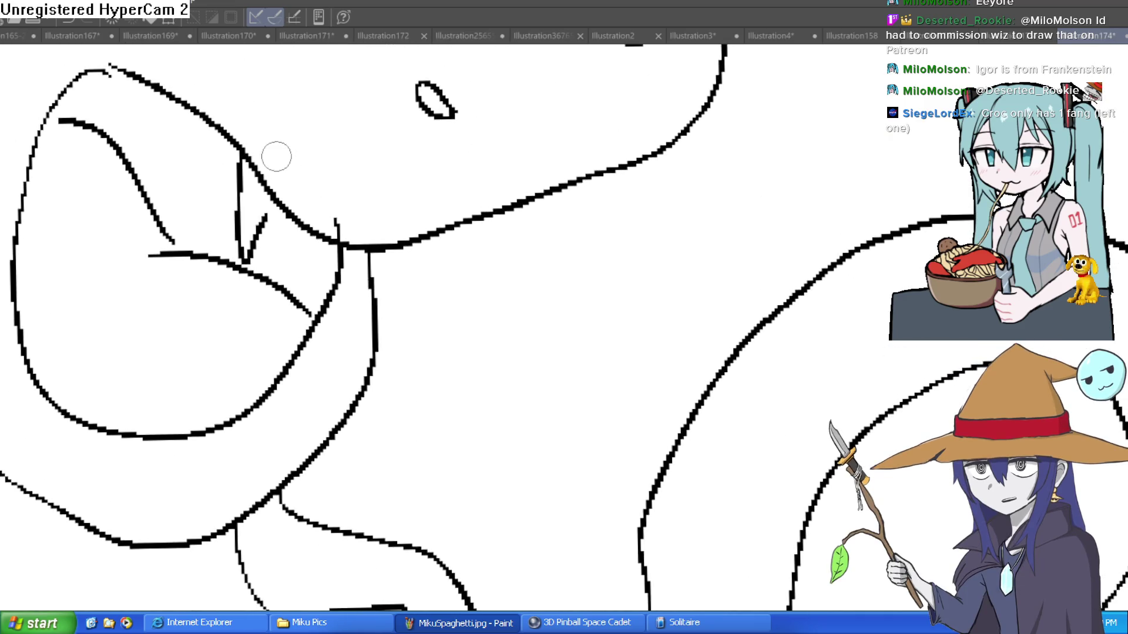
scroll(262, 201, "up", 1)
mouse_move(234, 155)
left_mouse_down()
mouse_move(235, 214)
mouse_move(262, 197)
left_mouse_up()
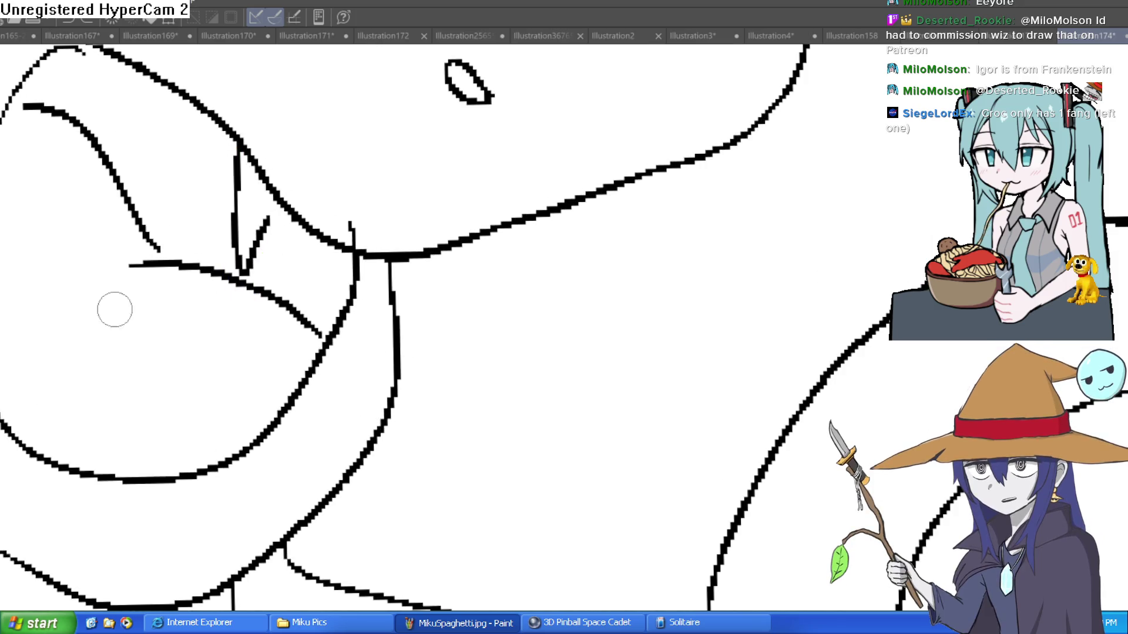
left_click_drag(236, 154, 246, 323)
key("ctrl+z")
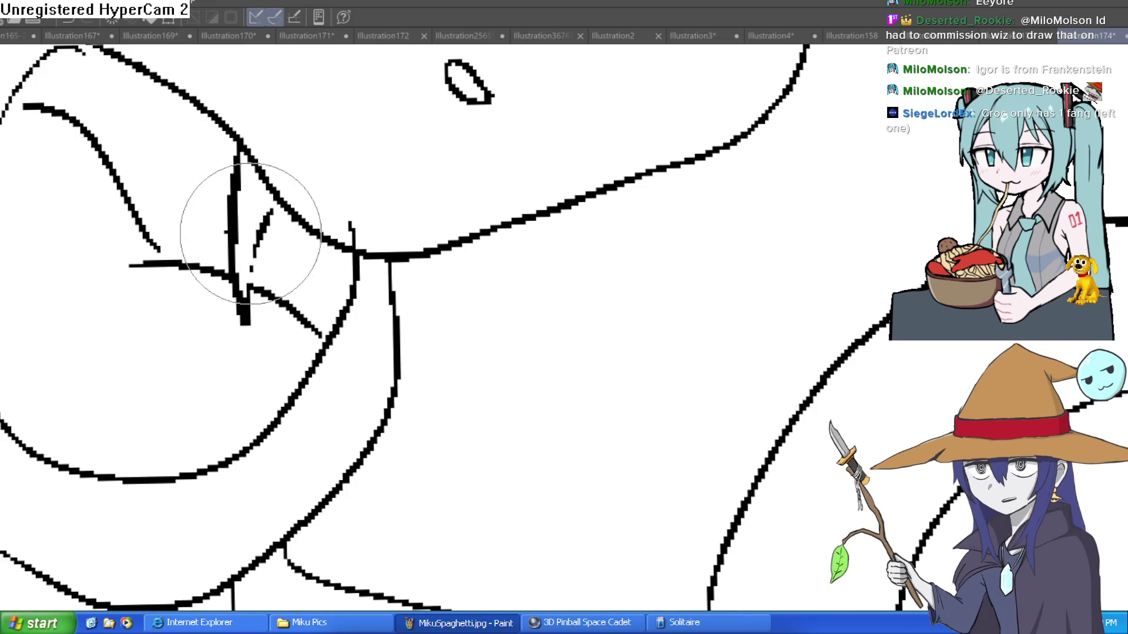
scroll(322, 220, "down", 6)
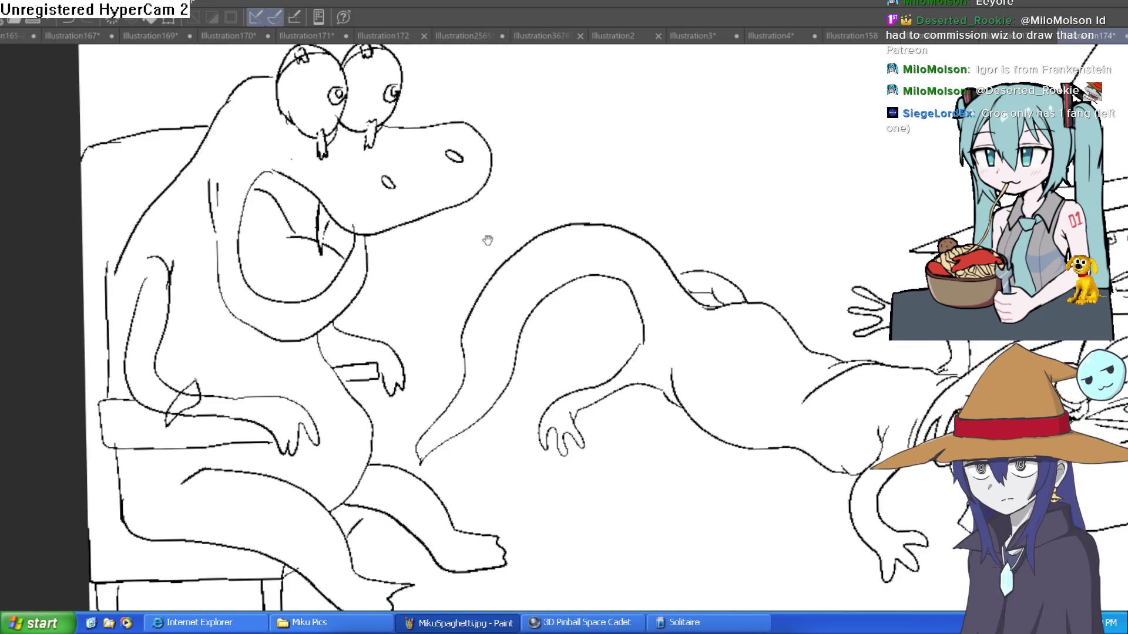
scroll(523, 253, "down", 2)
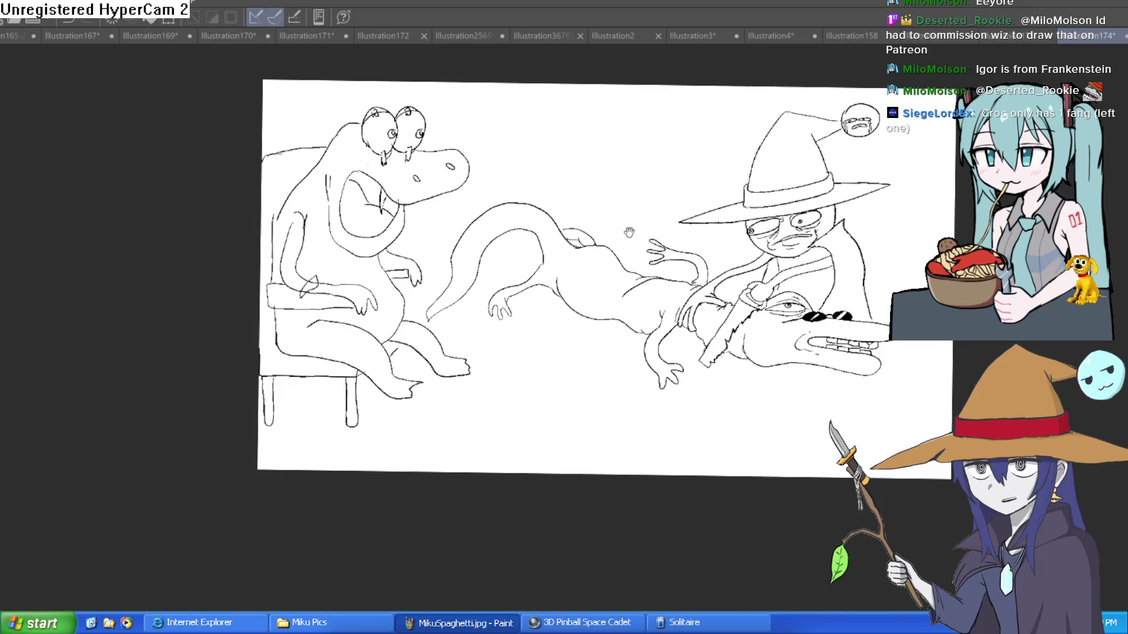
scroll(744, 233, "right", 3)
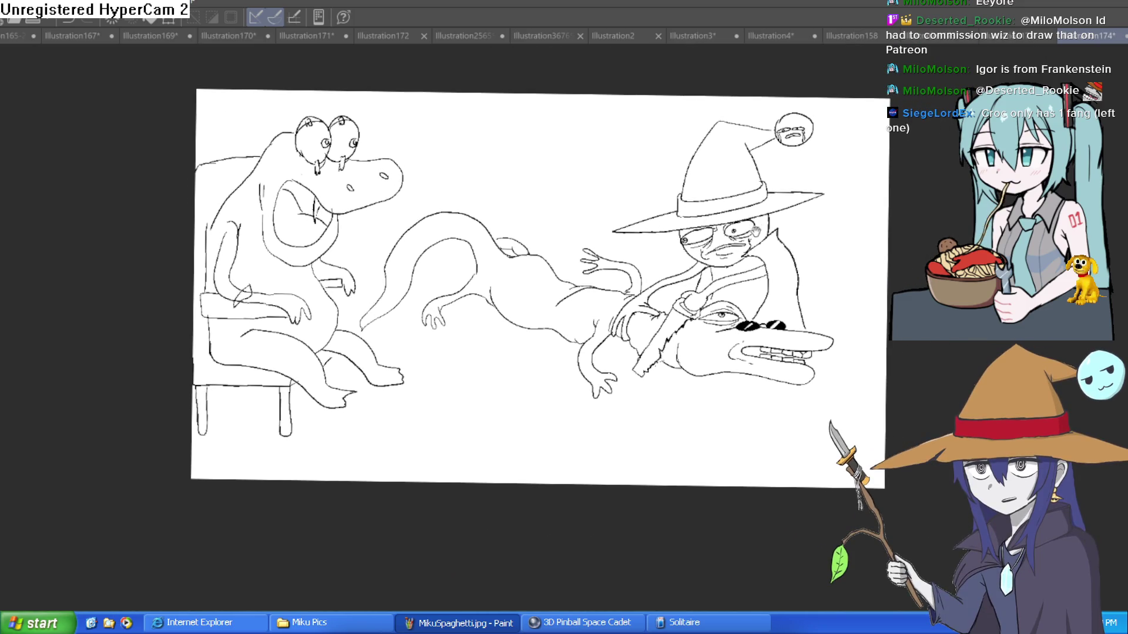
scroll(761, 235, "down", 2)
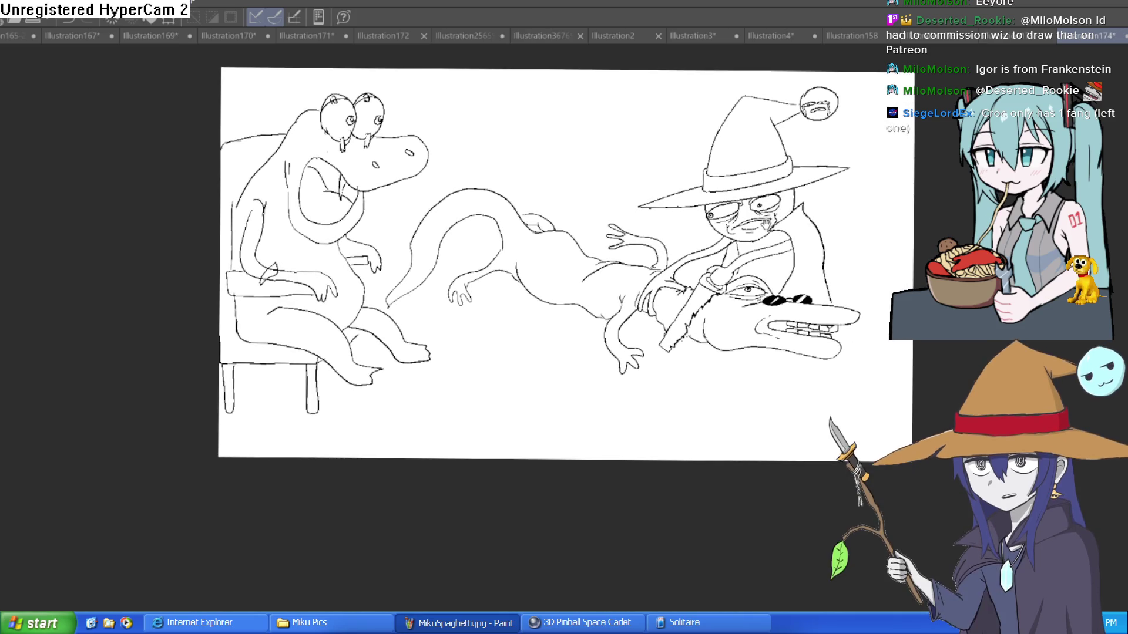
scroll(768, 223, "down", 1)
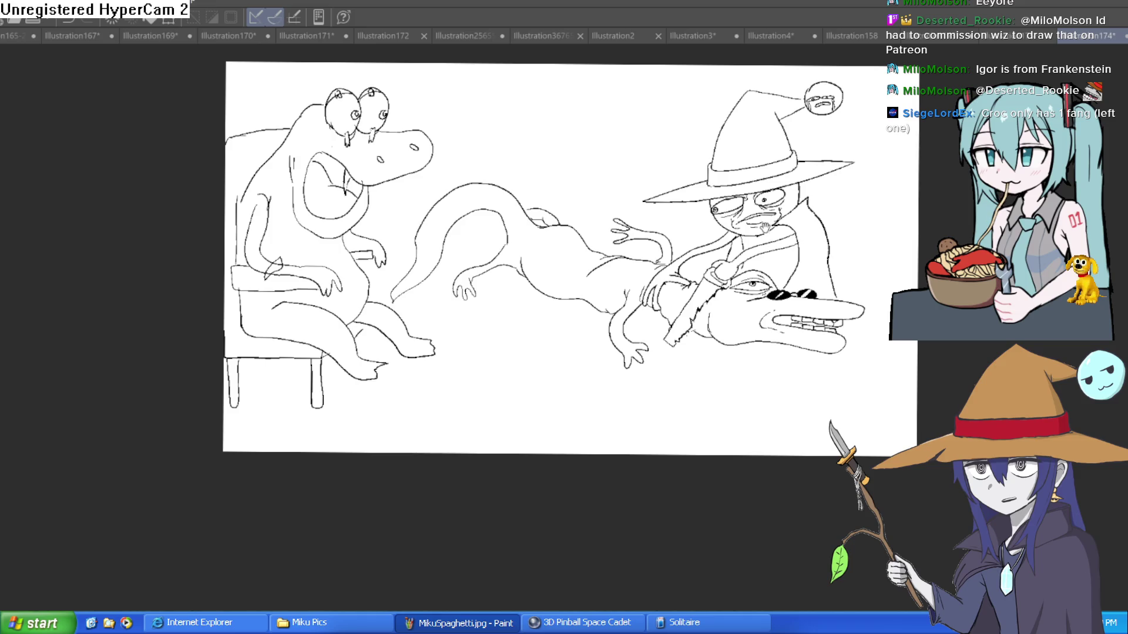
scroll(765, 226, "up", 2)
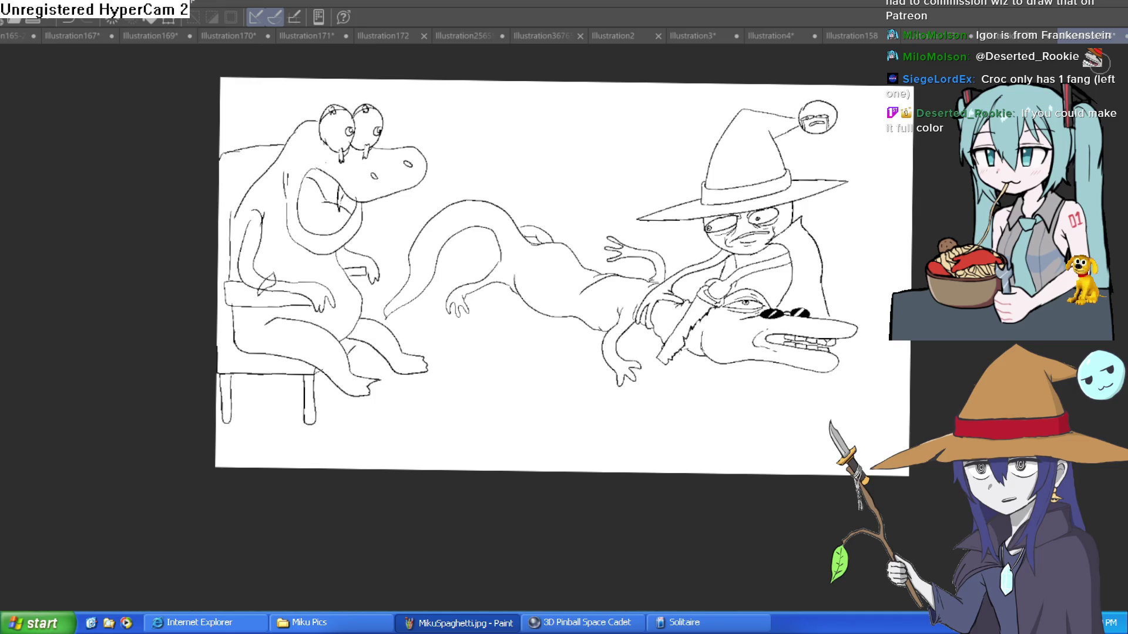
scroll(806, 319, "up", 1)
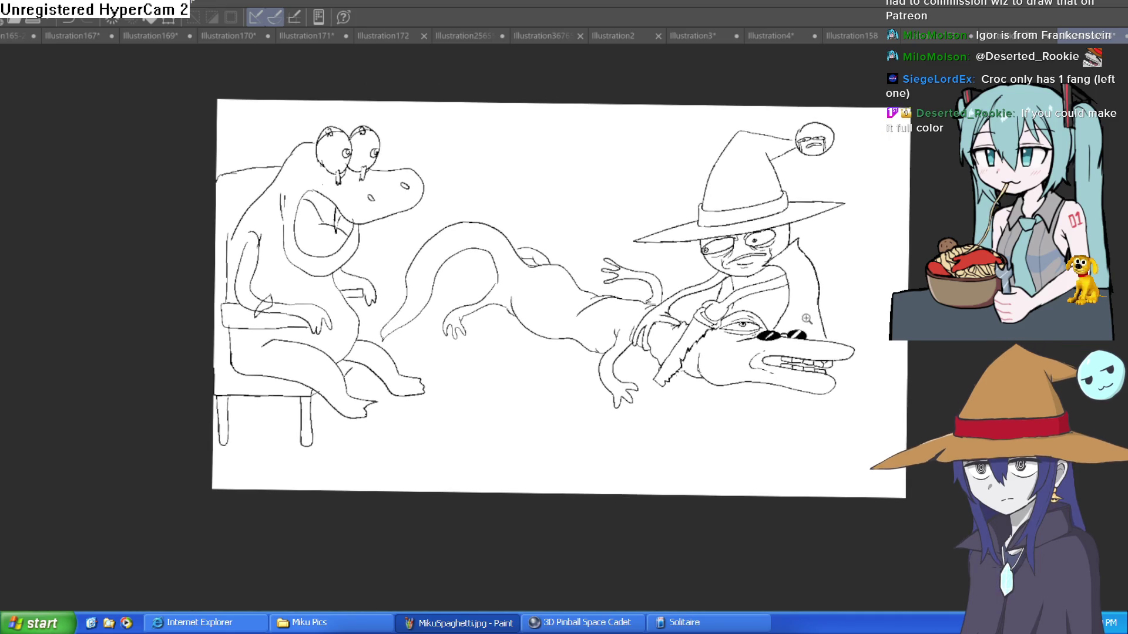
left_click(806, 319)
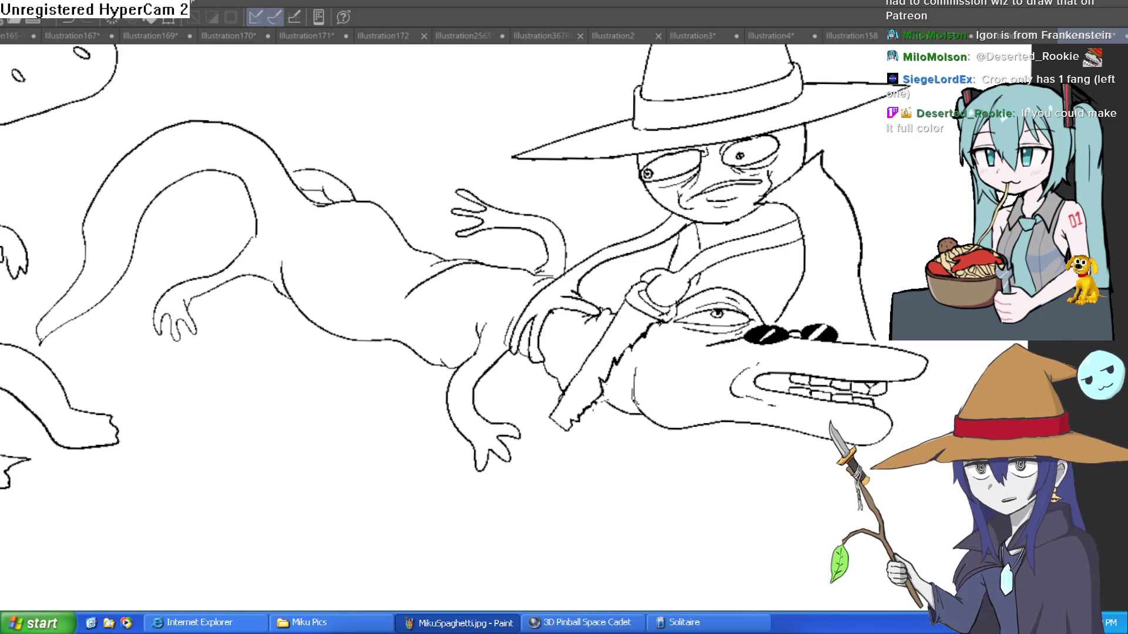
Try green fills on the lizard's head, then undo them
left_click(691, 383)
left_click(749, 301)
key("ctrl+z")
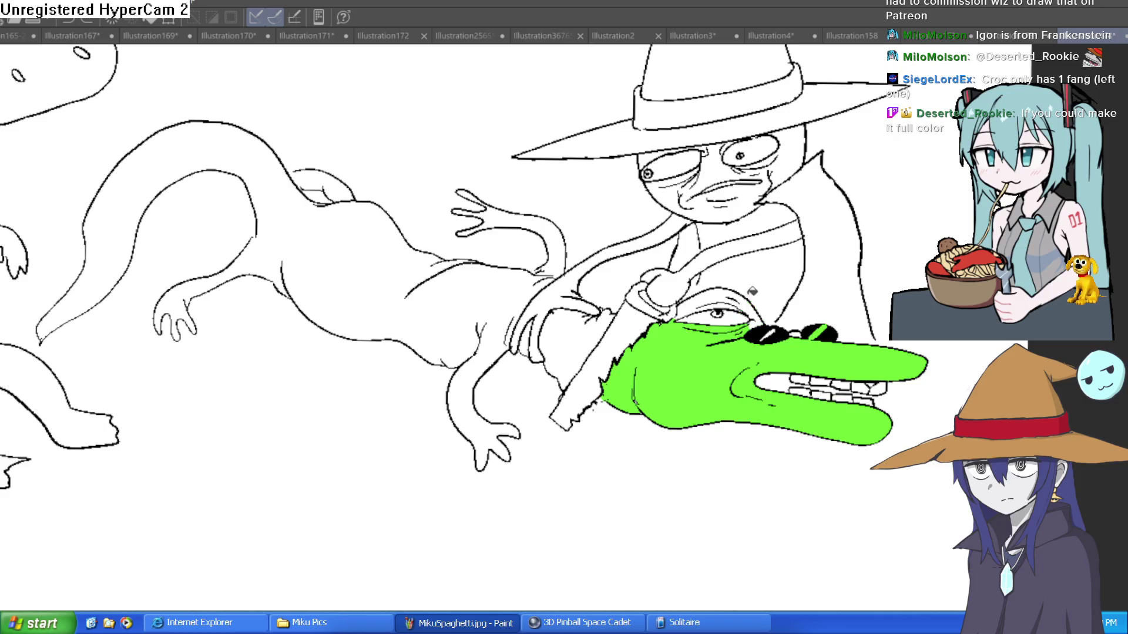
key("ctrl+z")
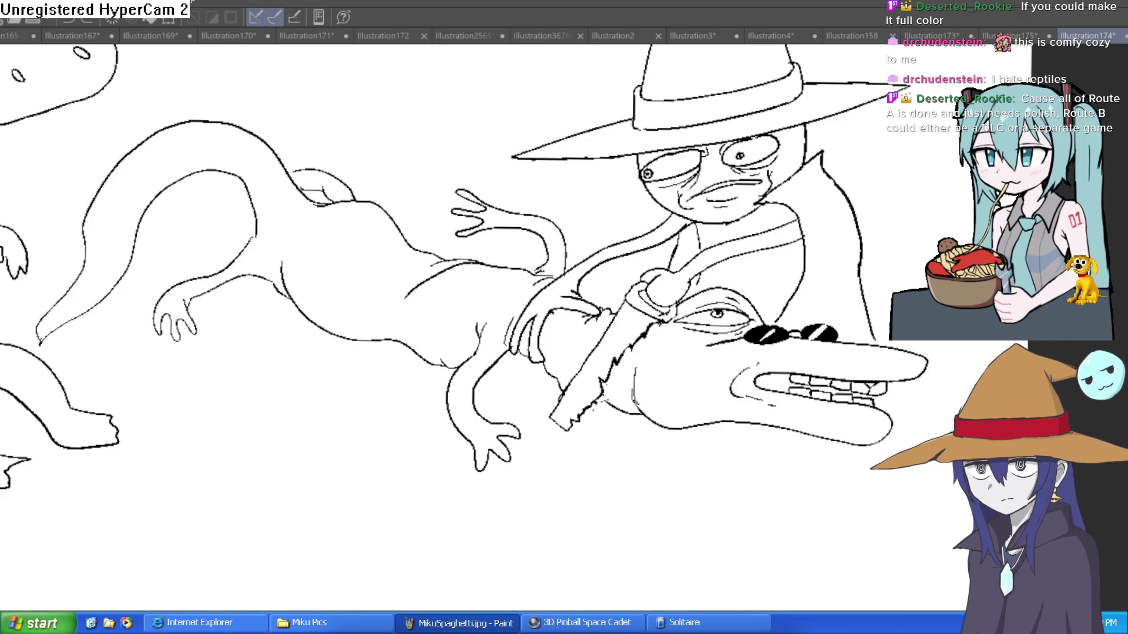
left_click(726, 353)
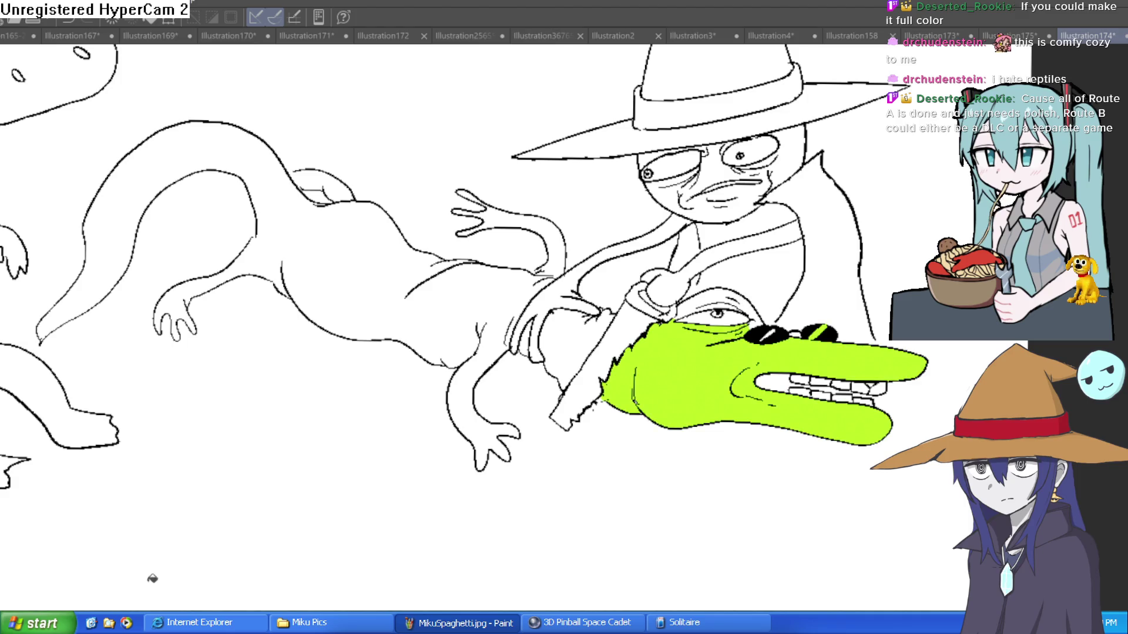
key("ctrl+z")
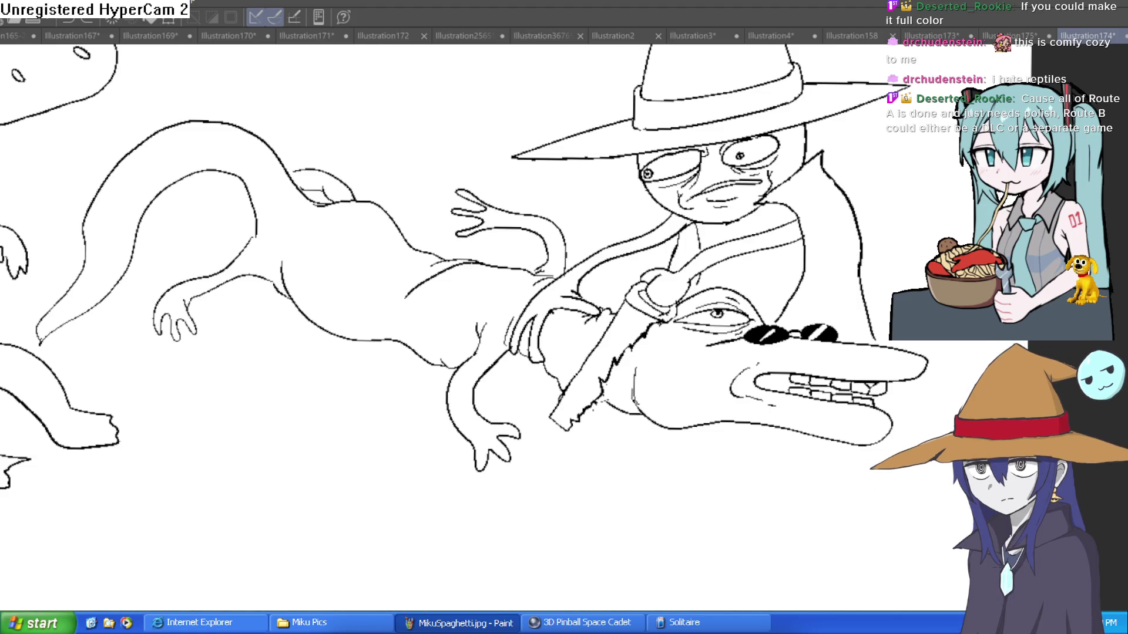
Switch to the Illustration174 drawing and fill the sunglasses lizard's head green
left_click(1006, 37)
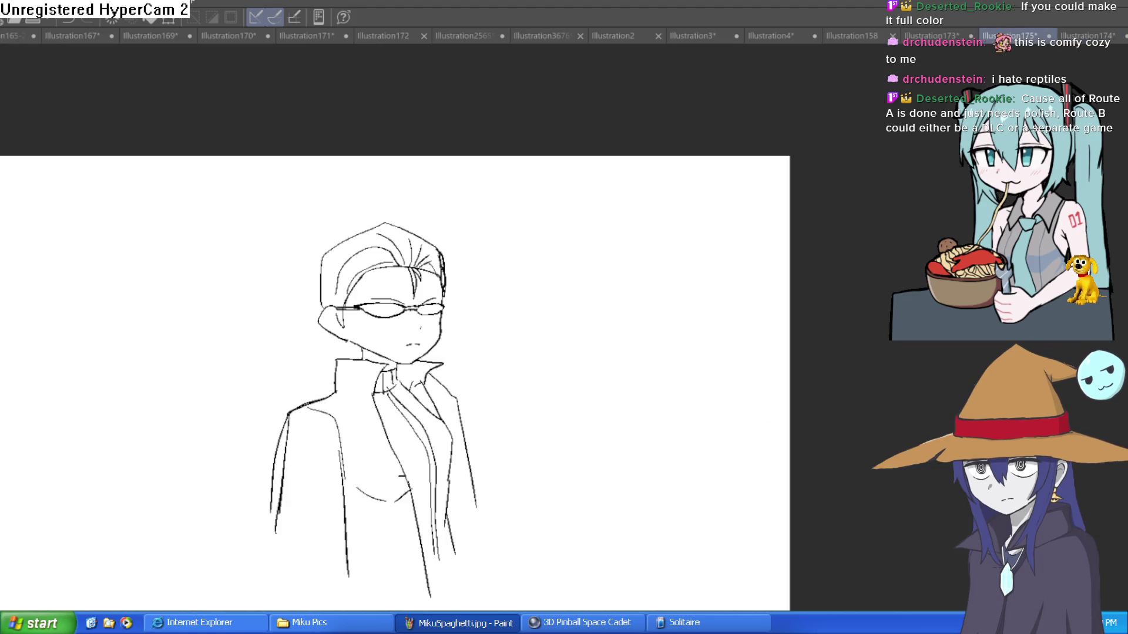
left_click(928, 39)
left_click(858, 35)
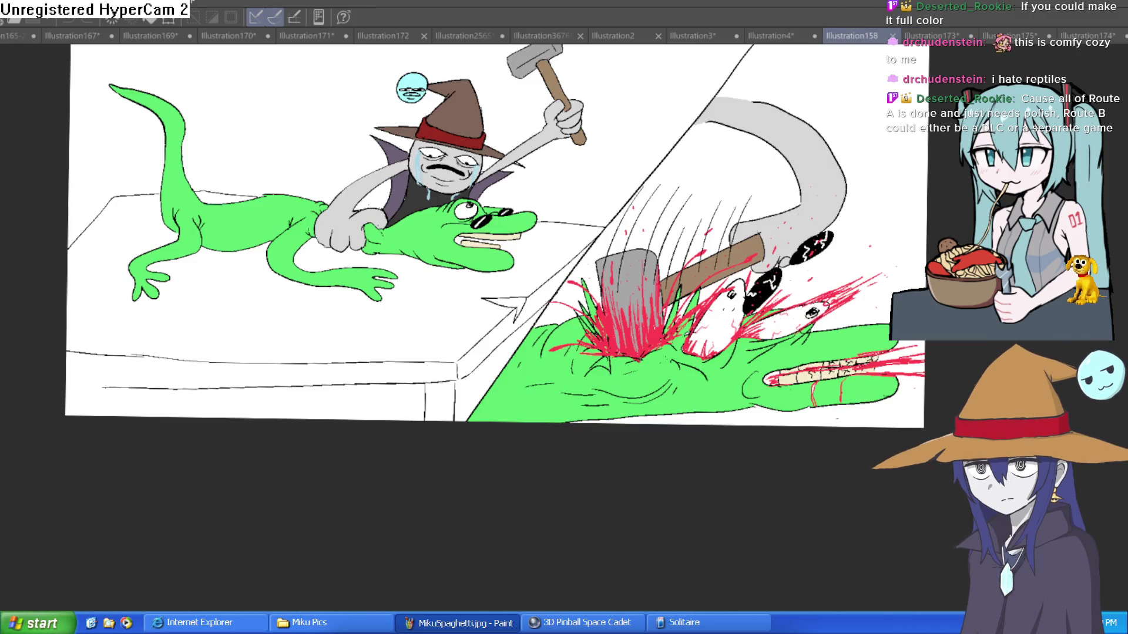
left_click(1086, 35)
left_click(710, 372)
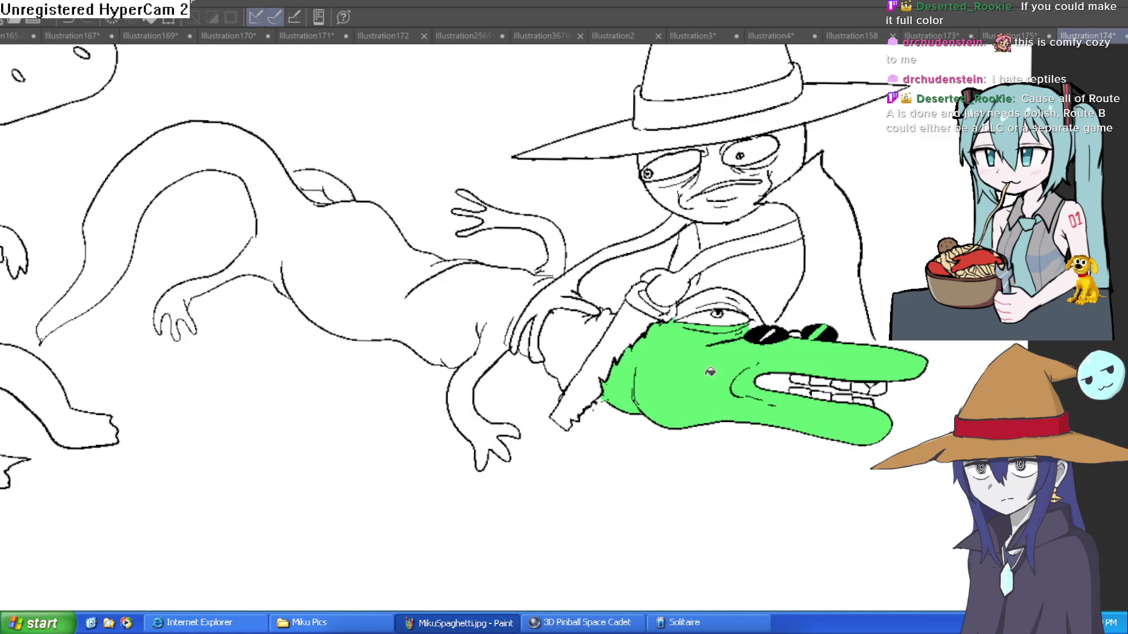
scroll(722, 290, "up", 3)
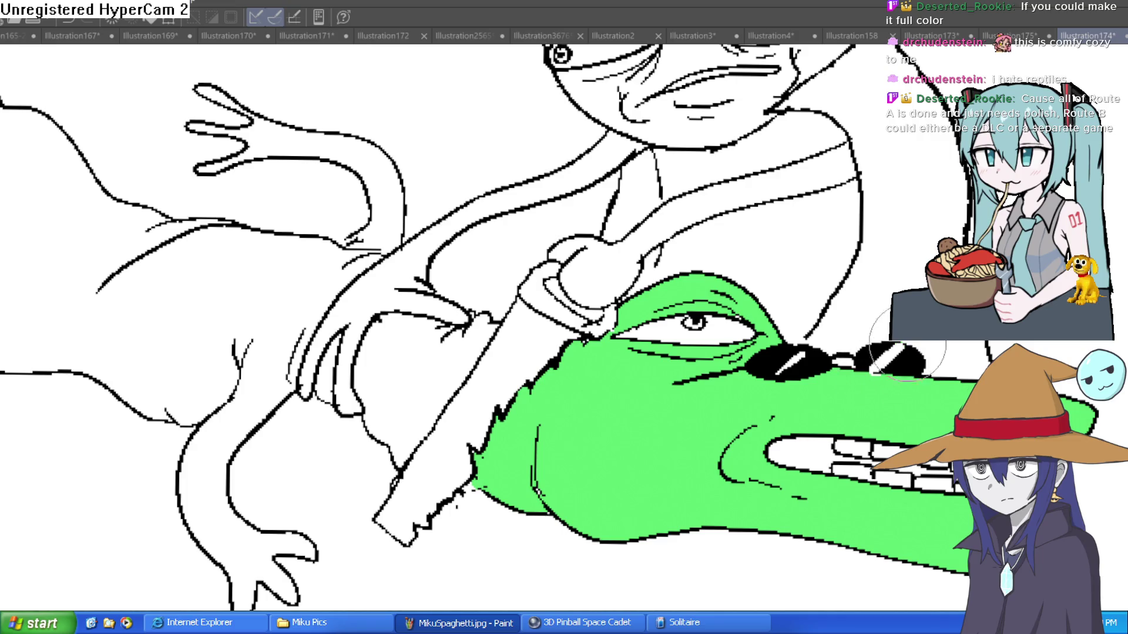
Fill the lying lizard's hand, body, arm and remaining areas green
left_click(458, 373)
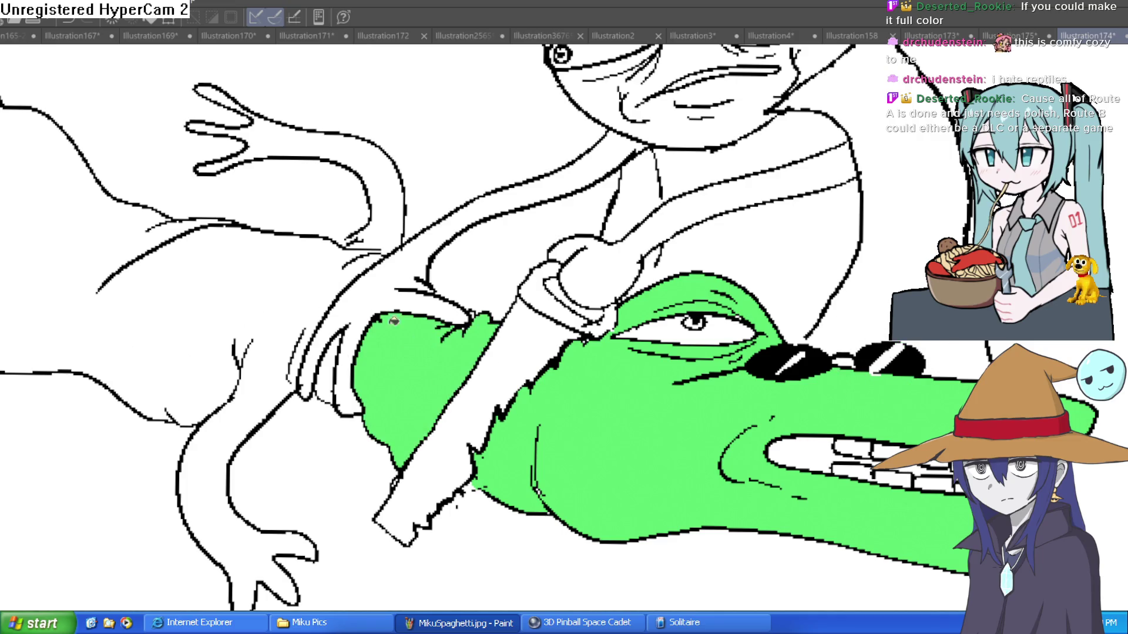
left_click(318, 300)
left_click(346, 245)
scroll(379, 214, "left", 10)
left_click(465, 133)
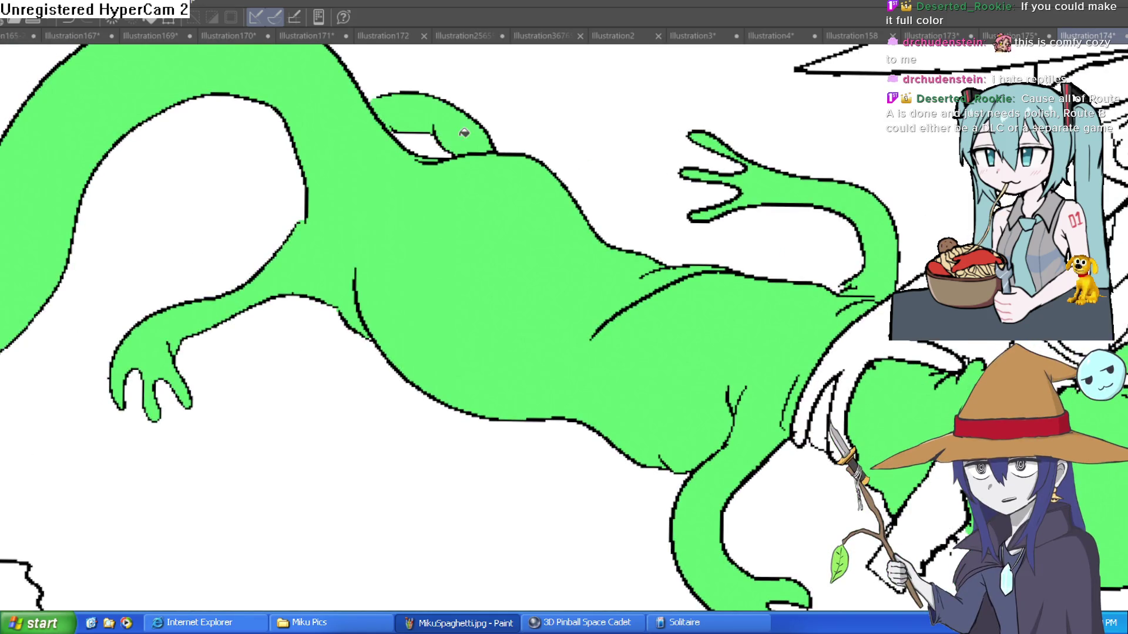
scroll(596, 230, "down", 5)
left_click_drag(763, 227, 718, 220)
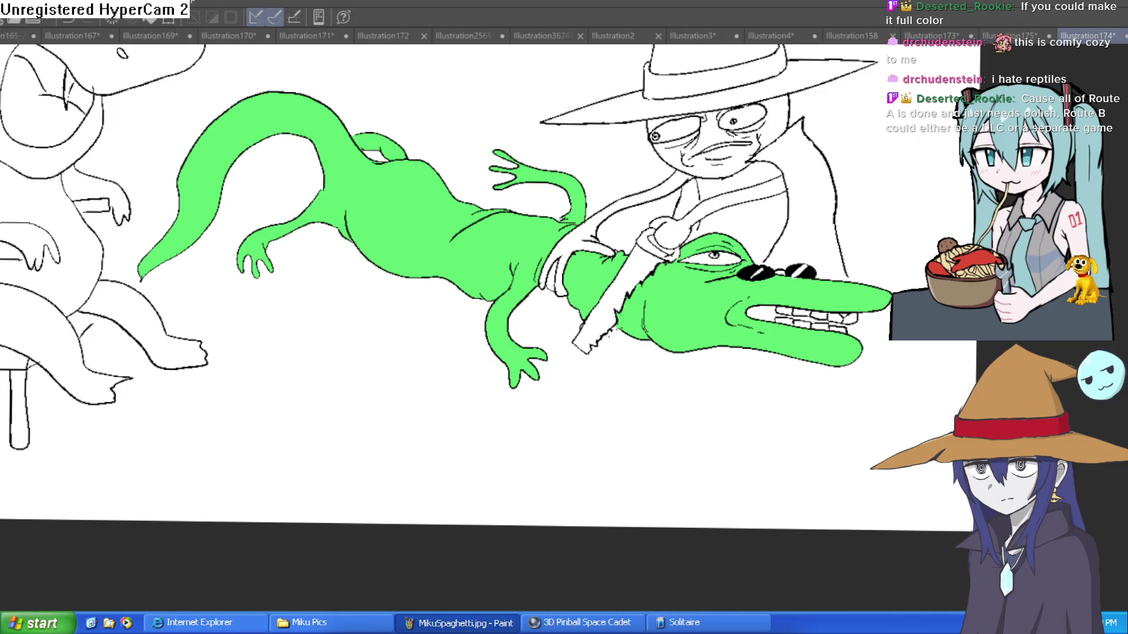
Fill the saw blade grey and its handle brown, then paint a red blood mark on the blade
left_click(642, 262)
scroll(681, 240, "up", 5)
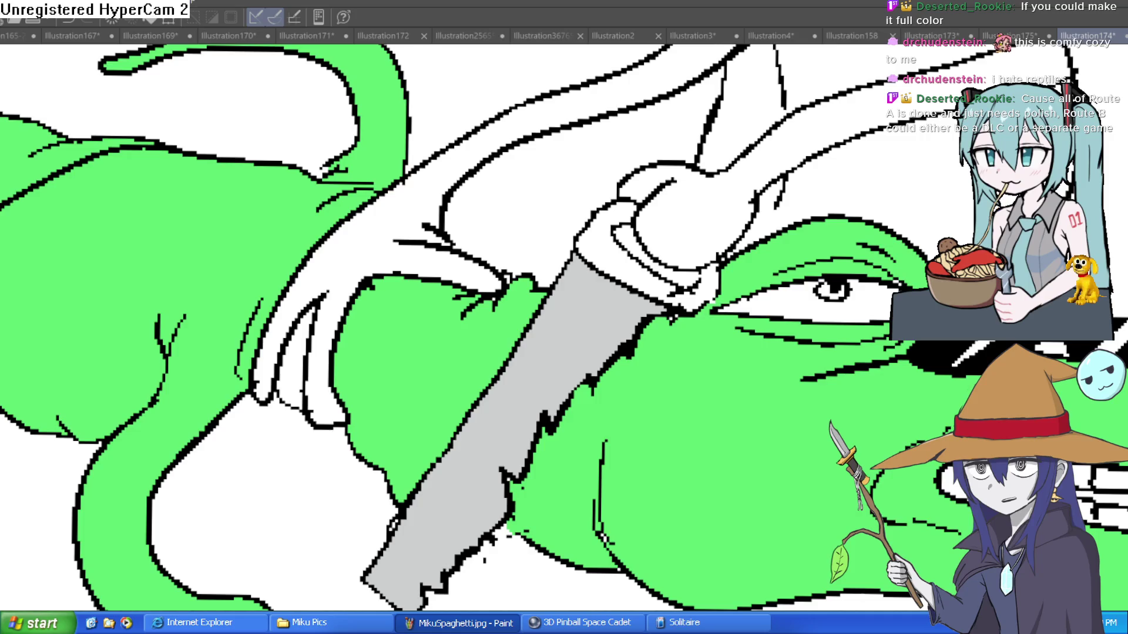
left_click(646, 258)
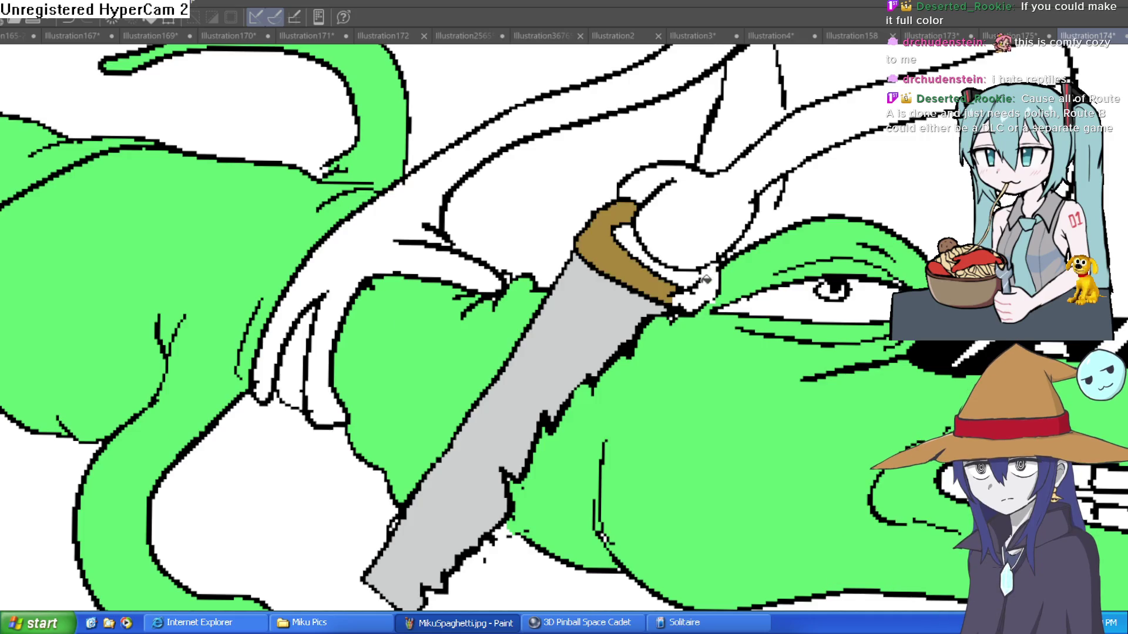
left_click(708, 276)
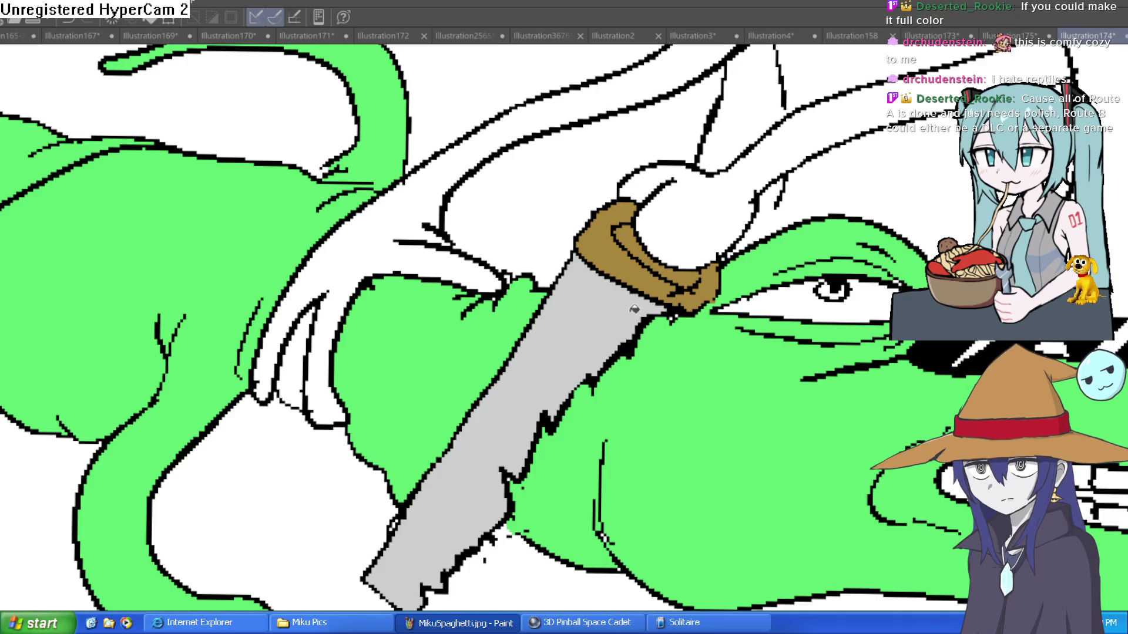
left_click_drag(645, 316, 620, 347)
key("^")
key("^")
key("^")
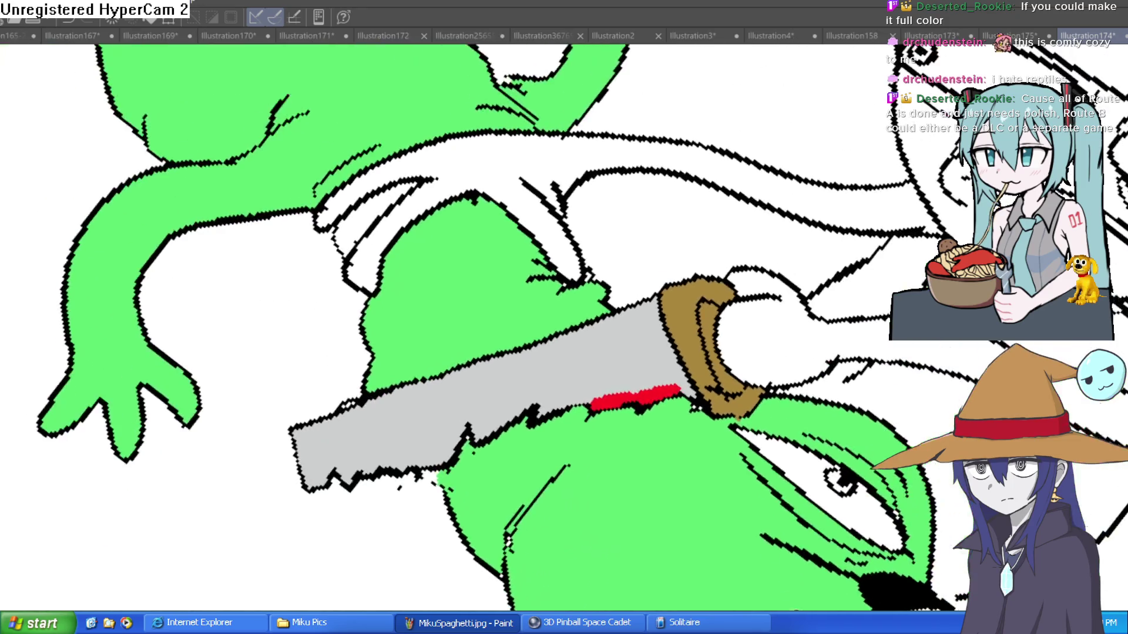
Paint a short red blood drip and dab red spots on the saw blade
left_click_drag(611, 401, 605, 324)
key("ctrl+z")
mouse_move(612, 388)
left_mouse_down()
mouse_move(605, 352)
mouse_move(634, 352)
mouse_move(640, 371)
mouse_move(664, 382)
mouse_move(687, 365)
mouse_move(705, 391)
mouse_move(605, 416)
mouse_move(564, 470)
mouse_move(512, 581)
mouse_move(512, 611)
left_mouse_up()
left_click(636, 313)
left_click(623, 329)
left_click(660, 364)
left_click(652, 332)
Rotate the canvas and paint red streaks and short drips across the blade
key("minus")
key("minus")
key("minus")
key("asciicircum")
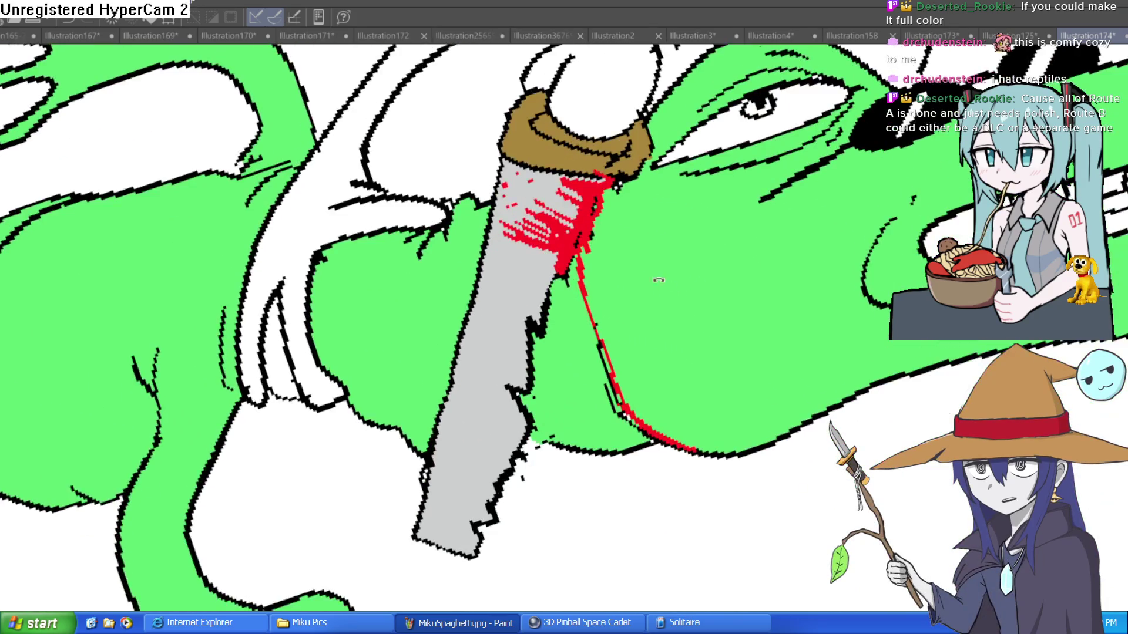
mouse_move(524, 263)
left_mouse_down()
mouse_move(524, 321)
mouse_move(517, 264)
mouse_move(532, 252)
left_mouse_up()
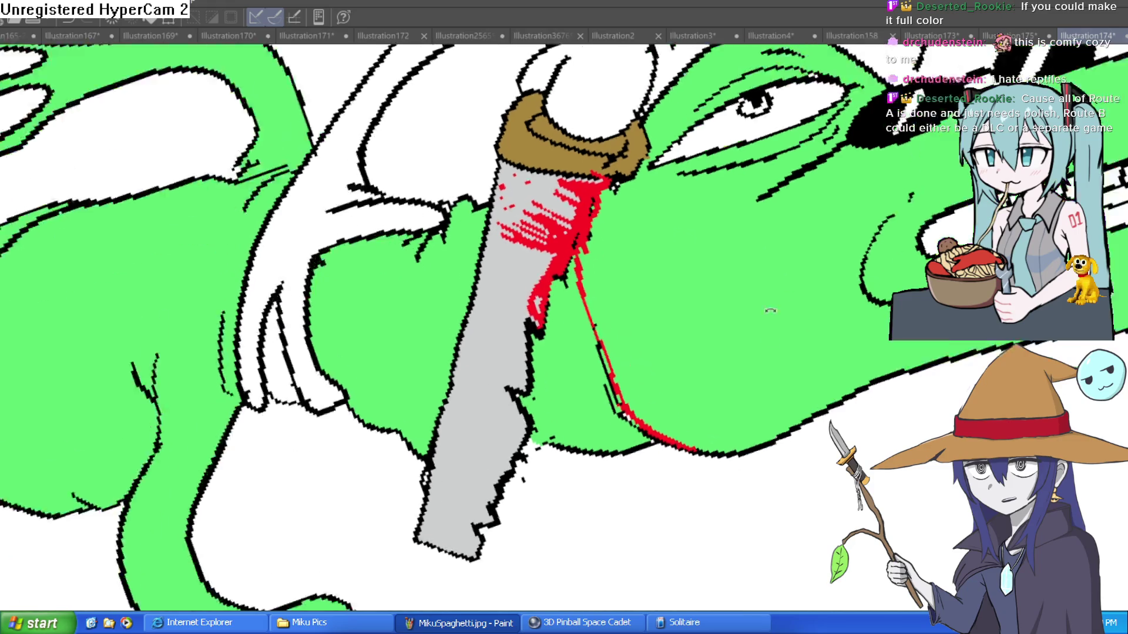
key("asciicircum")
key("asciicircum")
key("asciicircum")
mouse_move(643, 333)
left_mouse_down()
mouse_move(637, 317)
mouse_move(623, 329)
mouse_move(594, 317)
mouse_move(542, 373)
mouse_move(558, 329)
mouse_move(611, 323)
mouse_move(646, 295)
mouse_move(661, 352)
mouse_move(588, 365)
mouse_move(514, 406)
mouse_move(527, 480)
mouse_move(547, 500)
mouse_move(520, 364)
mouse_move(508, 402)
mouse_move(485, 388)
mouse_move(379, 396)
left_mouse_up()
key("minus")
key("minus")
key("minus")
mouse_move(537, 443)
left_mouse_down()
mouse_move(517, 479)
mouse_move(543, 455)
mouse_move(497, 455)
mouse_move(473, 426)
mouse_move(446, 376)
mouse_move(419, 260)
left_mouse_up()
Draw thin red blood trickles down the lizard and along the blade's right edge
key("minus")
key("minus")
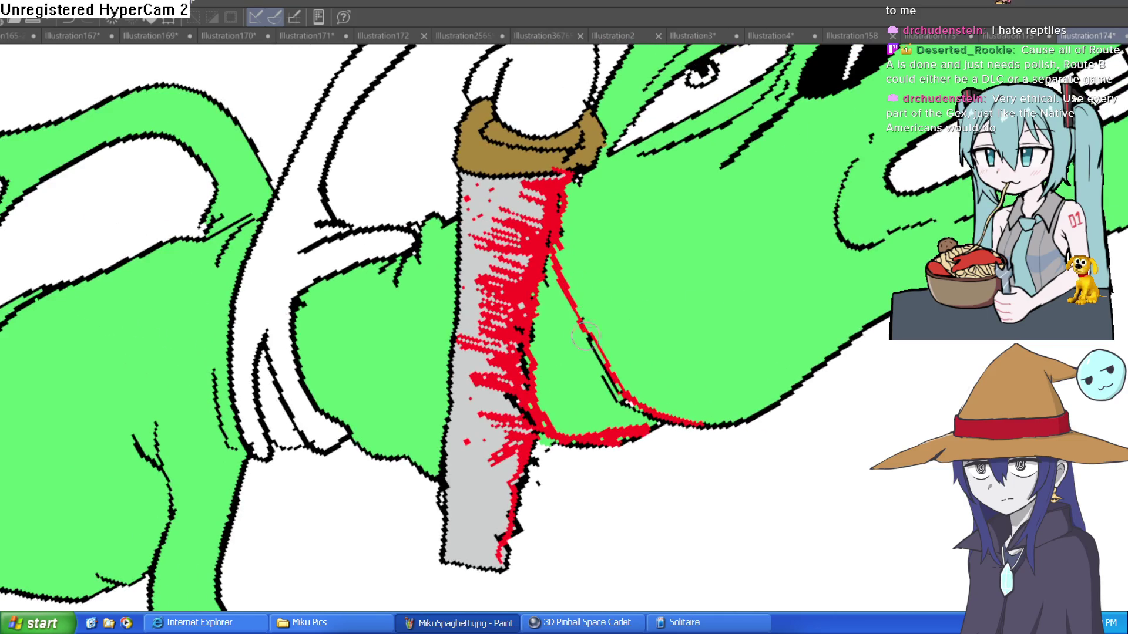
left_click_drag(572, 187, 619, 286)
left_click_drag(694, 353, 744, 404)
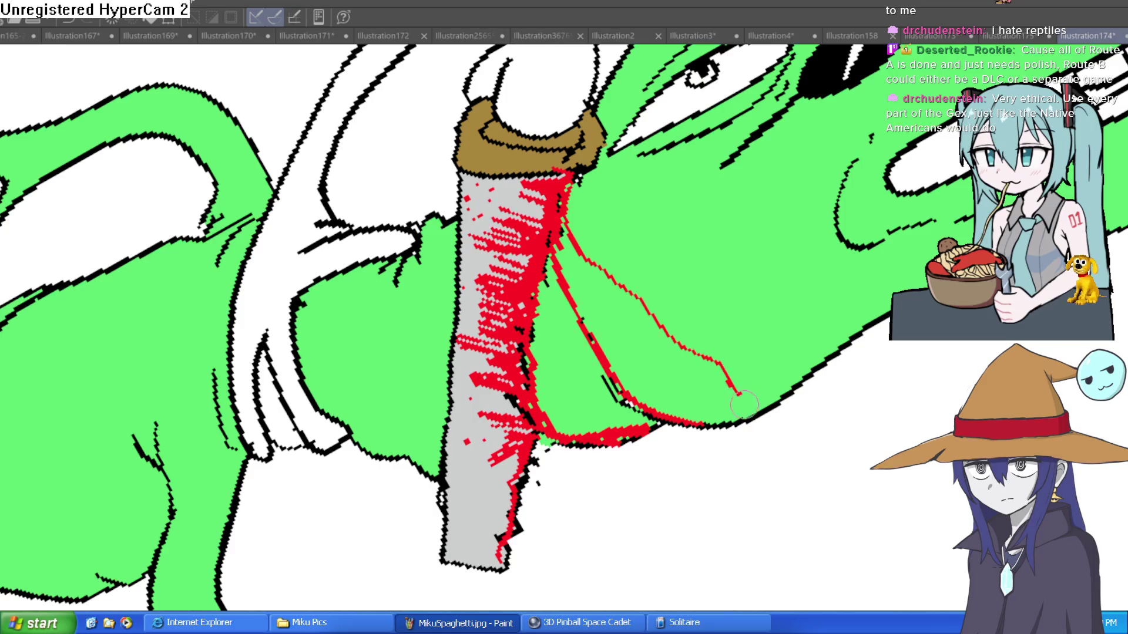
mouse_move(565, 317)
left_mouse_down()
mouse_move(566, 379)
mouse_move(587, 447)
mouse_move(572, 420)
left_mouse_up()
left_click_drag(521, 323, 568, 418)
key("asciicircum")
key("asciicircum")
left_click_drag(600, 311, 562, 426)
left_click_drag(619, 371, 696, 463)
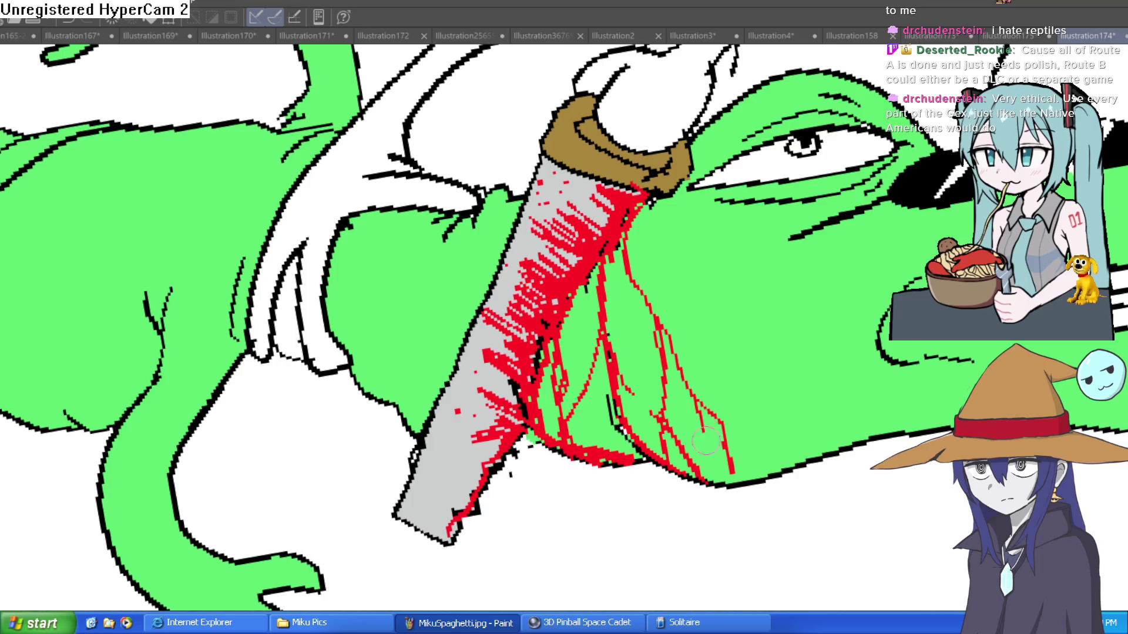
Add a red blood line down the lizard's side and a short stroke beside the saw
scroll(740, 329, "down", 1)
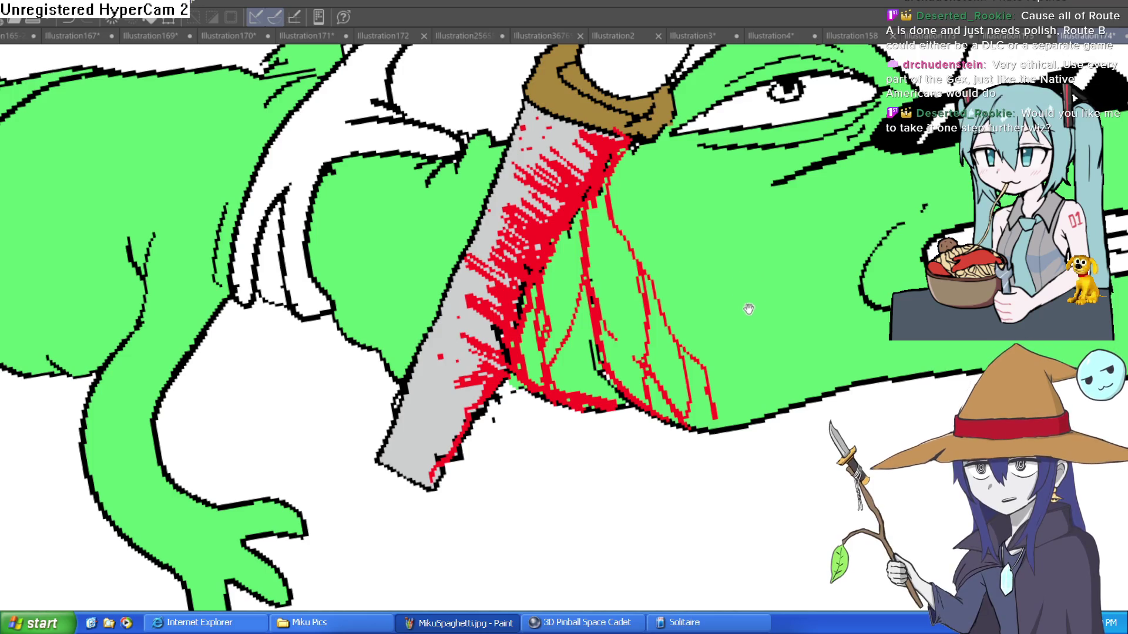
scroll(747, 316, "down", 2)
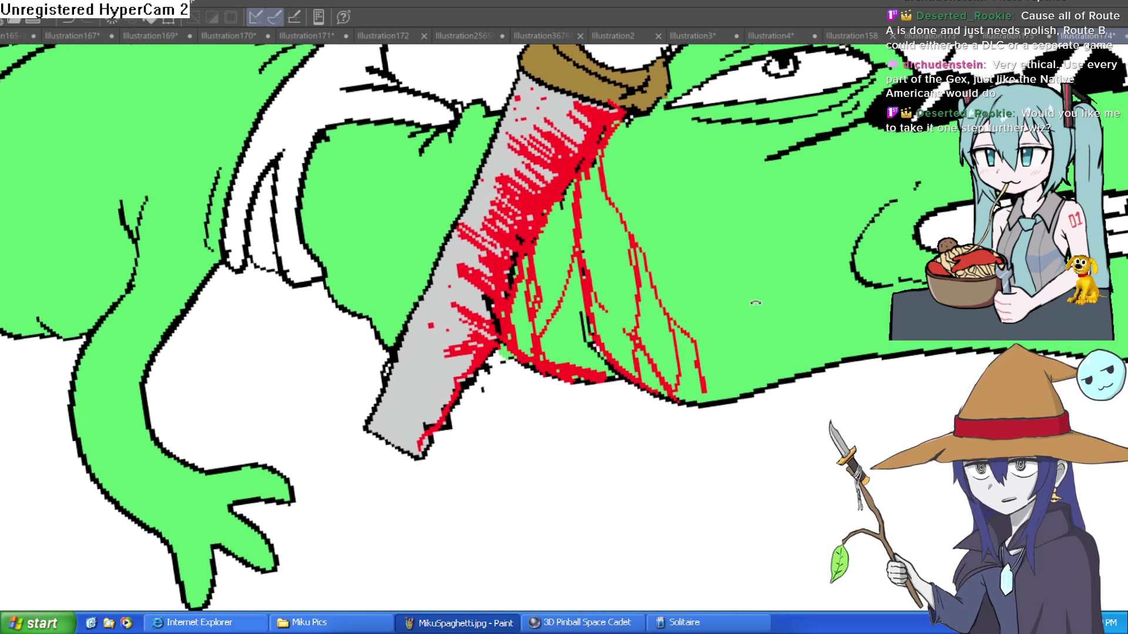
scroll(752, 302, "up", 2)
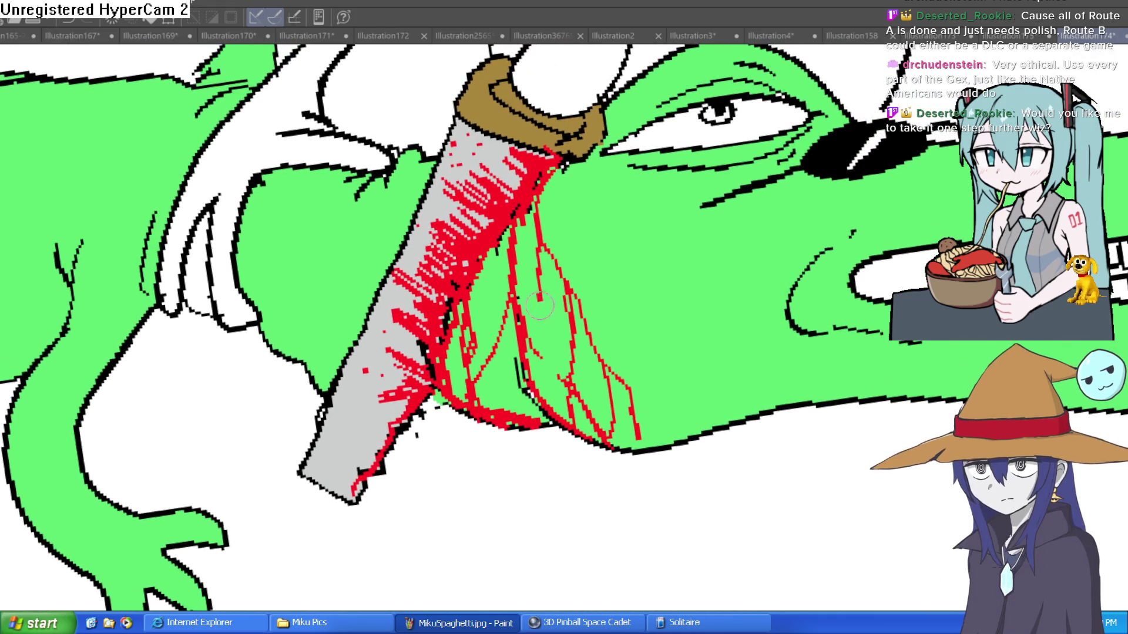
left_click_drag(558, 153, 578, 302)
mouse_move(505, 238)
left_mouse_down()
mouse_move(488, 340)
mouse_move(393, 391)
mouse_move(370, 452)
left_mouse_up()
scroll(432, 367, "up", 2)
scroll(428, 316, "down", 5)
scroll(587, 335, "up", 3)
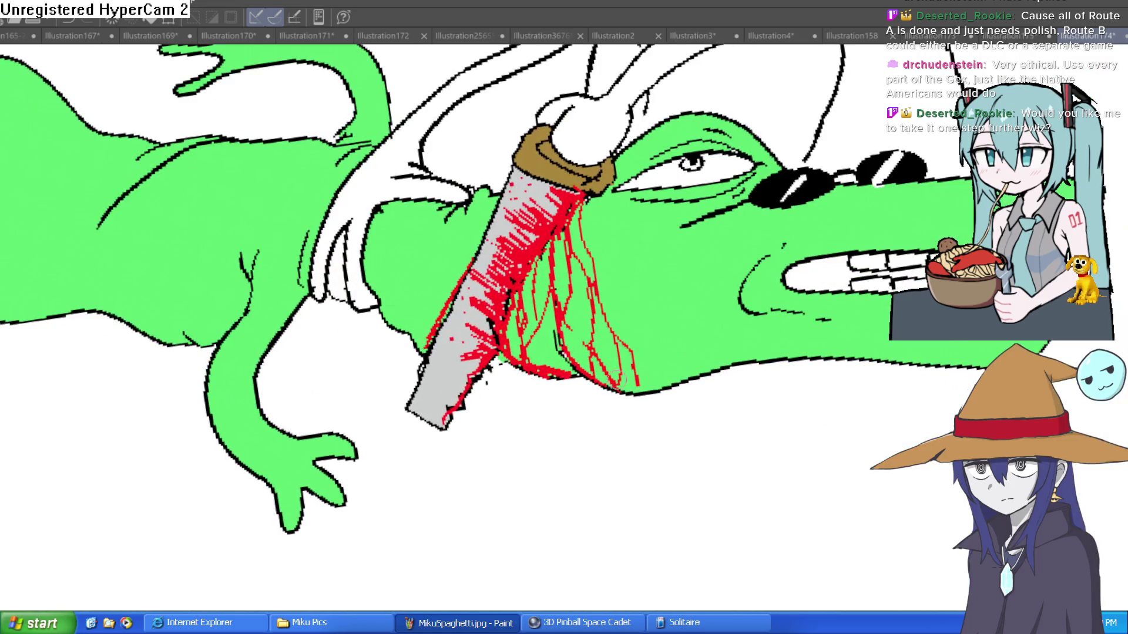
Outline a blood pool under the lizard's jaw and bucket-fill it solid red
mouse_move(737, 370)
left_mouse_down()
mouse_move(664, 414)
mouse_move(493, 402)
mouse_move(282, 352)
left_mouse_up()
key("g")
left_click(377, 324)
left_click(534, 386)
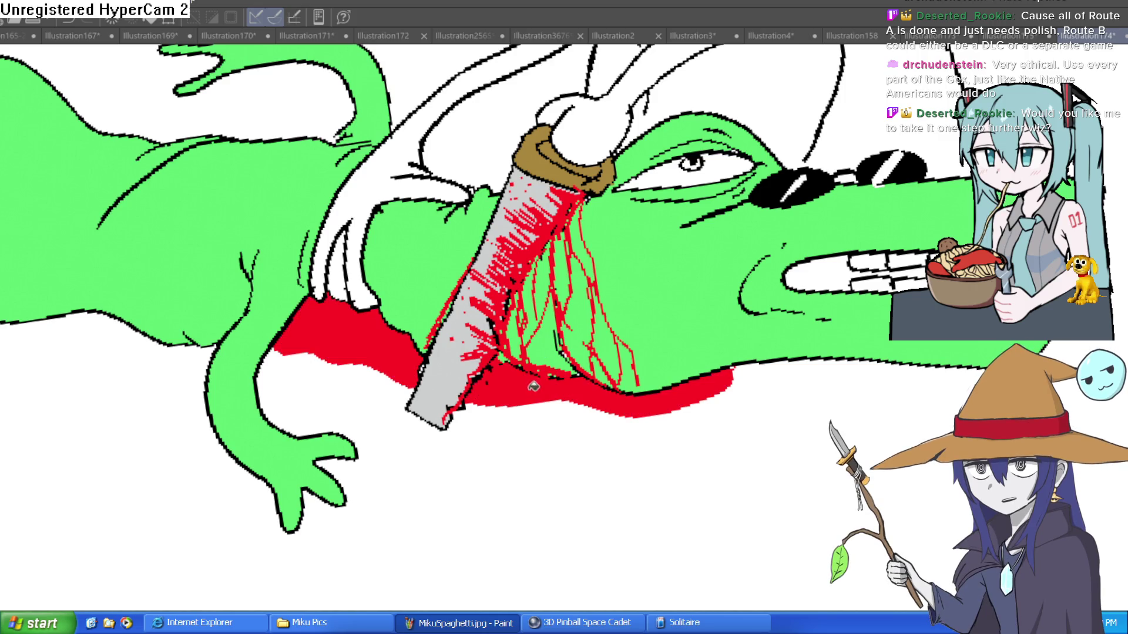
scroll(708, 385, "down", 5)
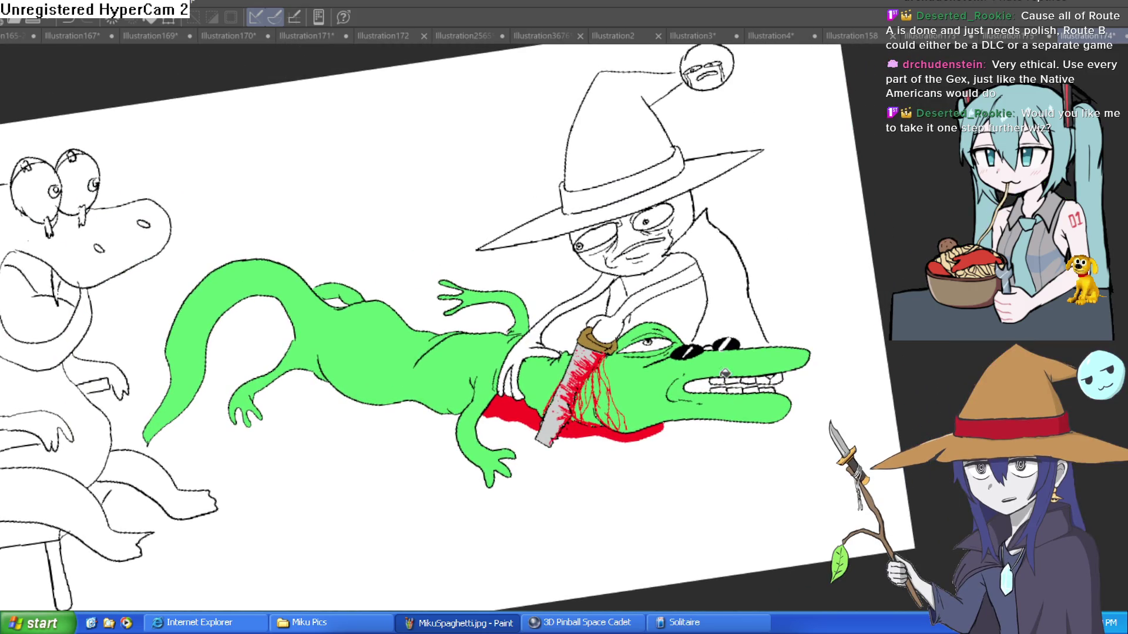
key("ctrl+0")
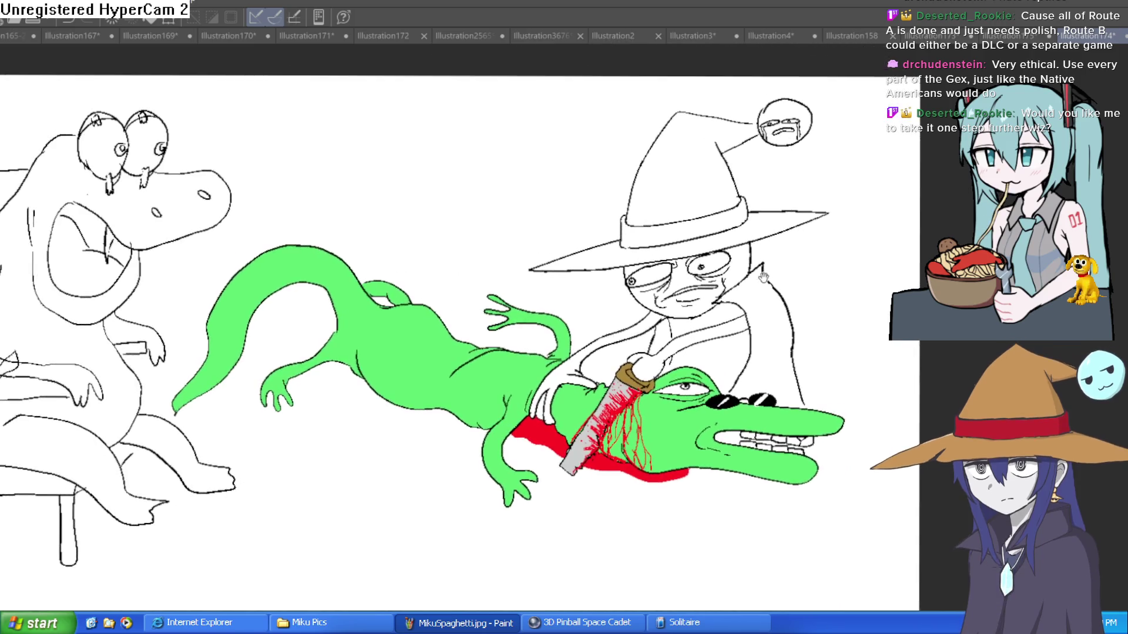
left_click_drag(734, 238, 749, 152)
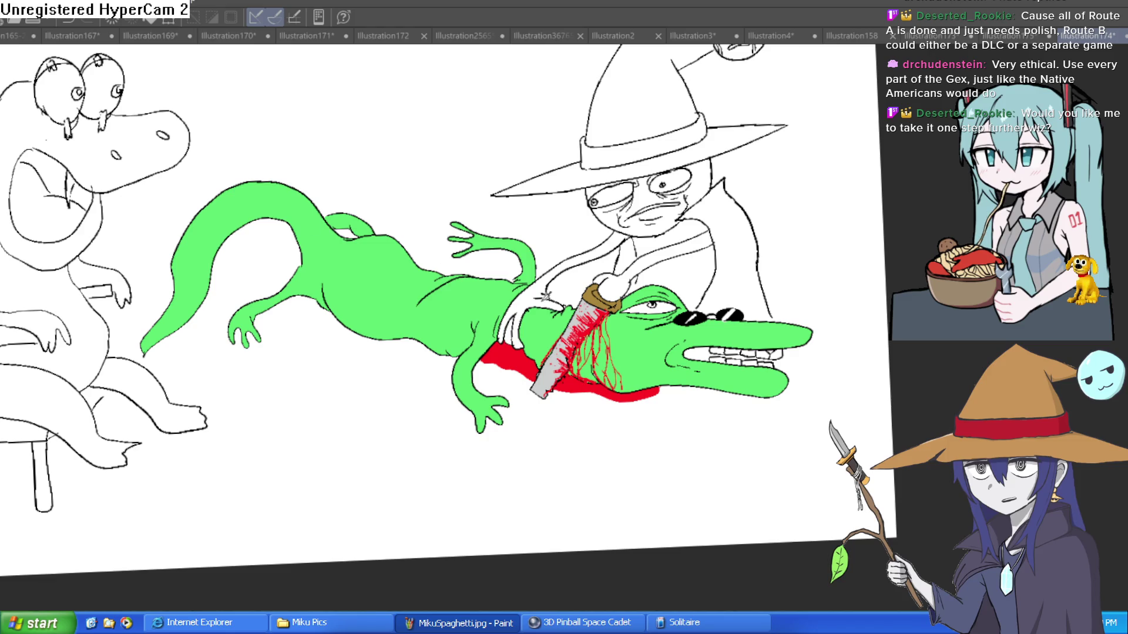
left_click(85, 321)
left_click(117, 279)
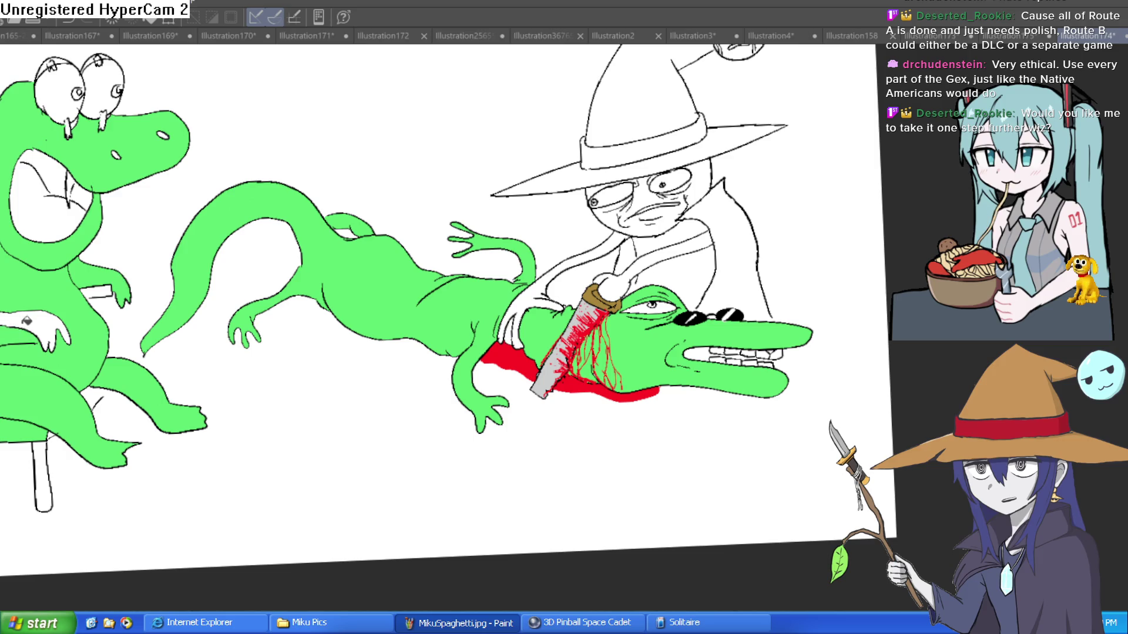
left_click_drag(26, 321, 200, 307)
scroll(455, 238, "down", 3)
left_click_drag(456, 238, 710, 282)
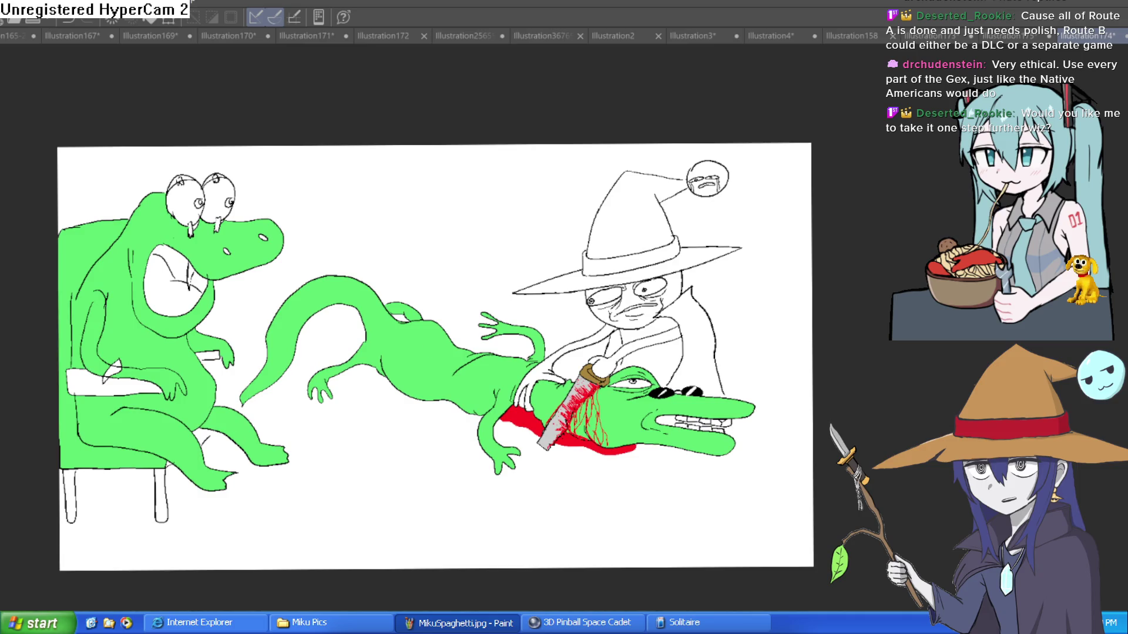
scroll(640, 320, "up", 5)
left_click(650, 326)
key("ctrl+z")
left_click(661, 330)
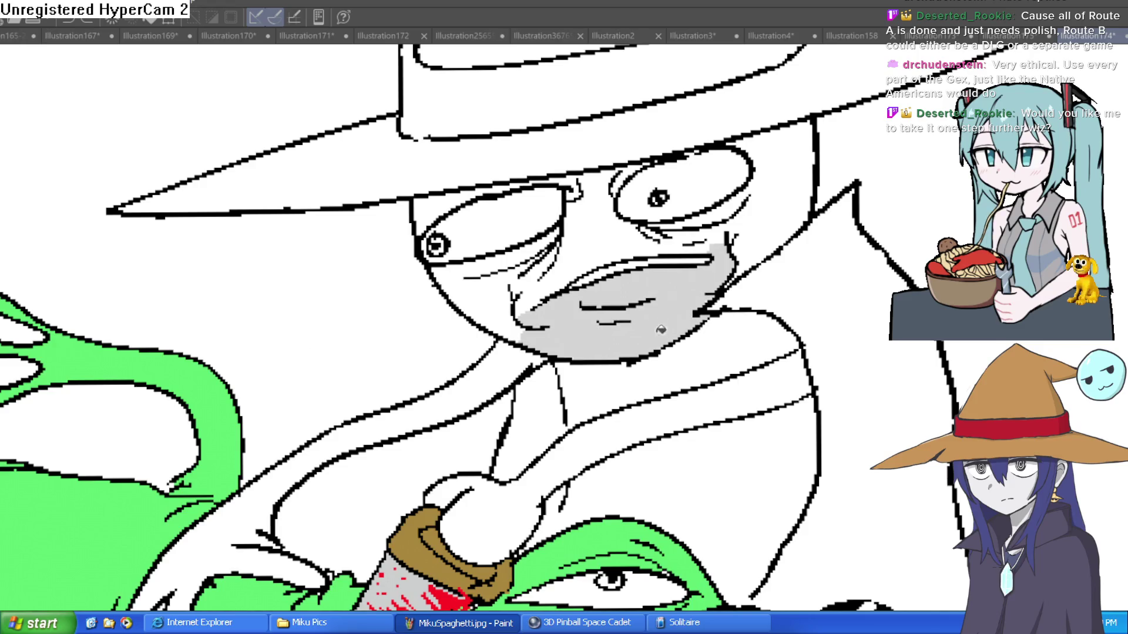
left_click(776, 200)
left_click(684, 230)
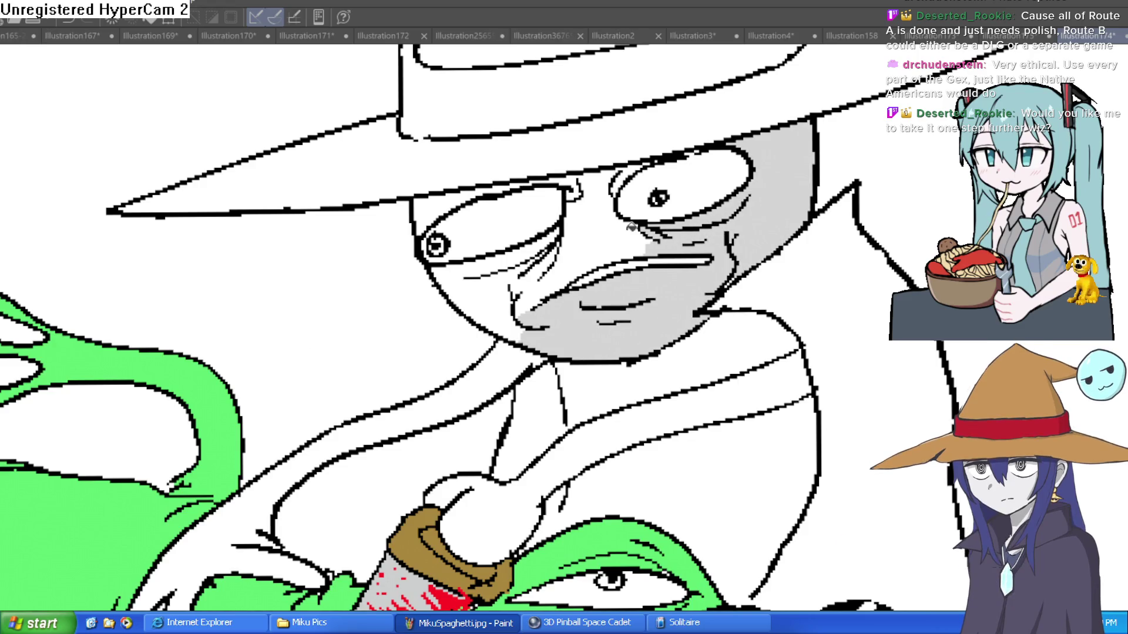
left_click(608, 221)
left_click(519, 278)
left_click(495, 286)
left_click(470, 197)
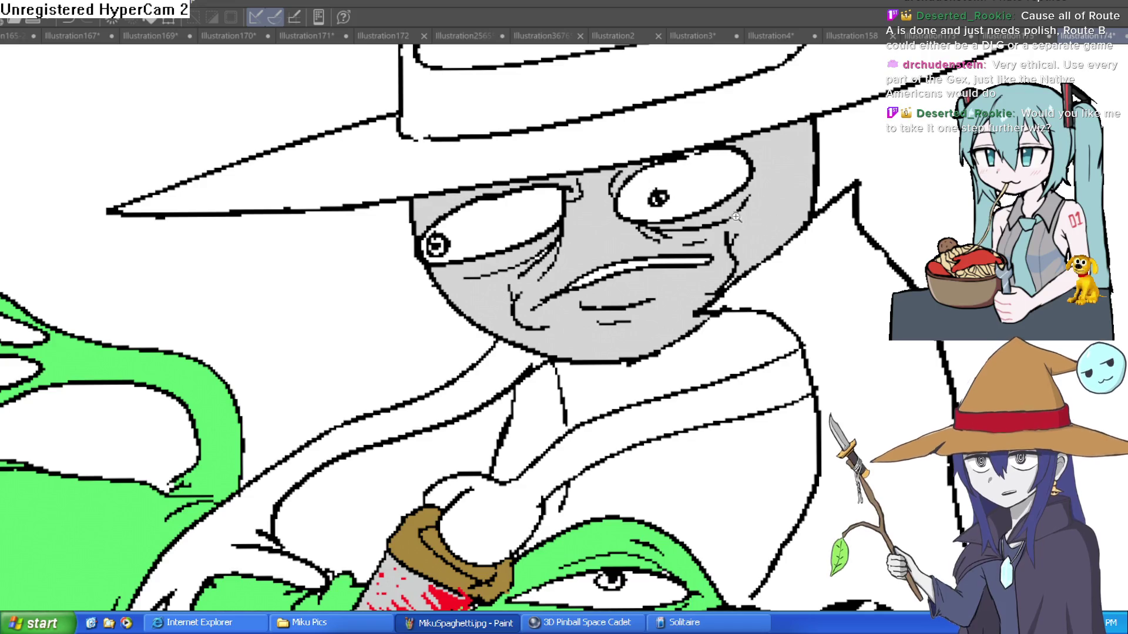
scroll(633, 172, "down", 2)
left_click(585, 292)
left_click(641, 333)
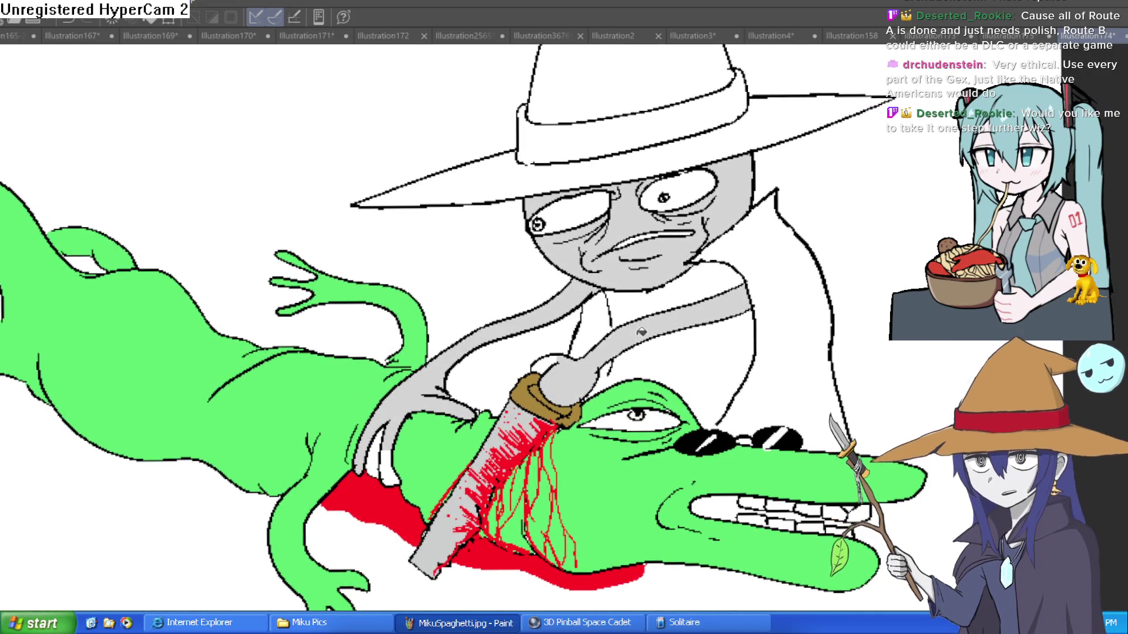
left_click(550, 353)
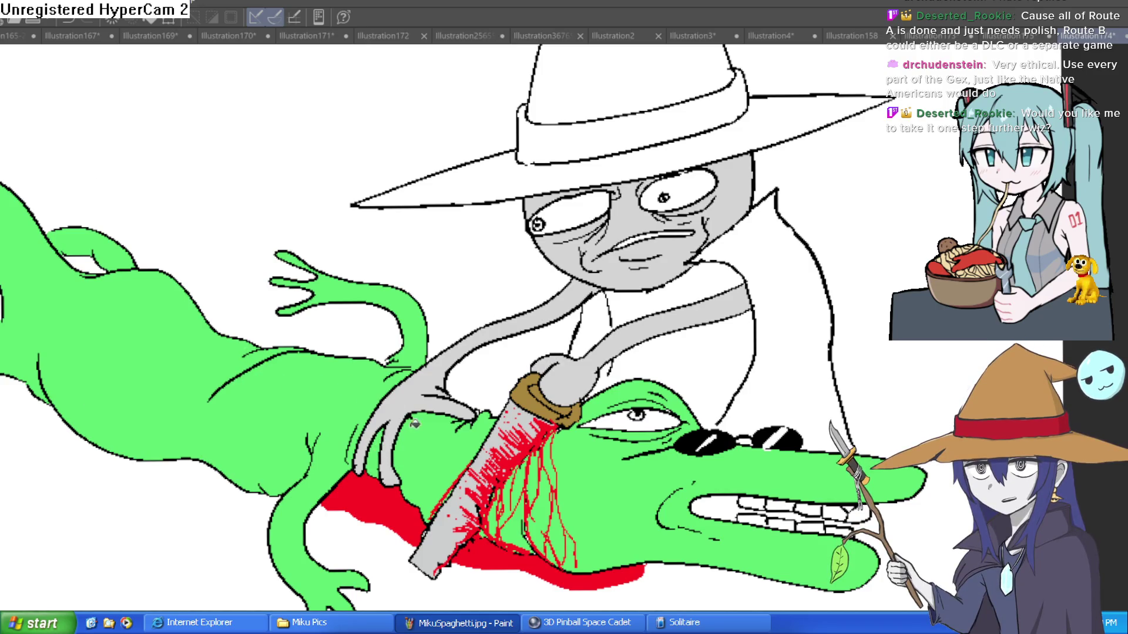
scroll(508, 390, "down", 2)
left_click_drag(588, 400, 782, 165)
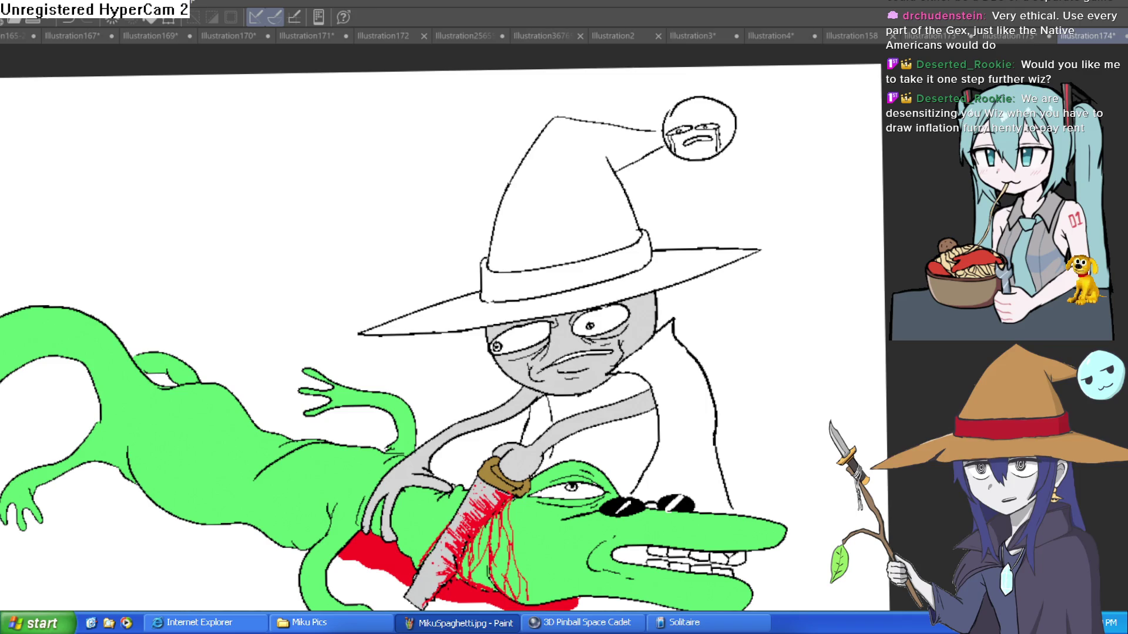
mouse_move(335, 226)
left_mouse_down()
mouse_move(755, 143)
mouse_move(765, 166)
left_mouse_up()
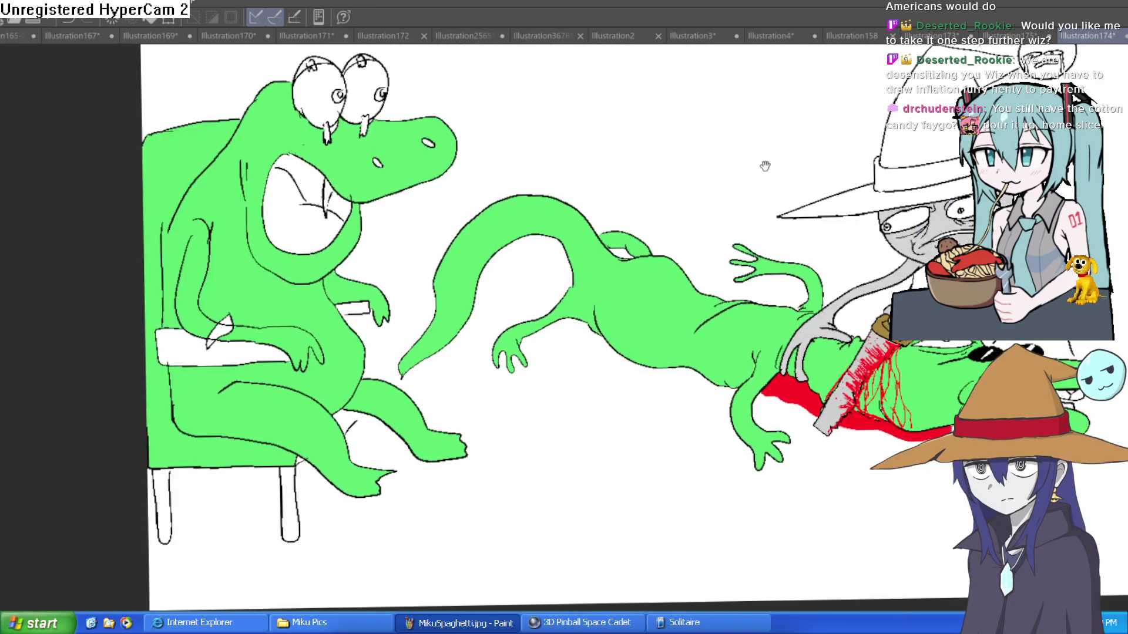
scroll(764, 167, "down", 5)
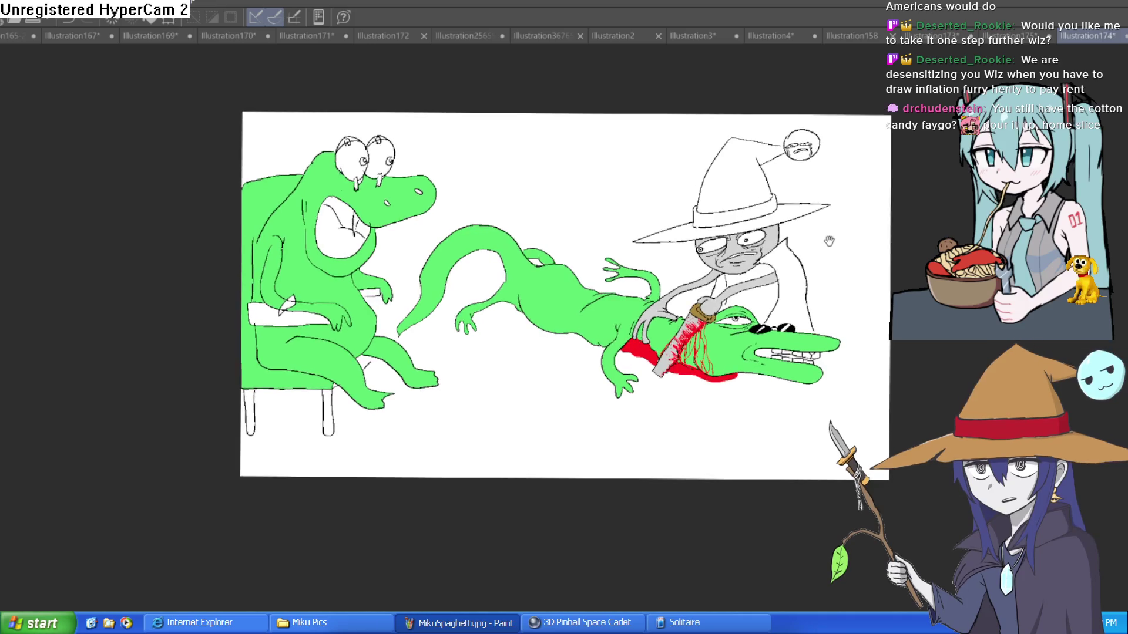
left_click_drag(828, 241, 793, 222)
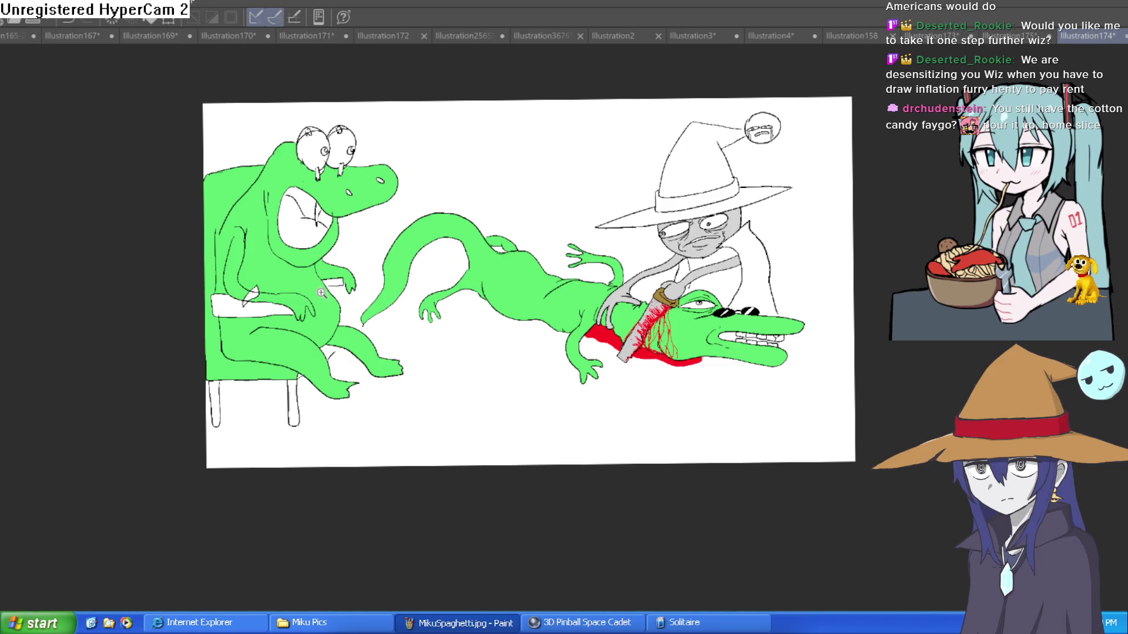
mouse_move(674, 277)
left_mouse_down()
mouse_move(675, 241)
mouse_move(668, 261)
left_mouse_up()
scroll(670, 254, "up", 3)
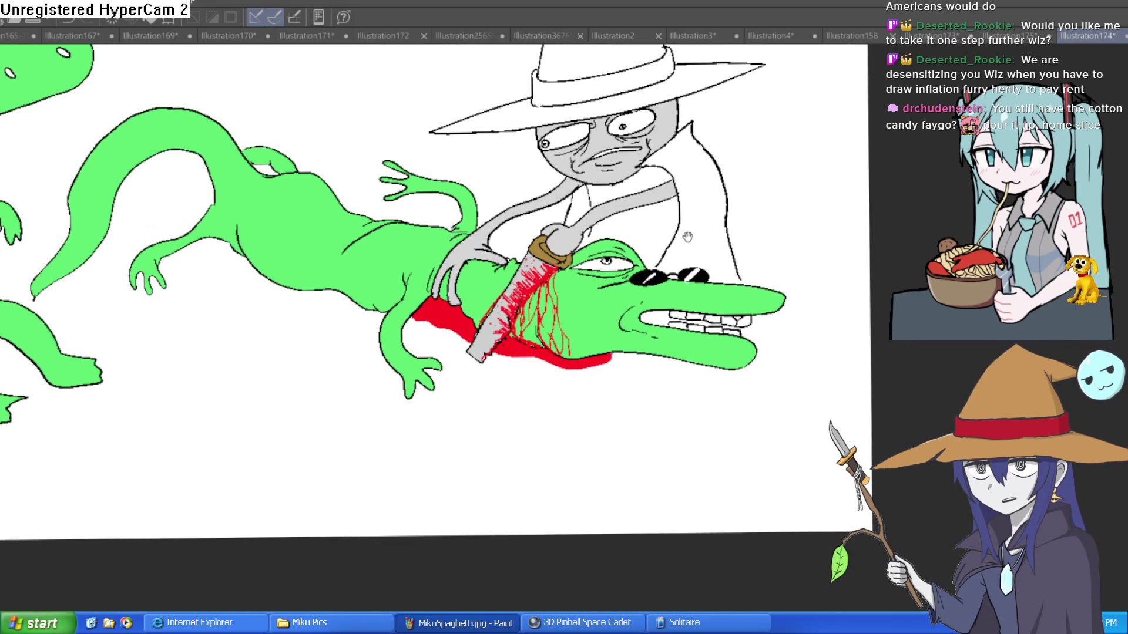
left_click_drag(688, 237, 670, 312)
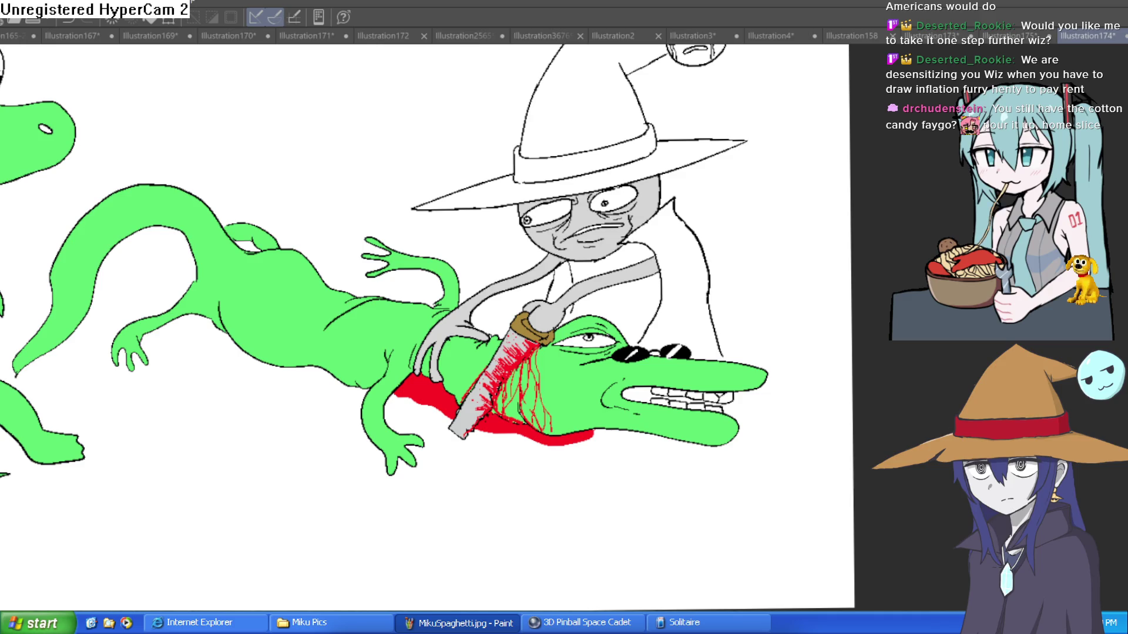
Fill the wizard's cloak purple, including the arm gap, and his shirt dark grey
left_click(686, 284)
left_click(561, 269)
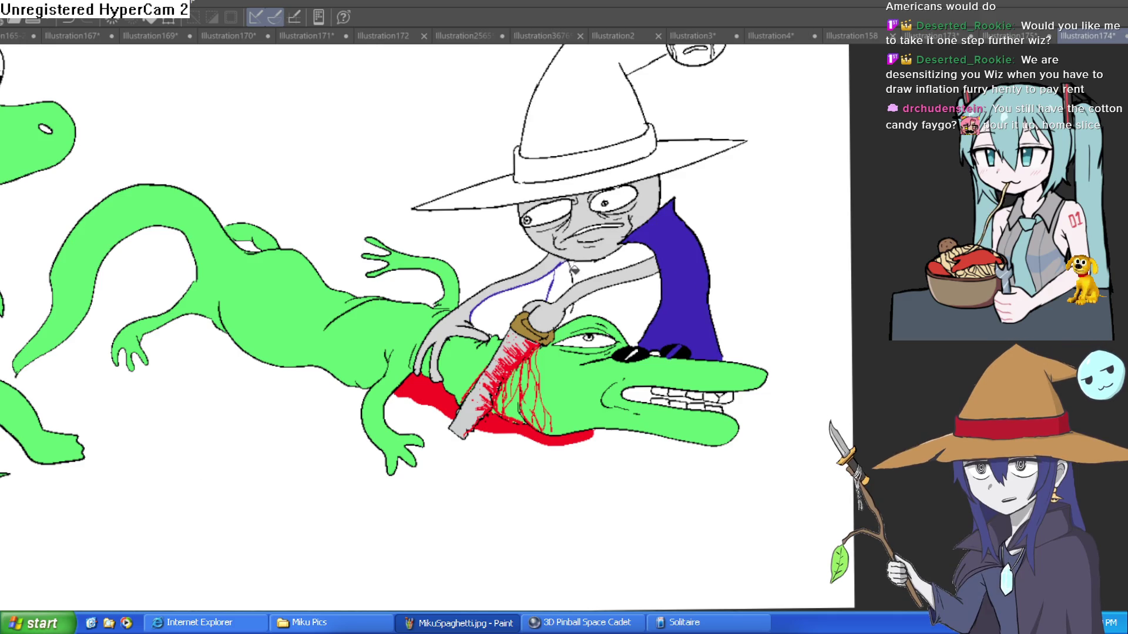
key("ctrl+z")
left_click(570, 271)
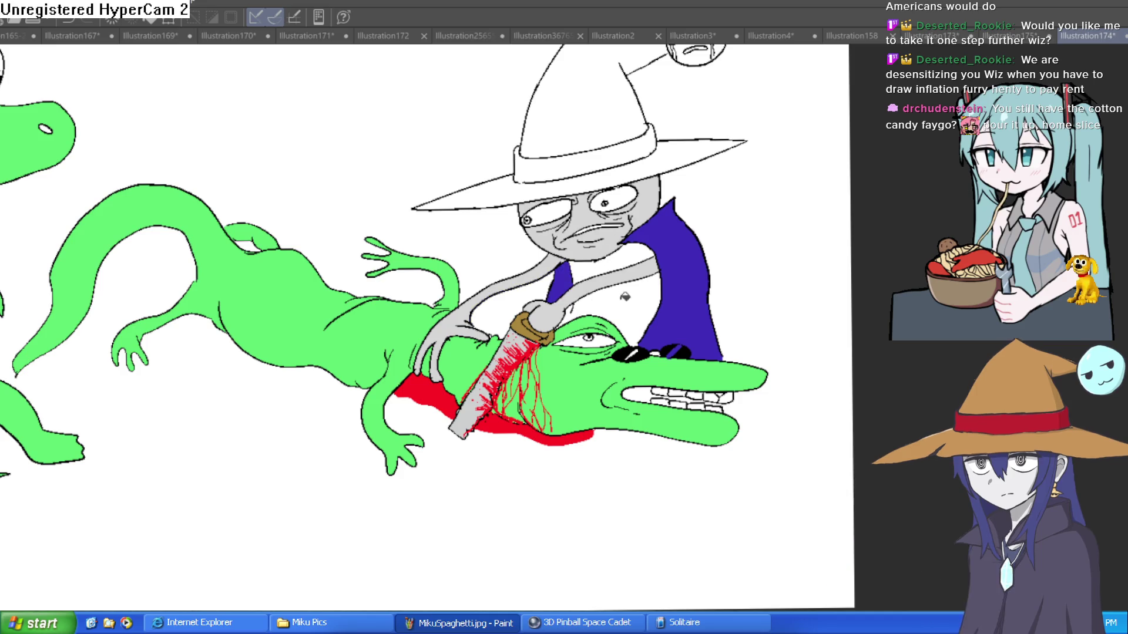
left_click_drag(535, 277, 519, 322)
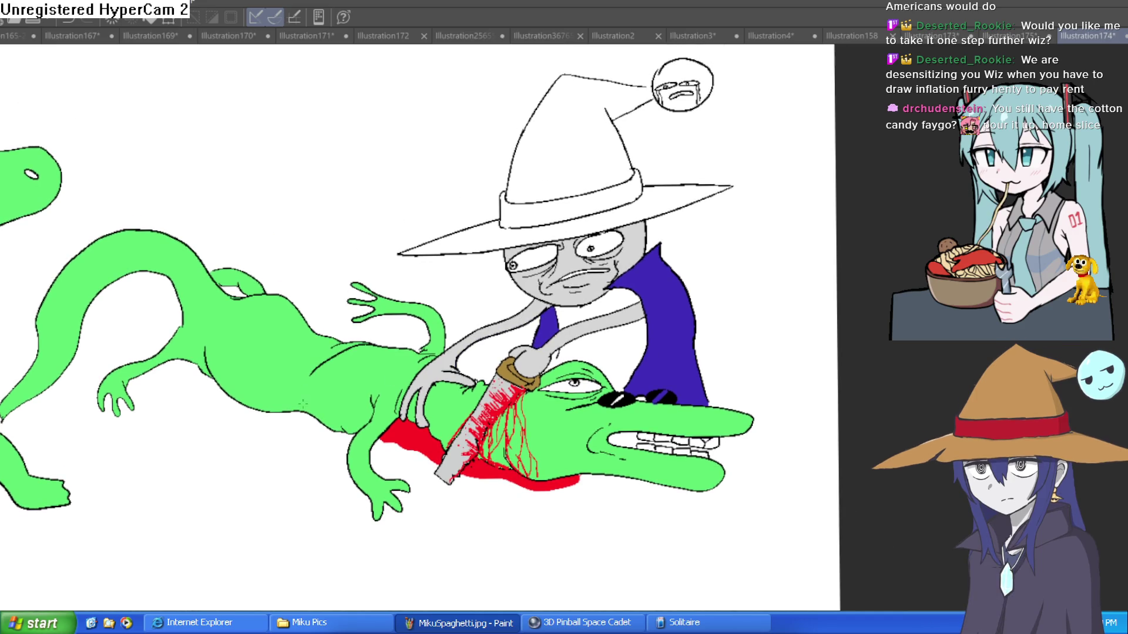
left_click(604, 349)
left_click(614, 302)
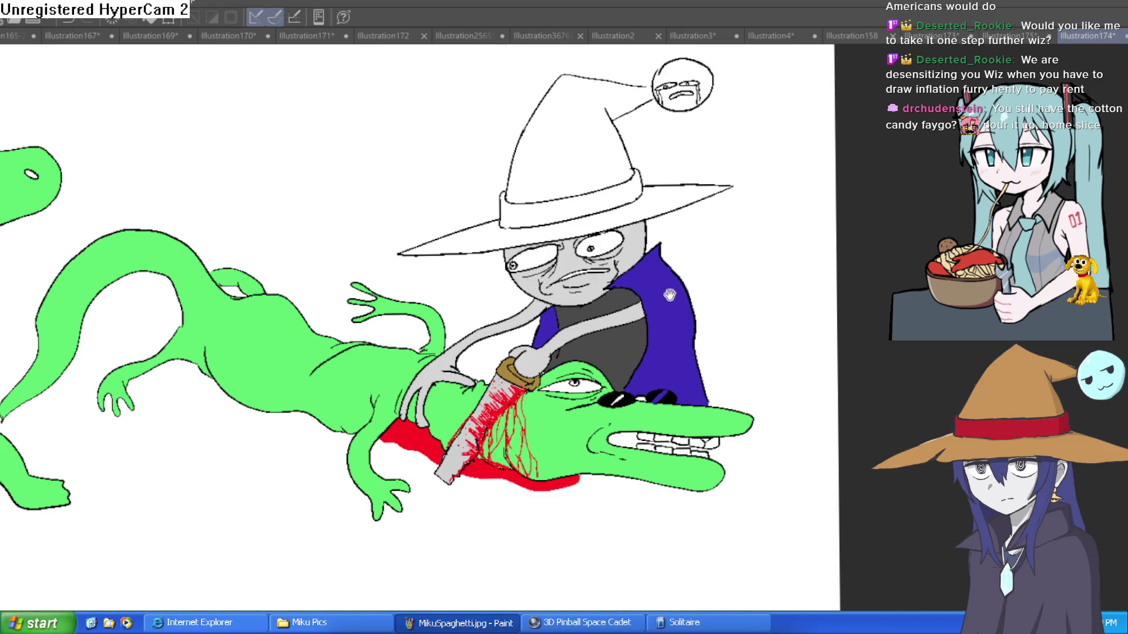
Fill the hat crown and brim brown, the band red, and the pom-pom light blue
left_click_drag(670, 295, 652, 354)
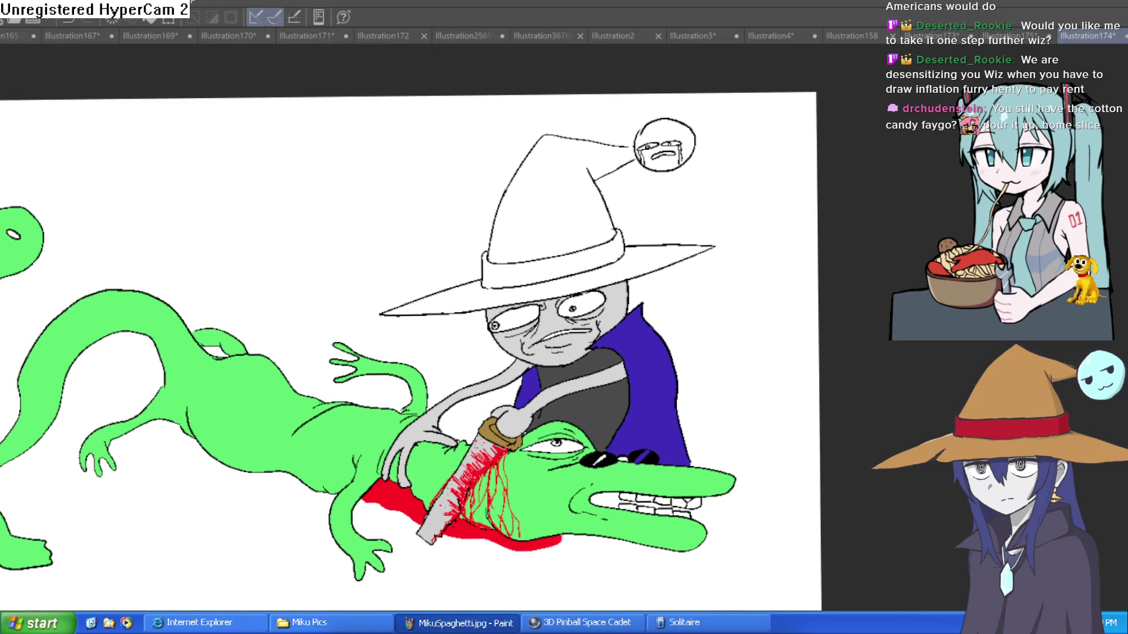
left_click(545, 227)
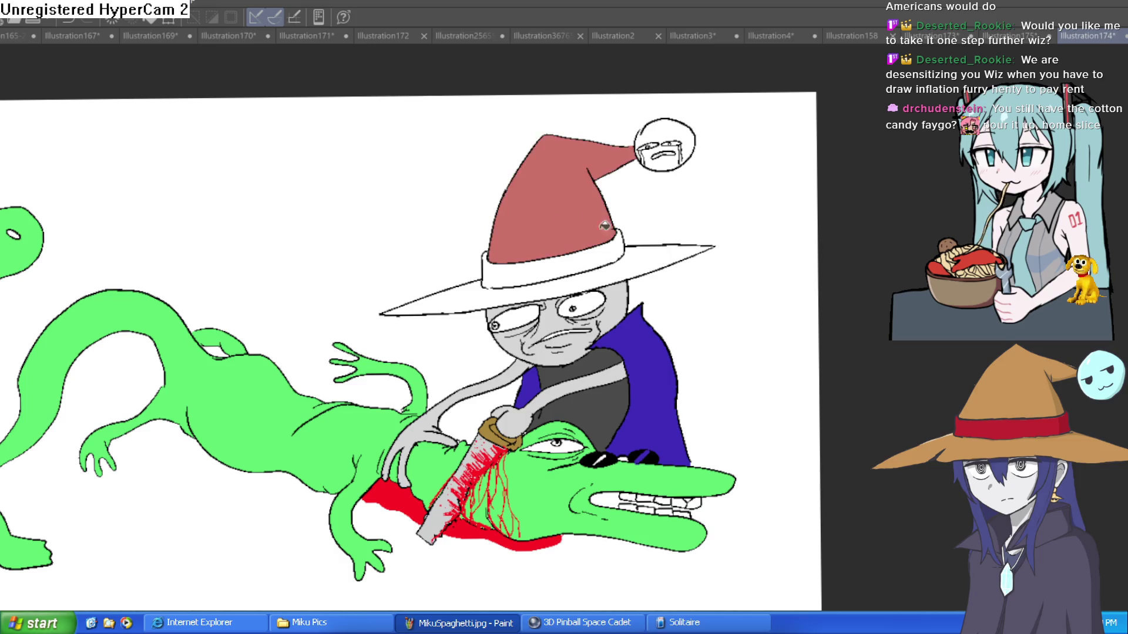
key("ctrl+z")
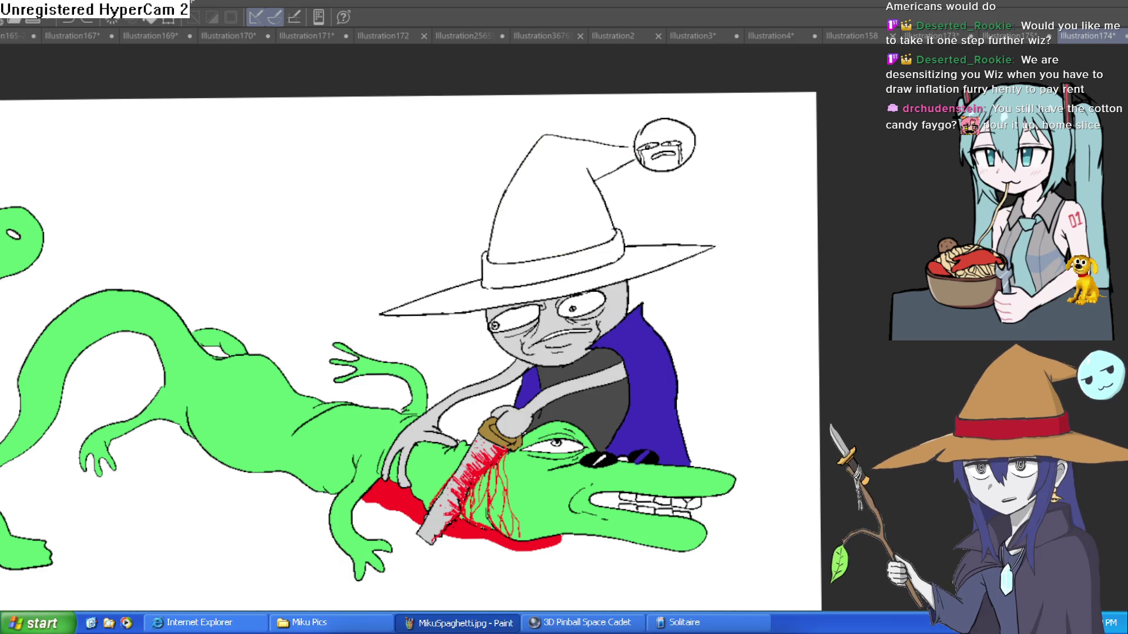
left_click(568, 212)
left_click(652, 264)
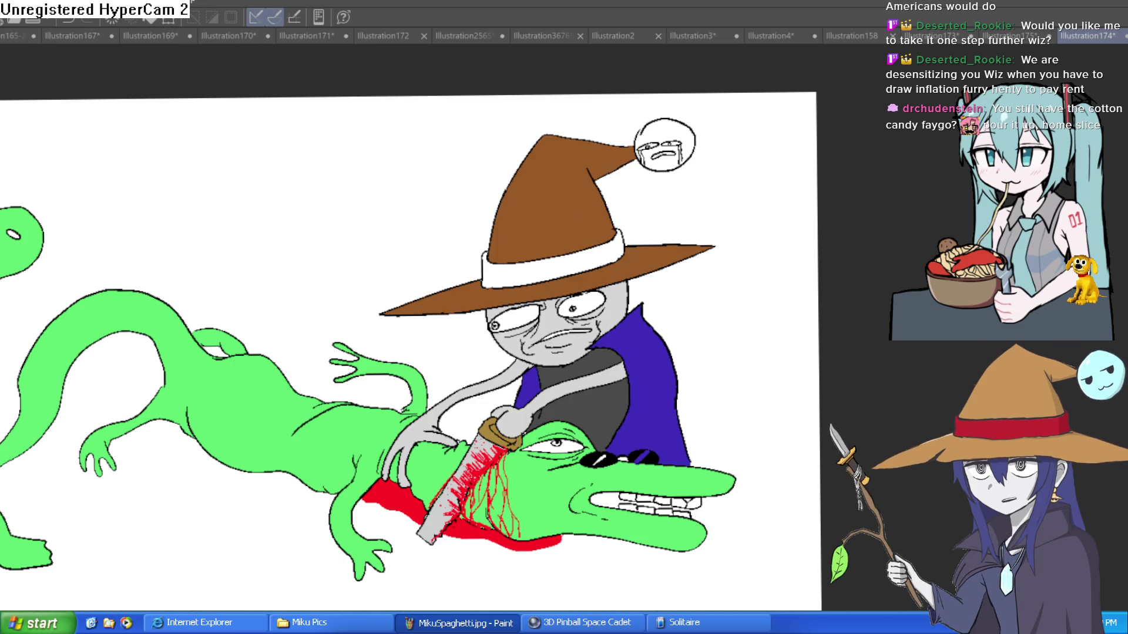
left_click(555, 265)
left_click_drag(608, 254, 540, 320)
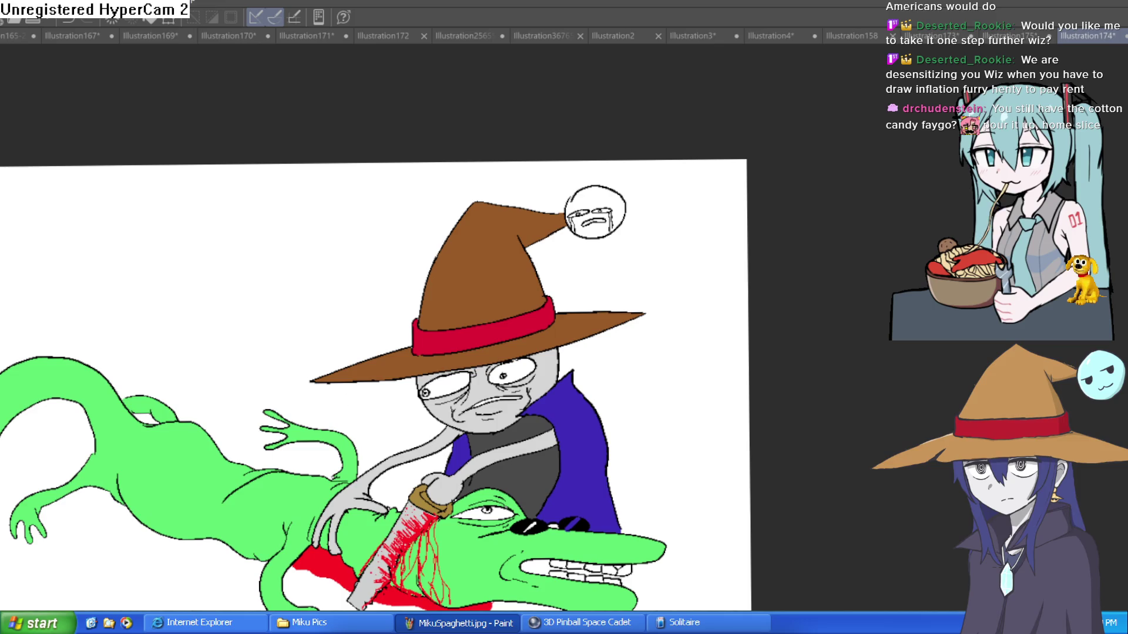
left_click(605, 194)
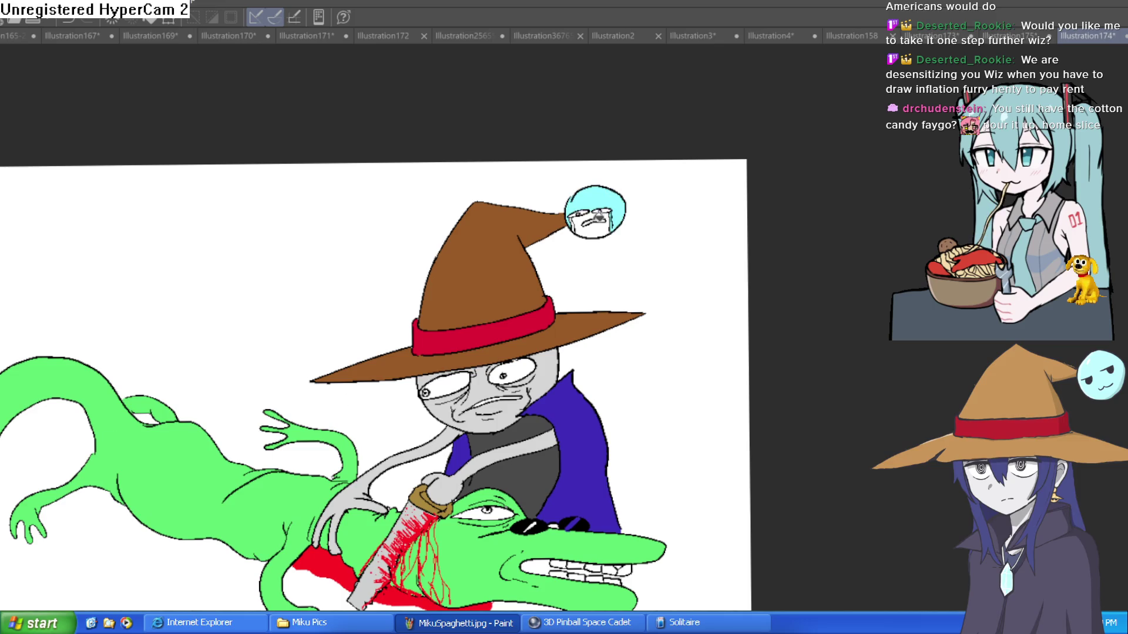
scroll(594, 219, "up", 5)
scroll(816, 384, "down", 4)
left_click_drag(825, 392, 798, 322)
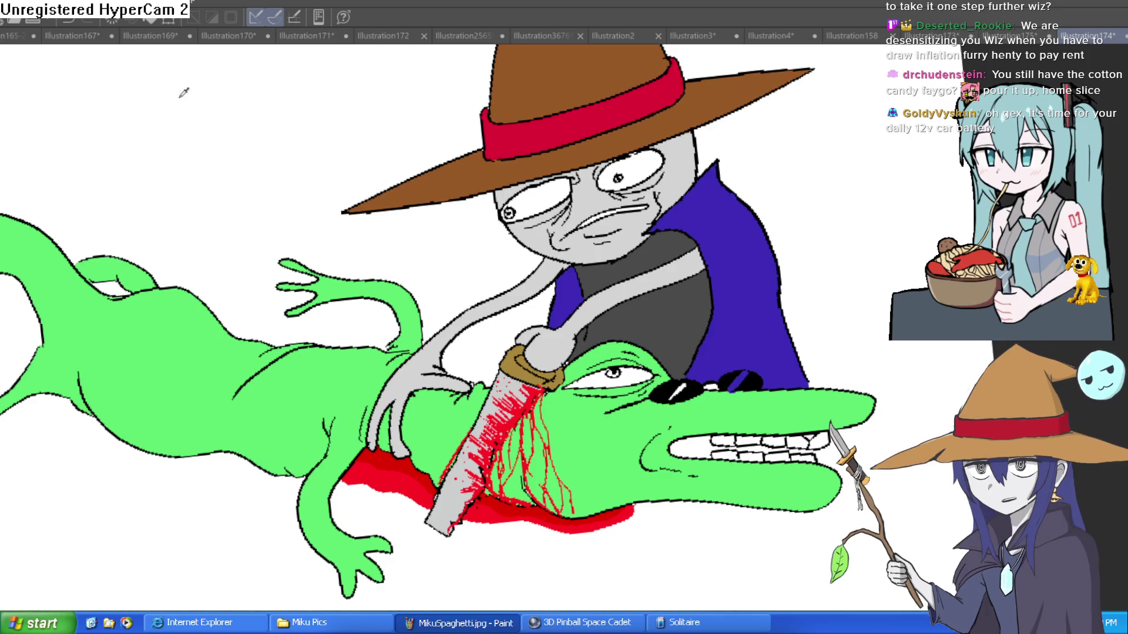
Paint red blood specks up the knife handle and over the blade's tip
scroll(470, 373, "up", 3)
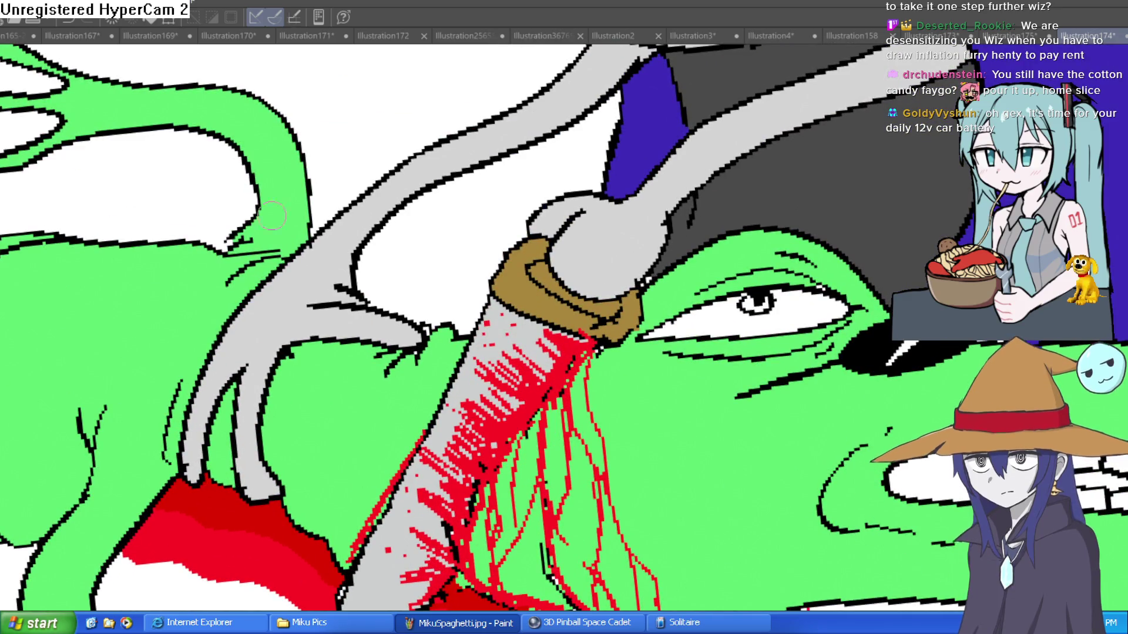
mouse_move(462, 439)
left_mouse_down()
mouse_move(472, 369)
mouse_move(505, 335)
mouse_move(526, 253)
mouse_move(598, 267)
mouse_move(589, 242)
mouse_move(629, 269)
left_mouse_up()
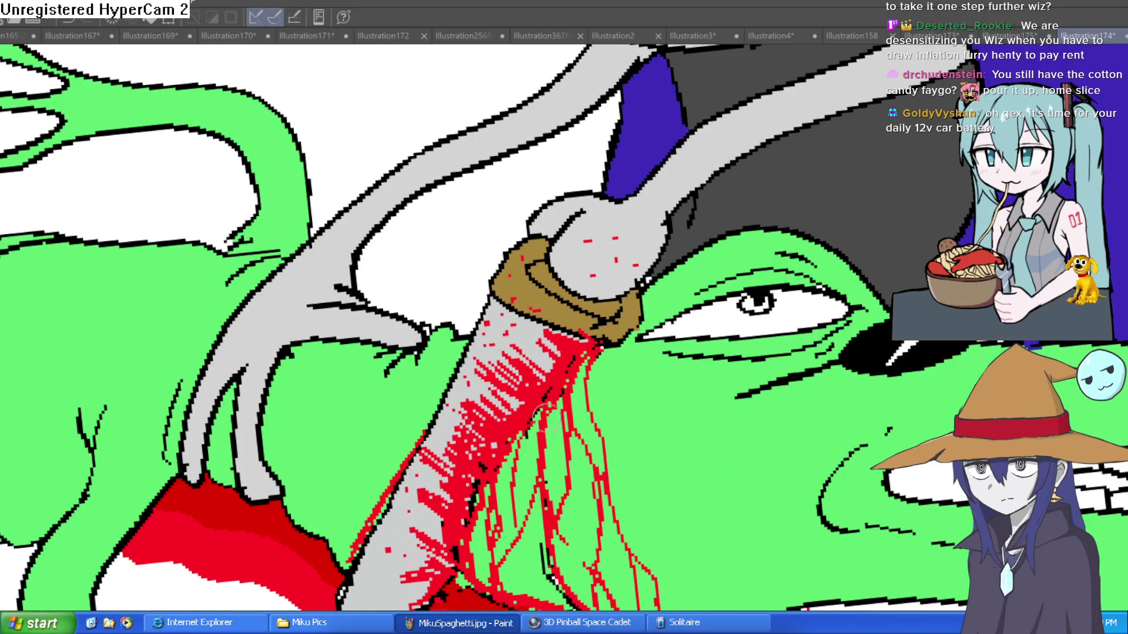
key("minus")
mouse_move(305, 431)
left_mouse_down()
mouse_move(215, 451)
mouse_move(211, 411)
mouse_move(222, 440)
mouse_move(320, 431)
left_mouse_up()
Extend the red blood drip down into the pool, then switch to the Illustration175 sketch
key("asciicircum")
key("asciicircum")
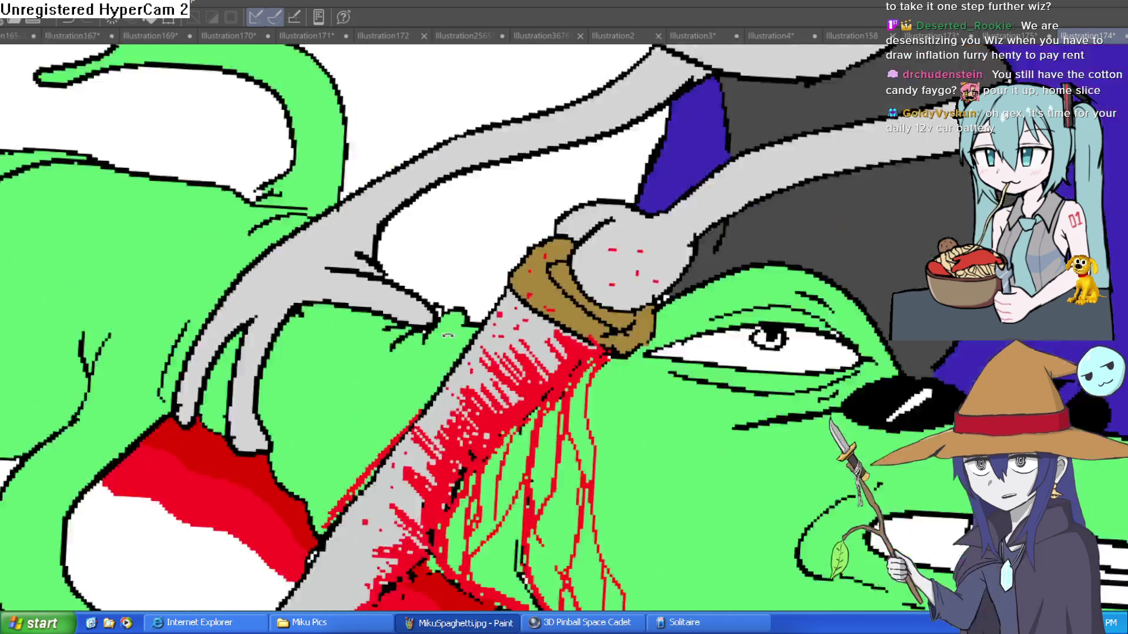
key("ctrl+plus")
mouse_move(481, 317)
left_mouse_down()
mouse_move(532, 411)
mouse_move(611, 508)
mouse_move(614, 581)
mouse_move(726, 523)
mouse_move(643, 555)
left_mouse_up()
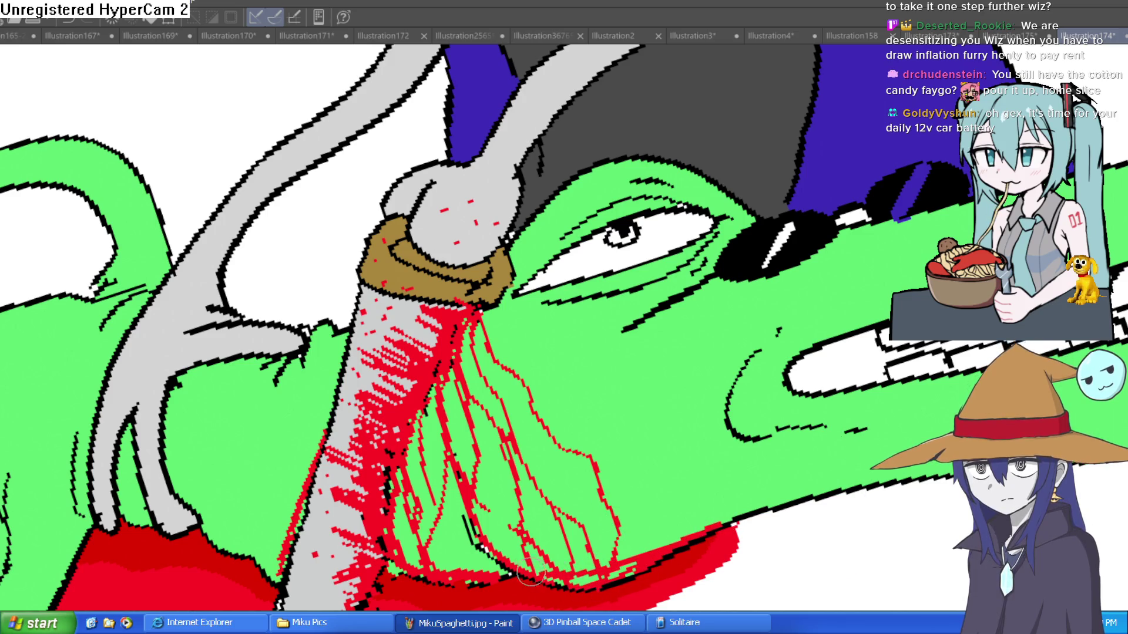
scroll(508, 515, "down", 5)
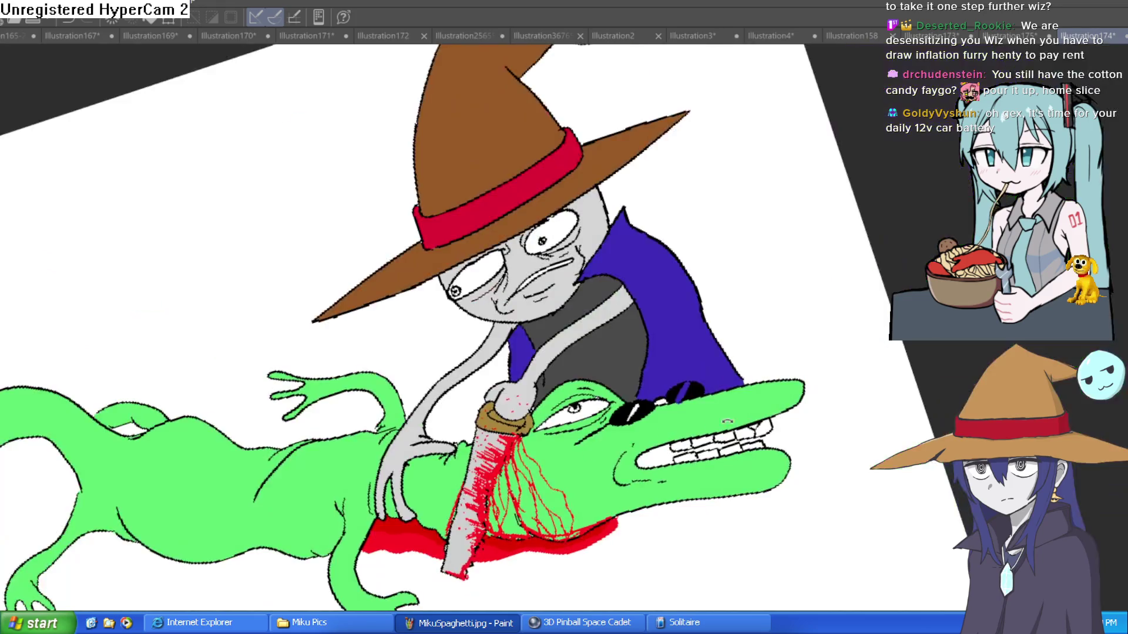
scroll(680, 470, "down", 2)
scroll(680, 470, "up", 7)
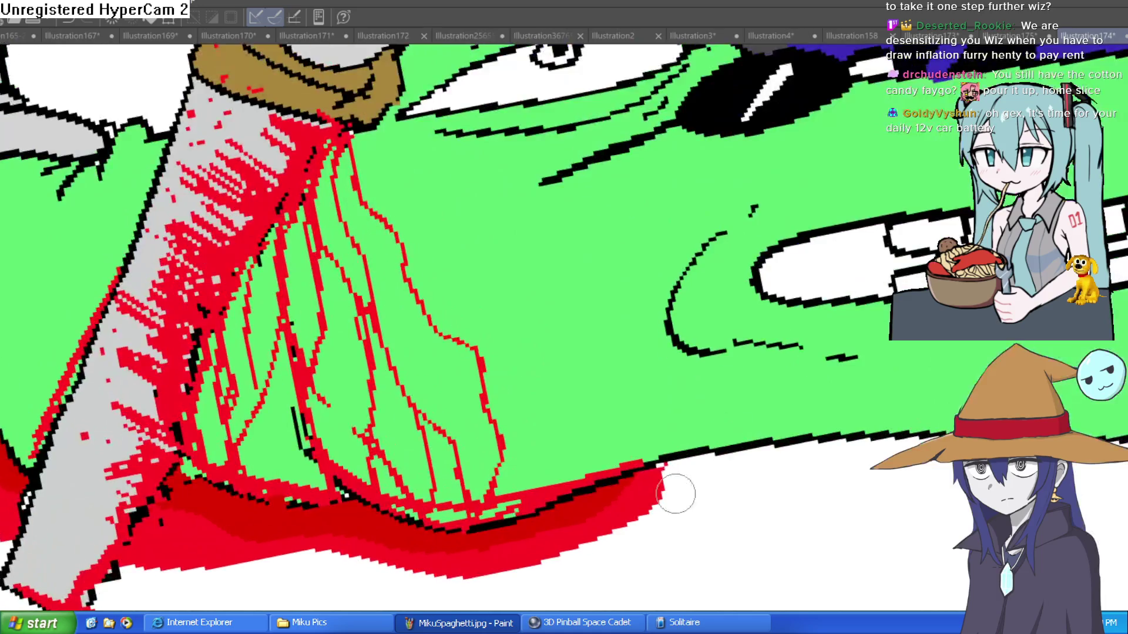
scroll(688, 461, "down", 6)
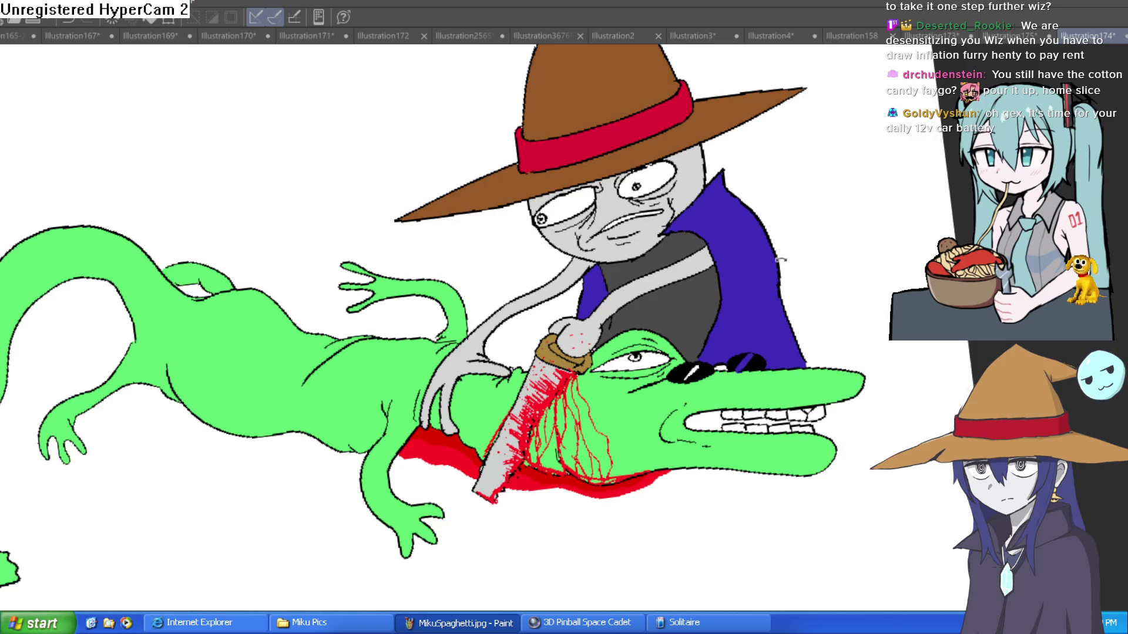
mouse_move(781, 260)
left_mouse_down()
mouse_move(777, 225)
mouse_move(772, 241)
left_mouse_up()
scroll(772, 241, "down", 2)
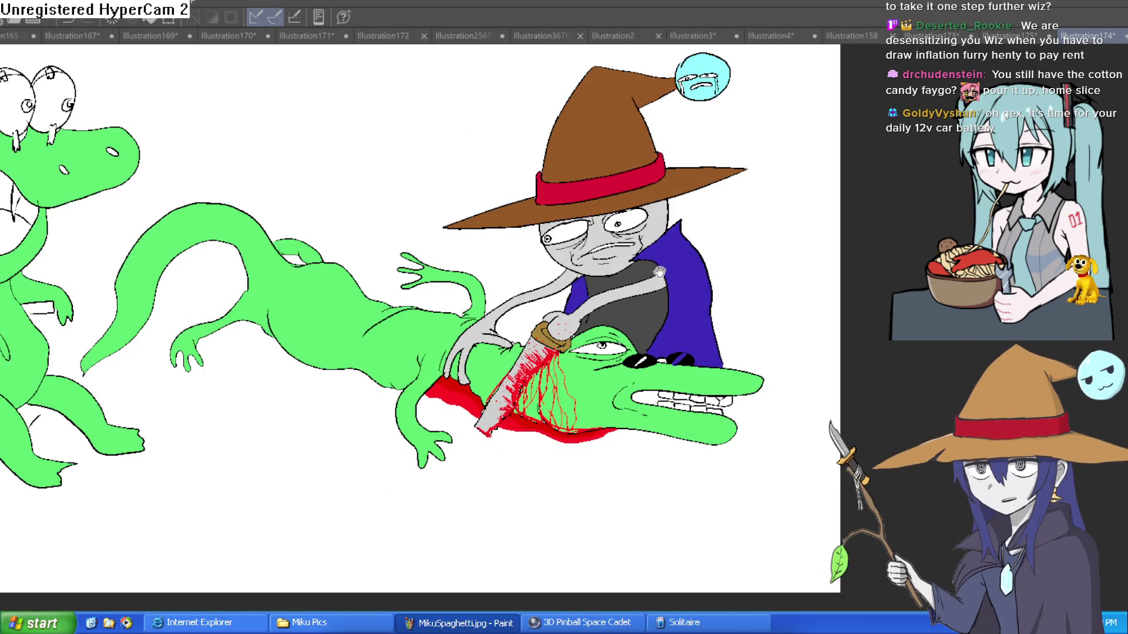
left_click(1006, 32)
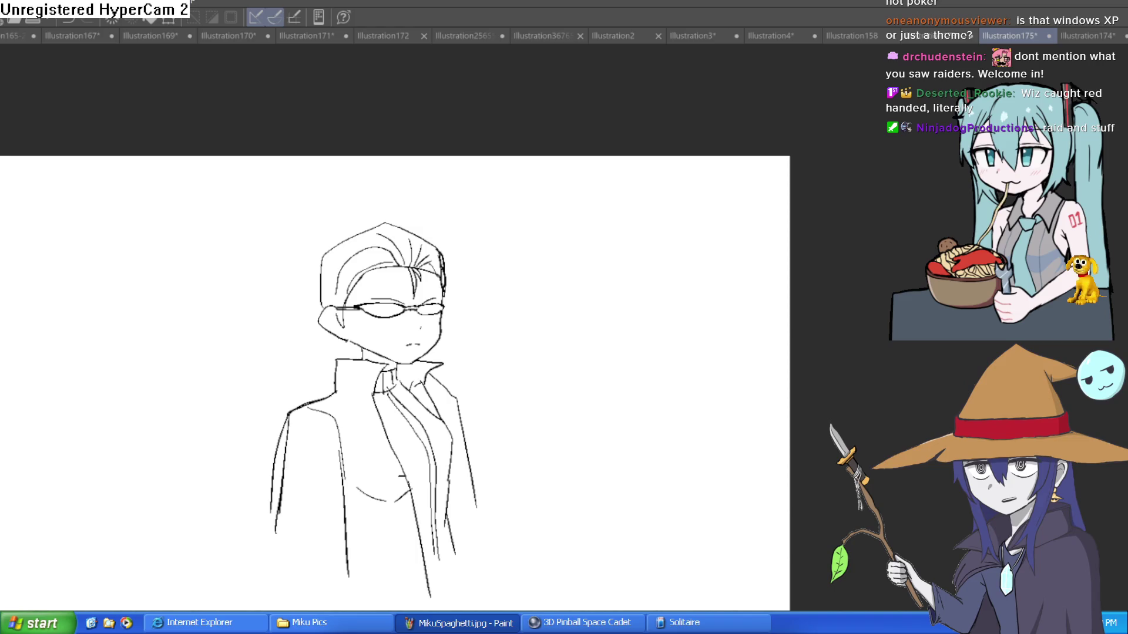
Cycle through the open illustration tabs and settle on Illustration4 with the fairy drawing
left_click(930, 41)
left_click(786, 35)
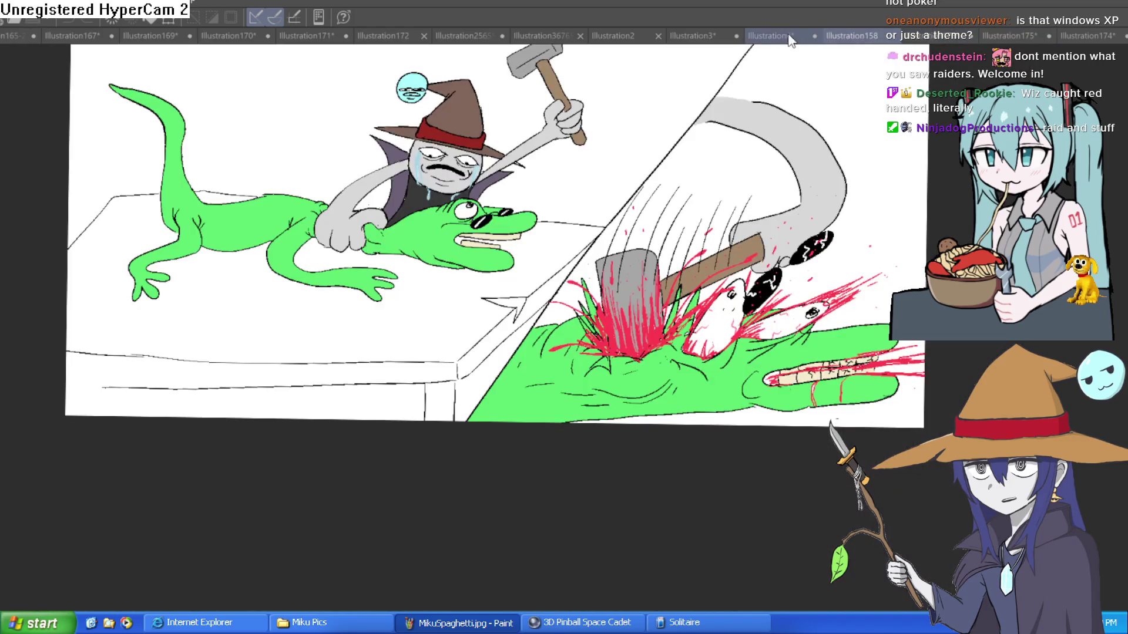
left_click(708, 34)
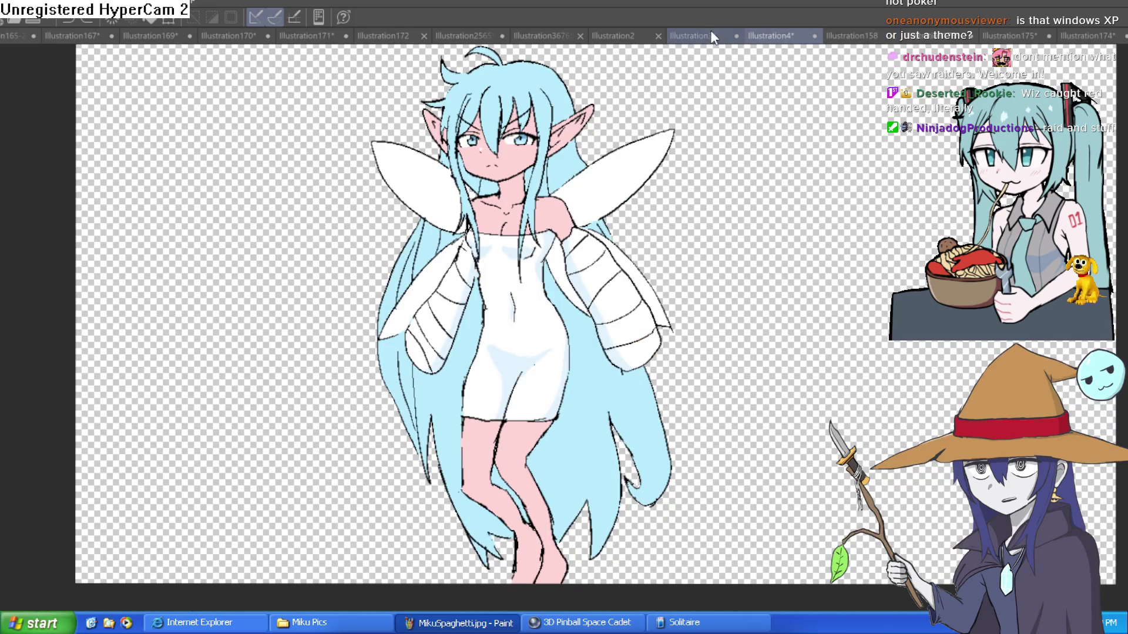
left_click(710, 36)
left_click(779, 39)
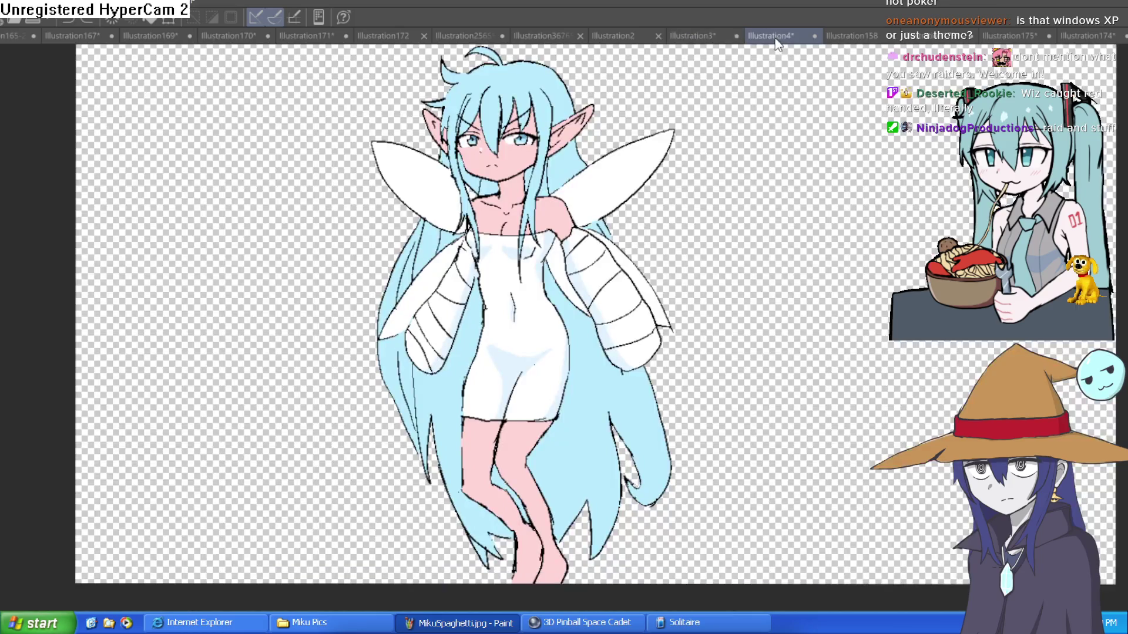
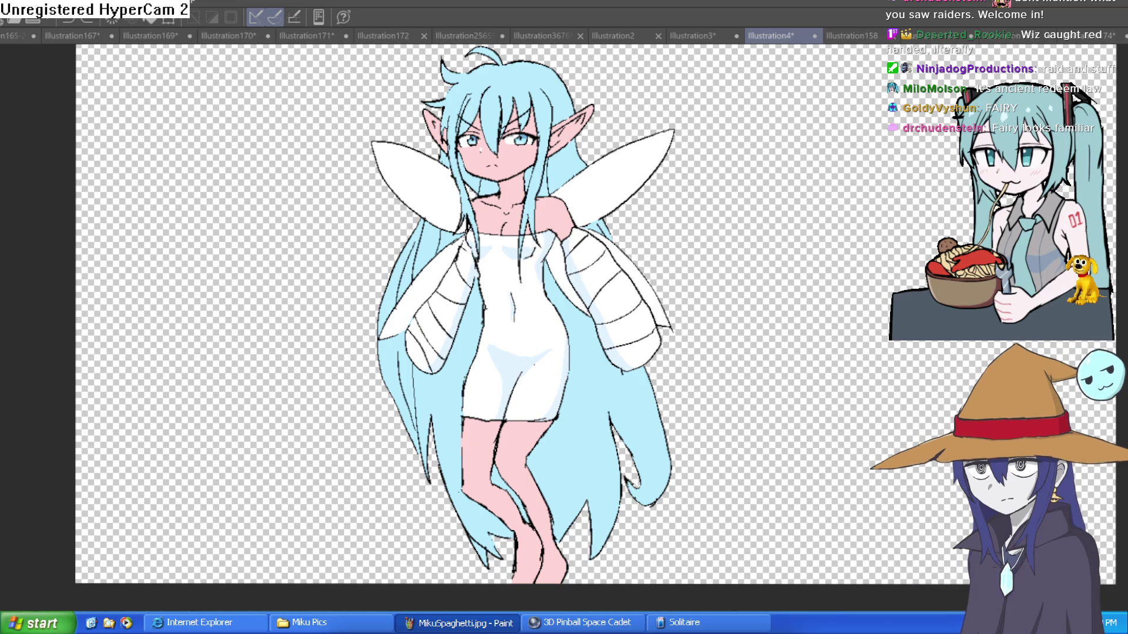
Zoom and pan around the Wren fairy to inspect her head and full figure
scroll(675, 251, "up", 5)
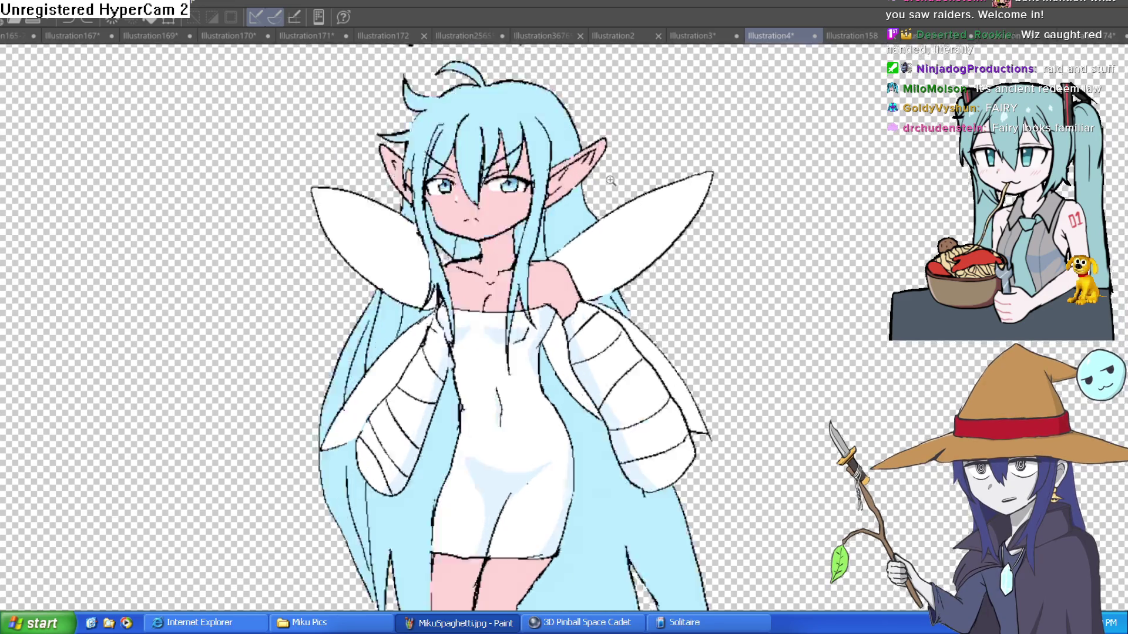
scroll(674, 251, "down", 3)
scroll(699, 232, "up", 3)
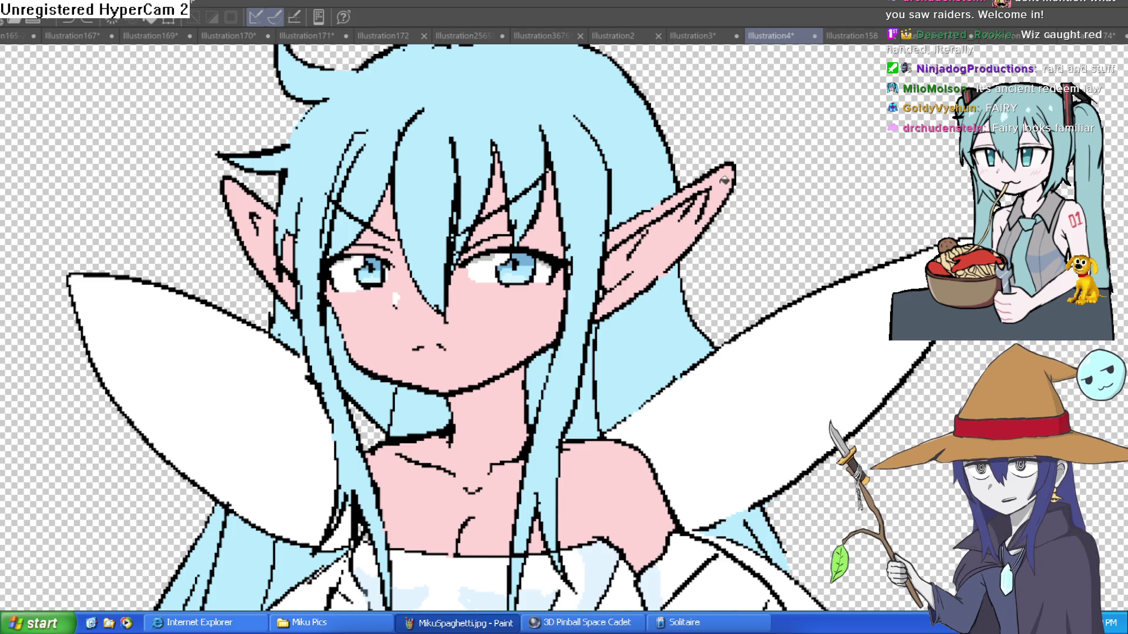
scroll(764, 191, "down", 3)
scroll(758, 217, "up", 2)
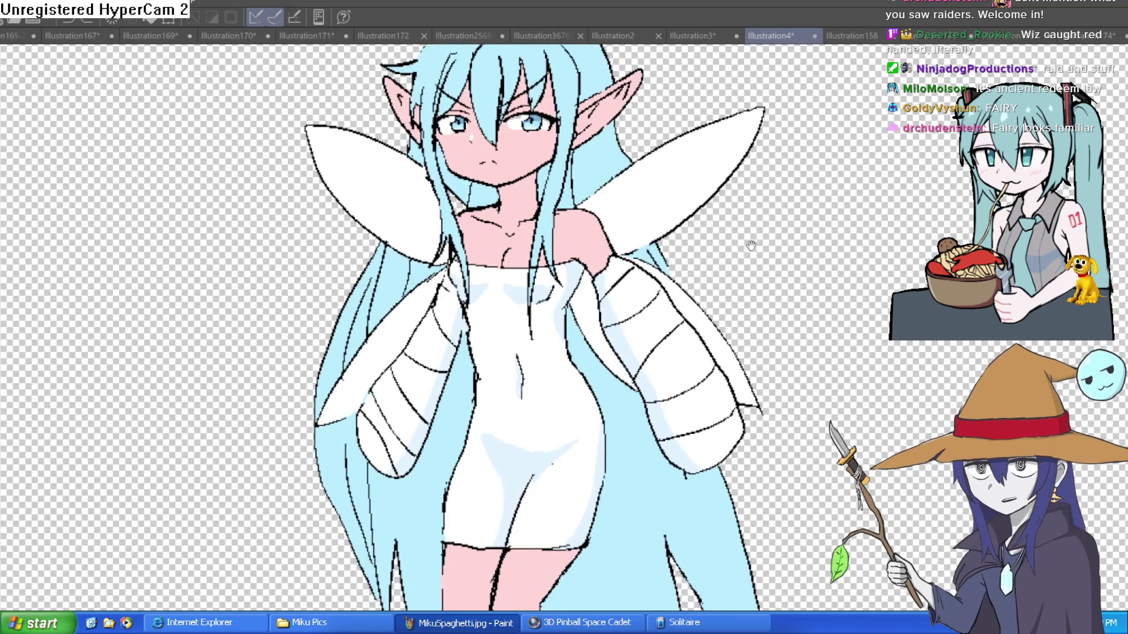
left_click_drag(767, 262, 756, 294)
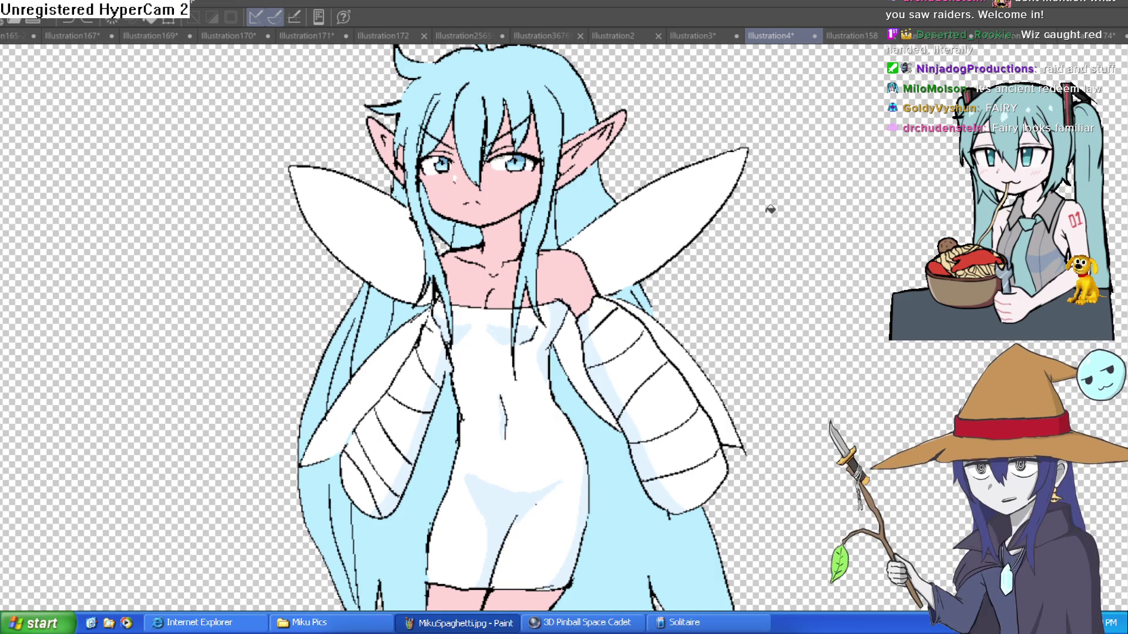
scroll(774, 241, "up", 1)
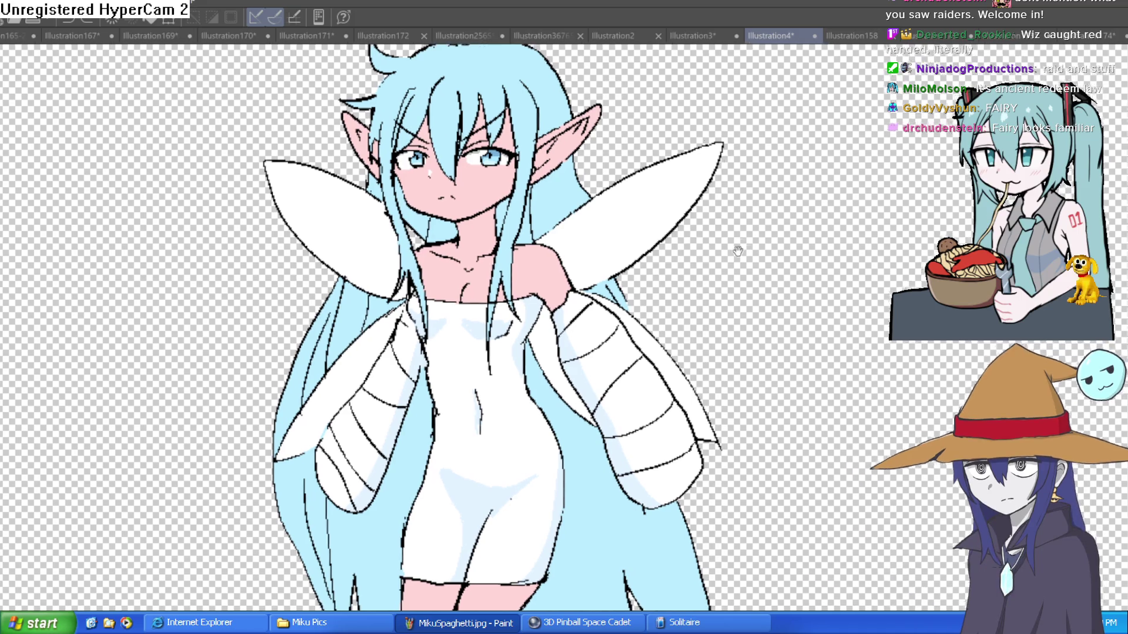
scroll(775, 251, "down", 1)
scroll(776, 250, "down", 3)
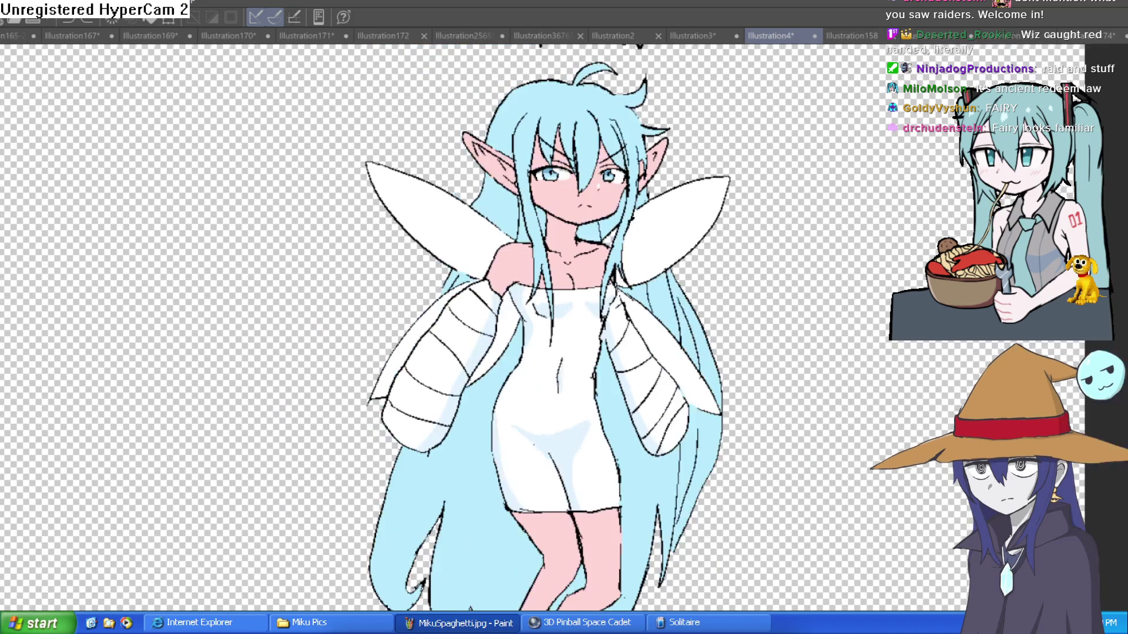
scroll(706, 334, "up", 2)
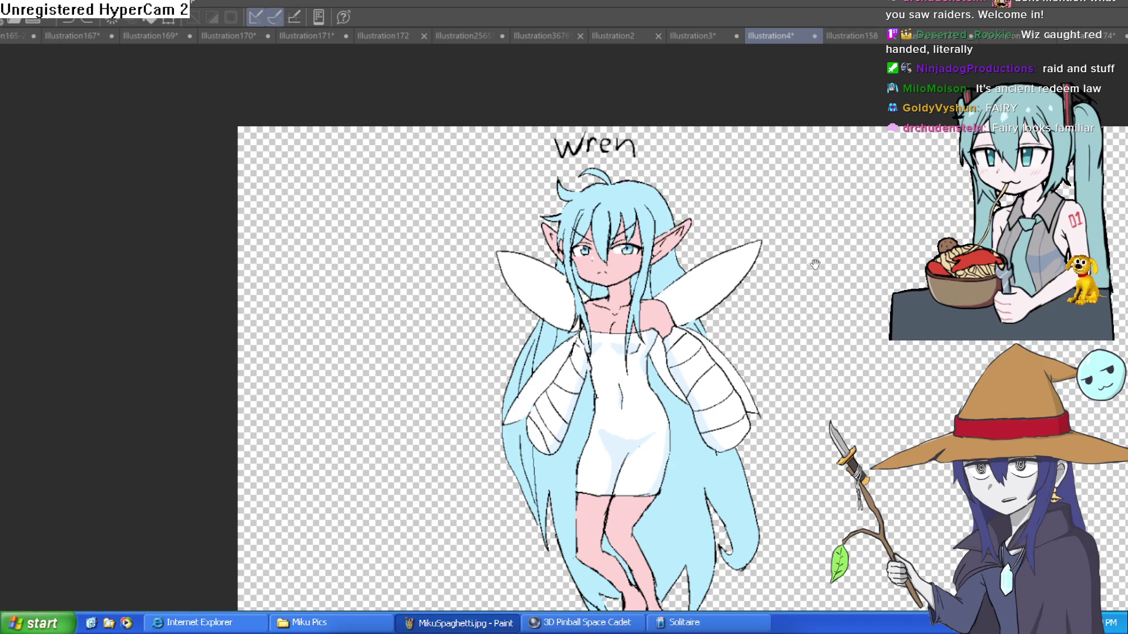
left_click_drag(803, 307, 803, 316)
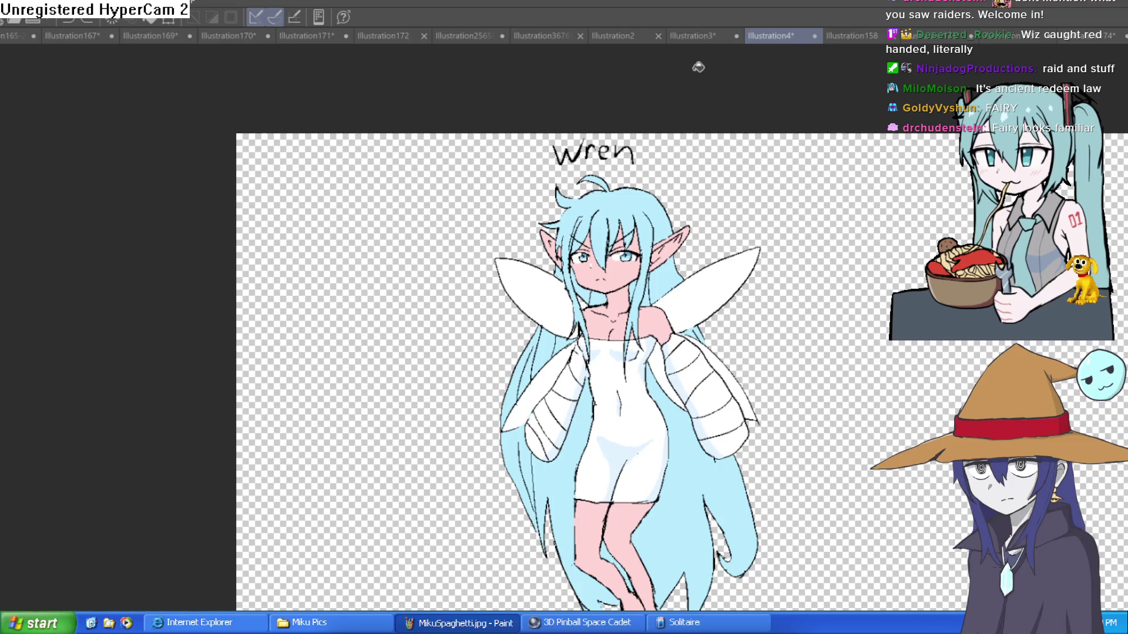
Flip through the glasses-girl, room-sketch and lizard tabs to the glasses-man sketch
left_click(703, 36)
left_click(625, 34)
left_click(558, 37)
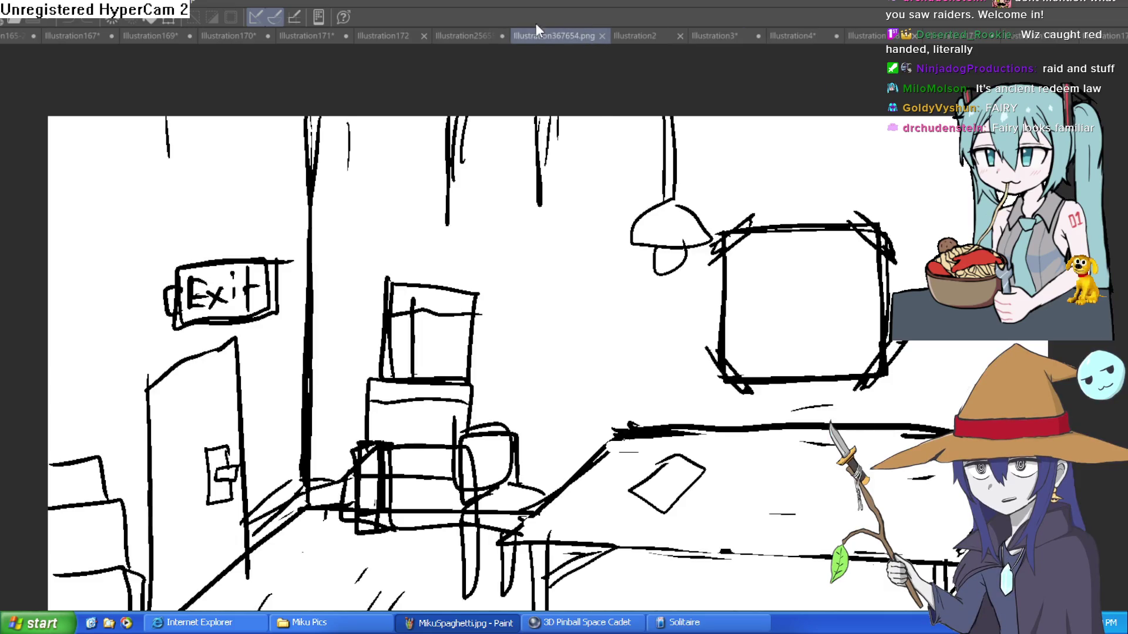
left_click(467, 34)
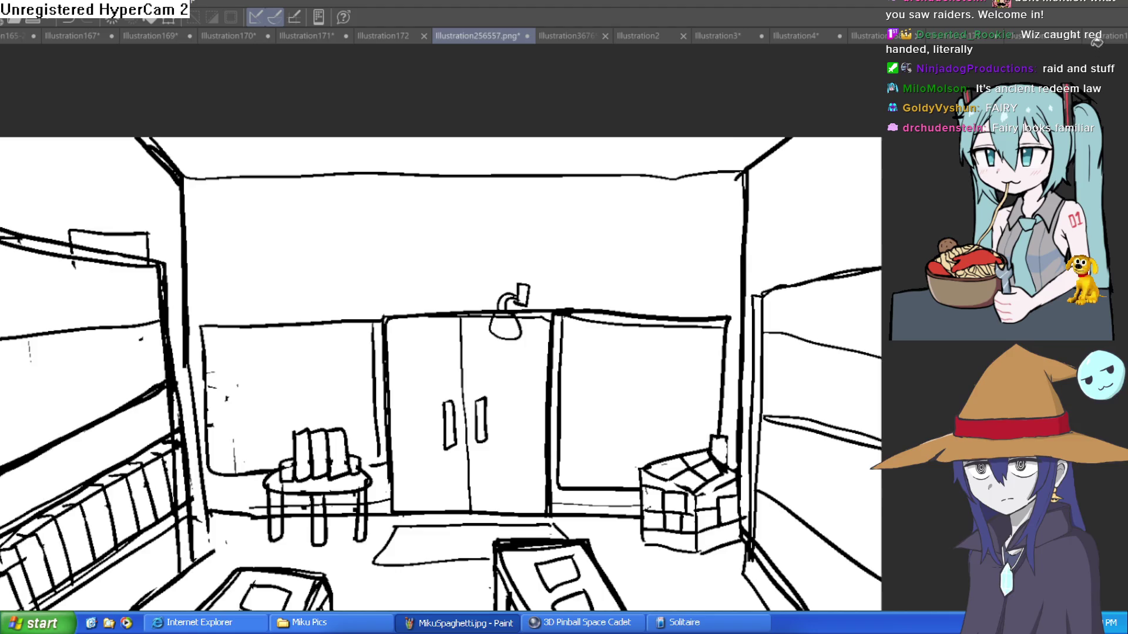
left_click(392, 34)
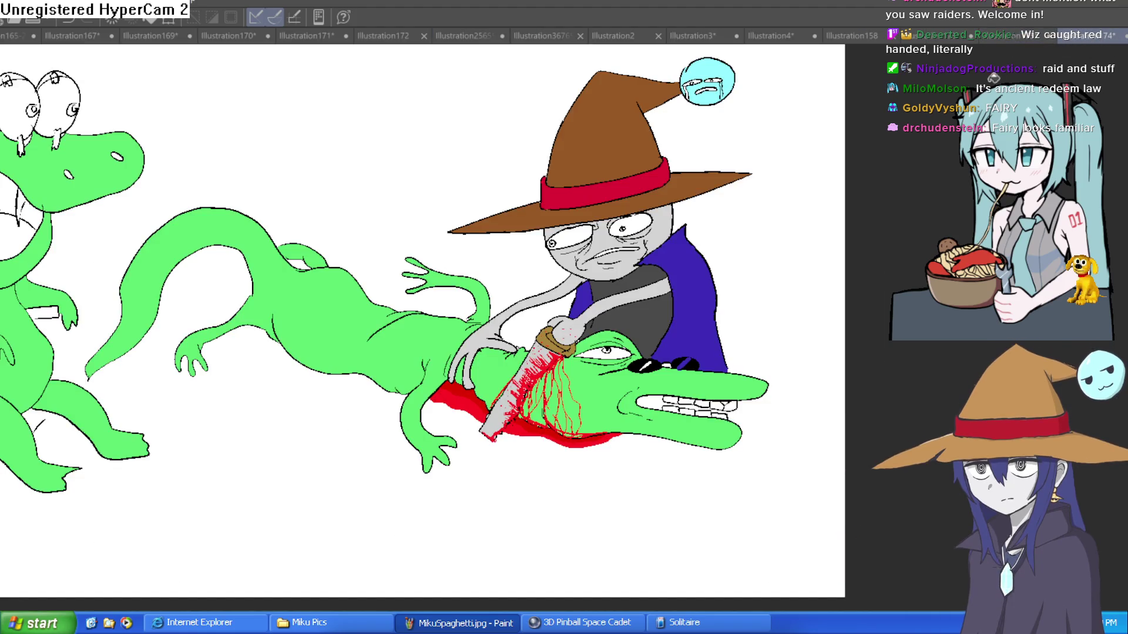
left_click(1011, 37)
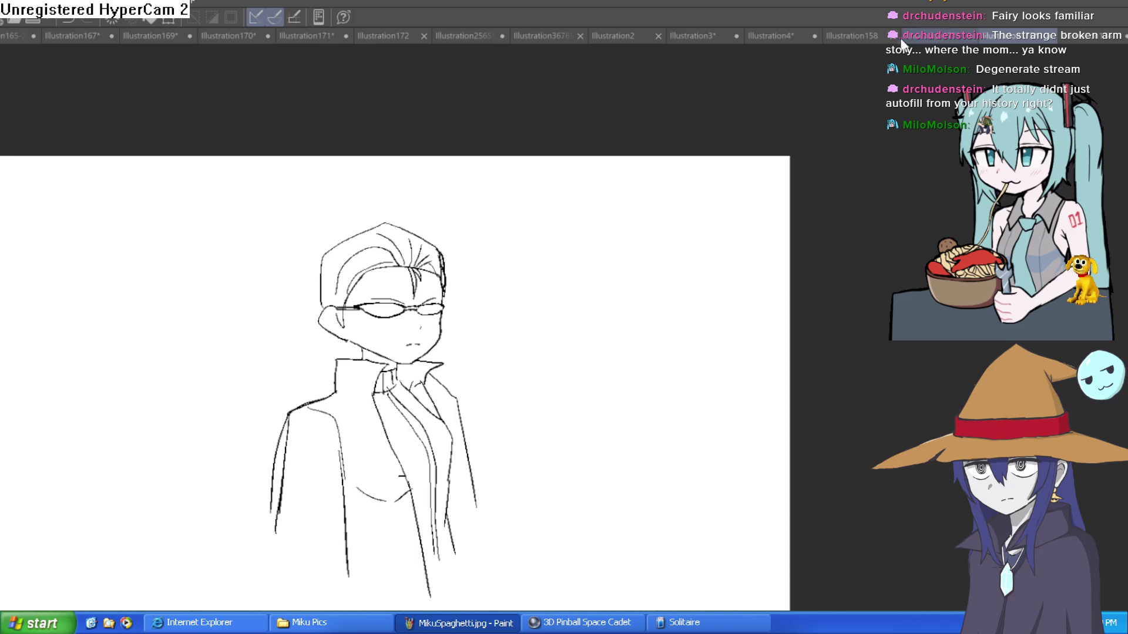
Flip through the document tabs to the Illustration174 wizard-and-lizard illustration
left_click(934, 36)
left_click(787, 36)
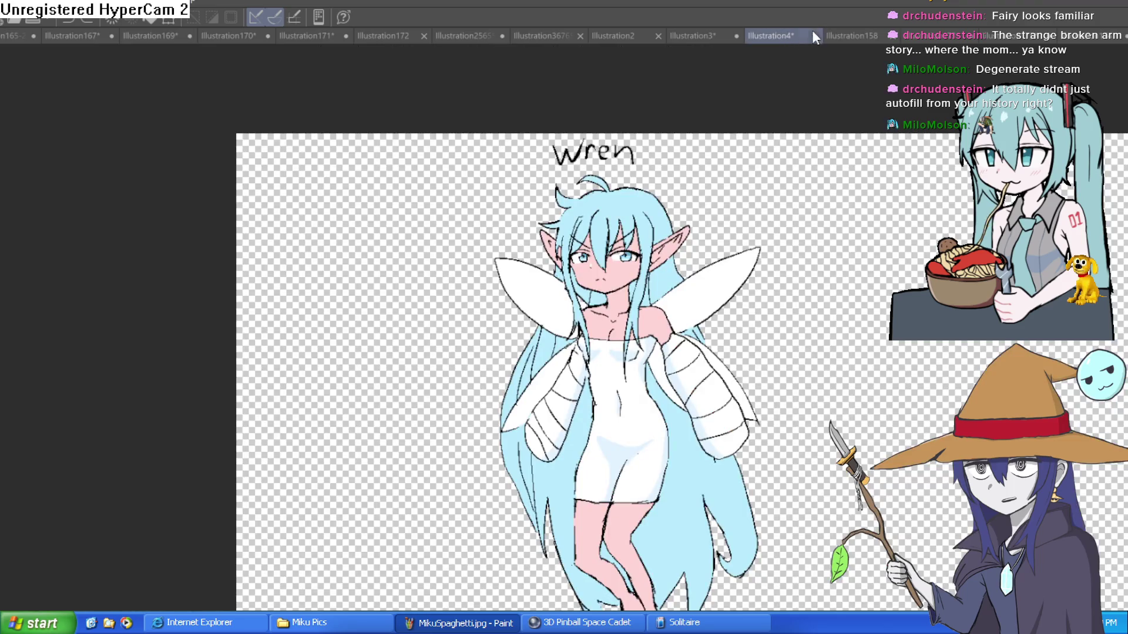
left_click(708, 36)
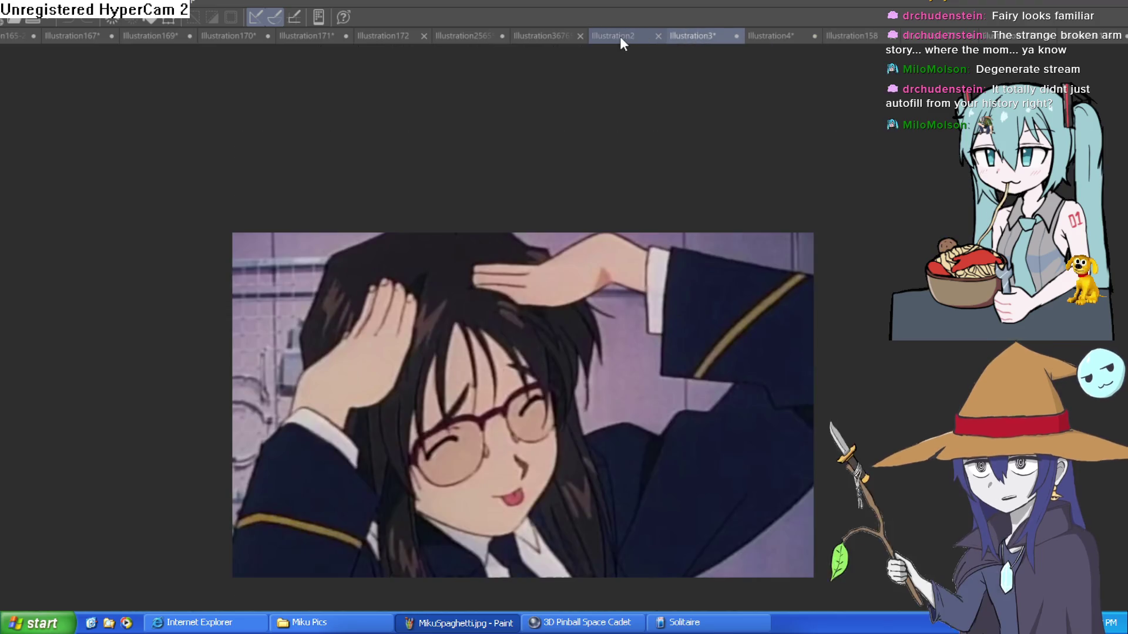
left_click(619, 37)
left_click(552, 33)
left_click(470, 33)
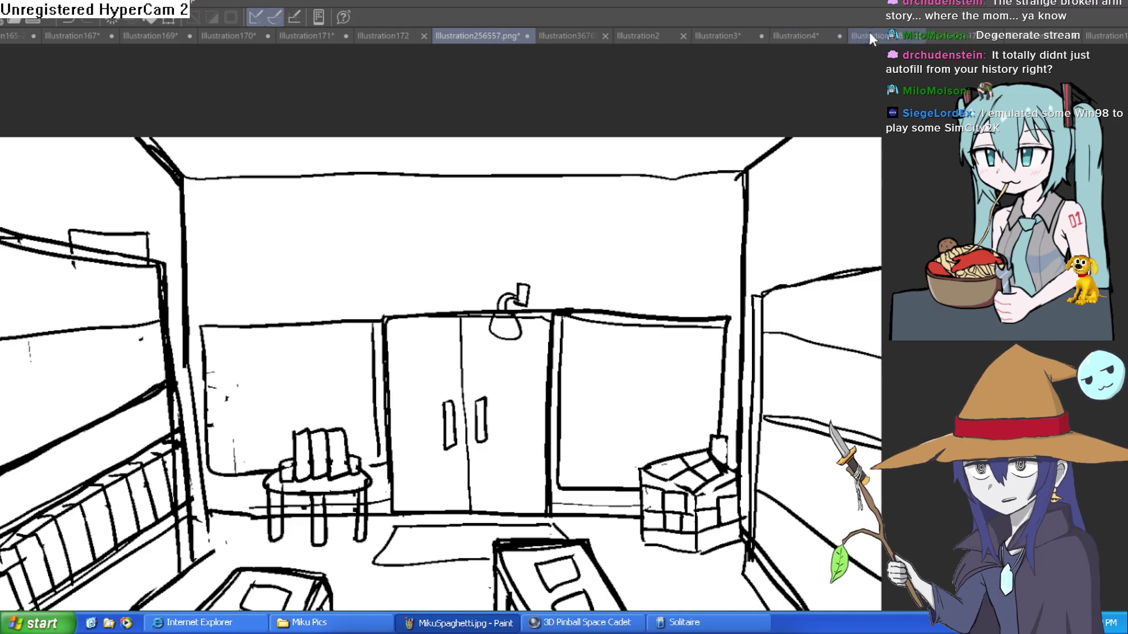
left_click(1049, 36)
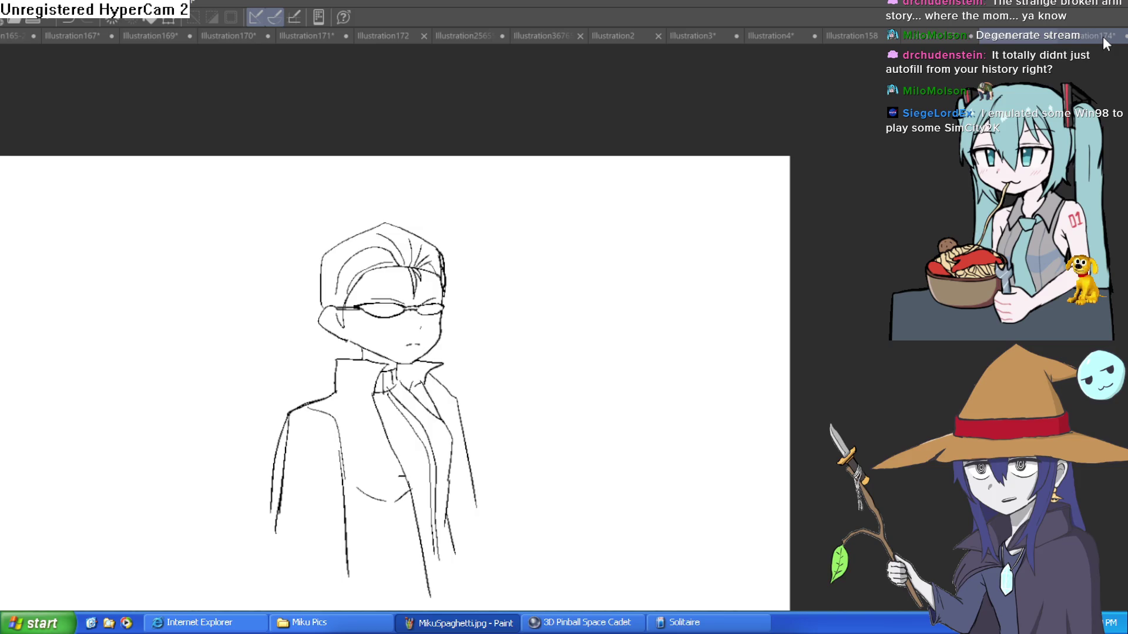
left_click(1092, 37)
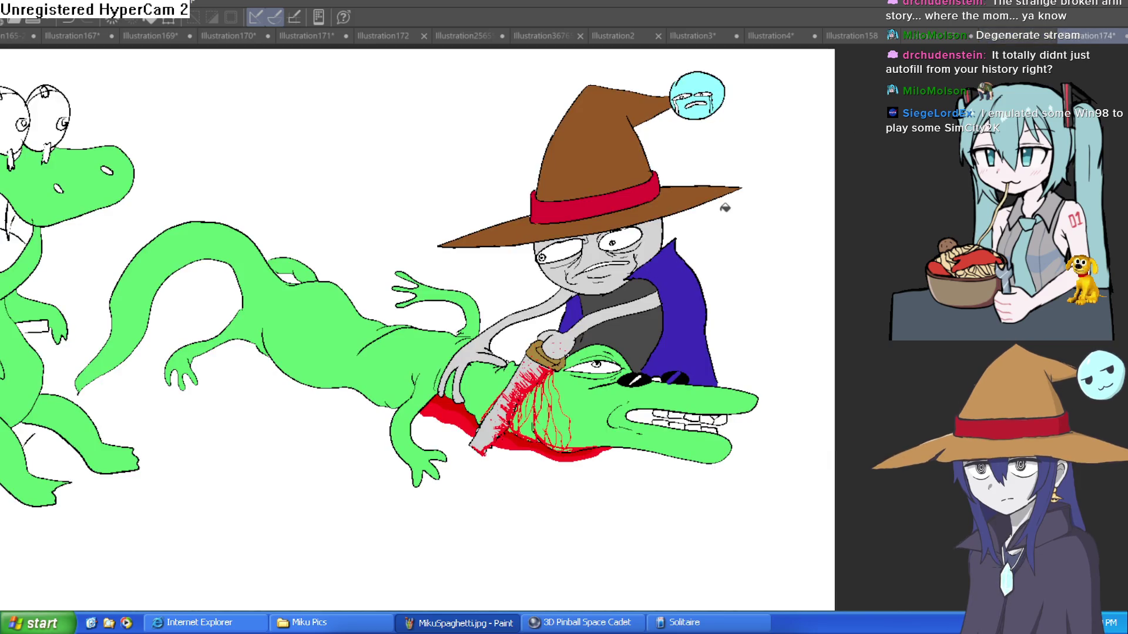
Zoom and pan to centre the view on the hatted wizard's face
mouse_move(383, 236)
left_mouse_down()
mouse_move(531, 283)
mouse_move(473, 267)
mouse_move(453, 277)
left_mouse_up()
scroll(834, 301, "up", 5)
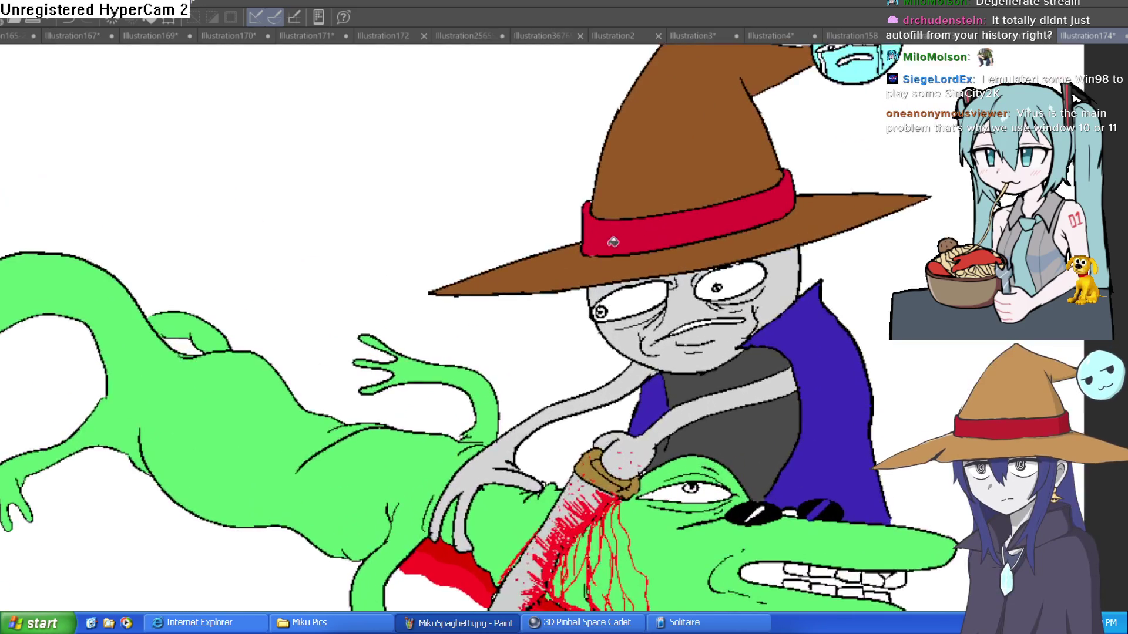
scroll(833, 300, "up", 3)
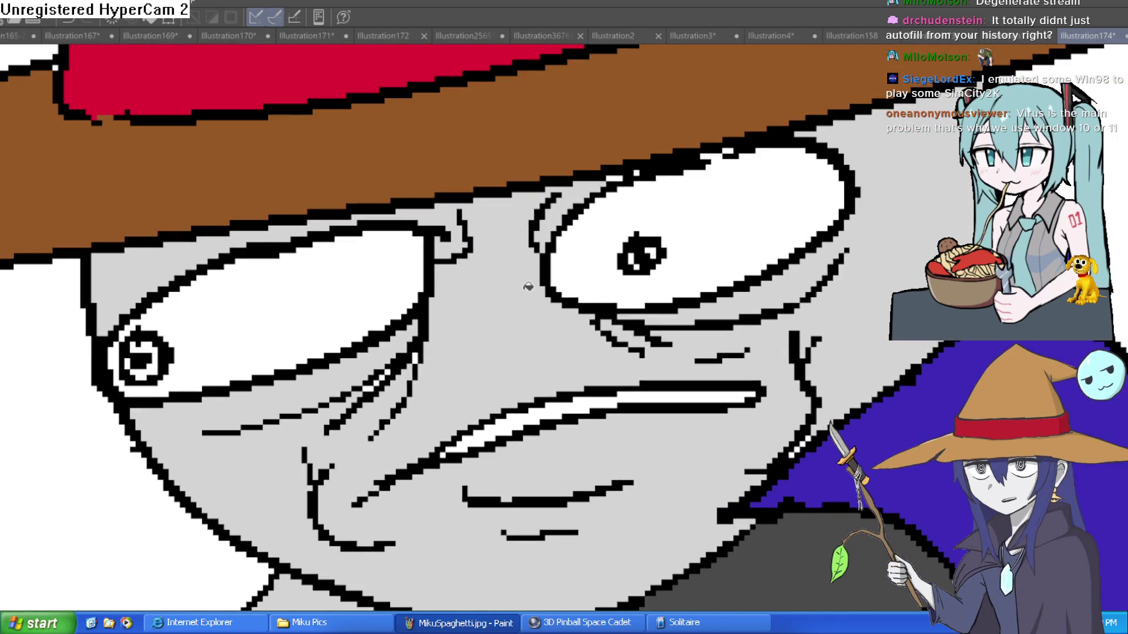
scroll(524, 276, "down", 2)
scroll(520, 279, "down", 3)
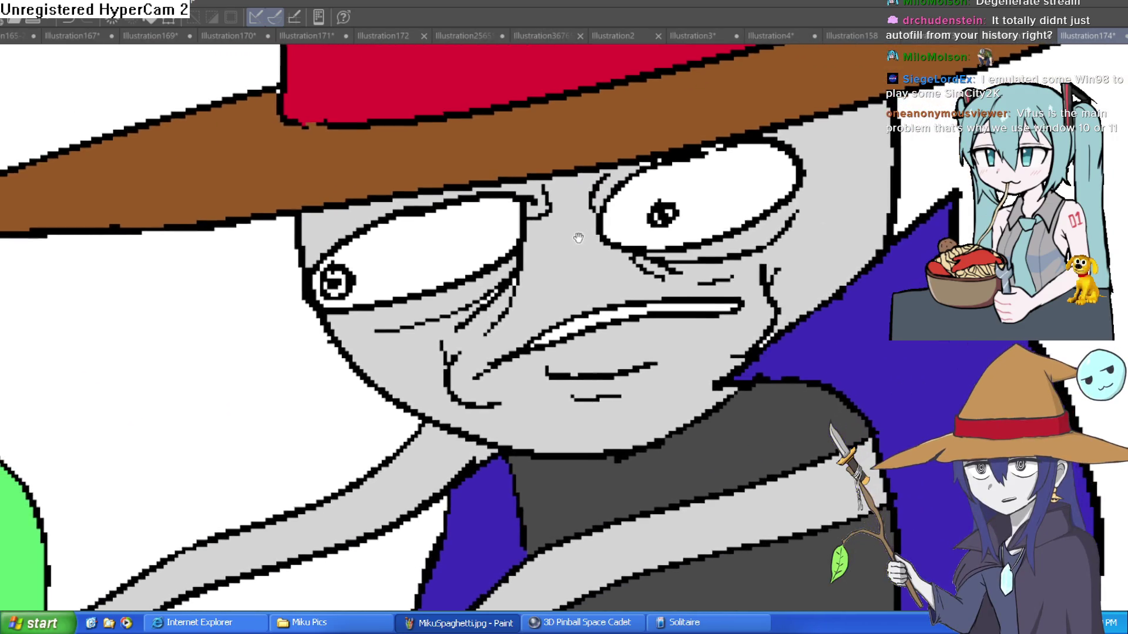
scroll(587, 222, "down", 3)
scroll(627, 261, "up", 2)
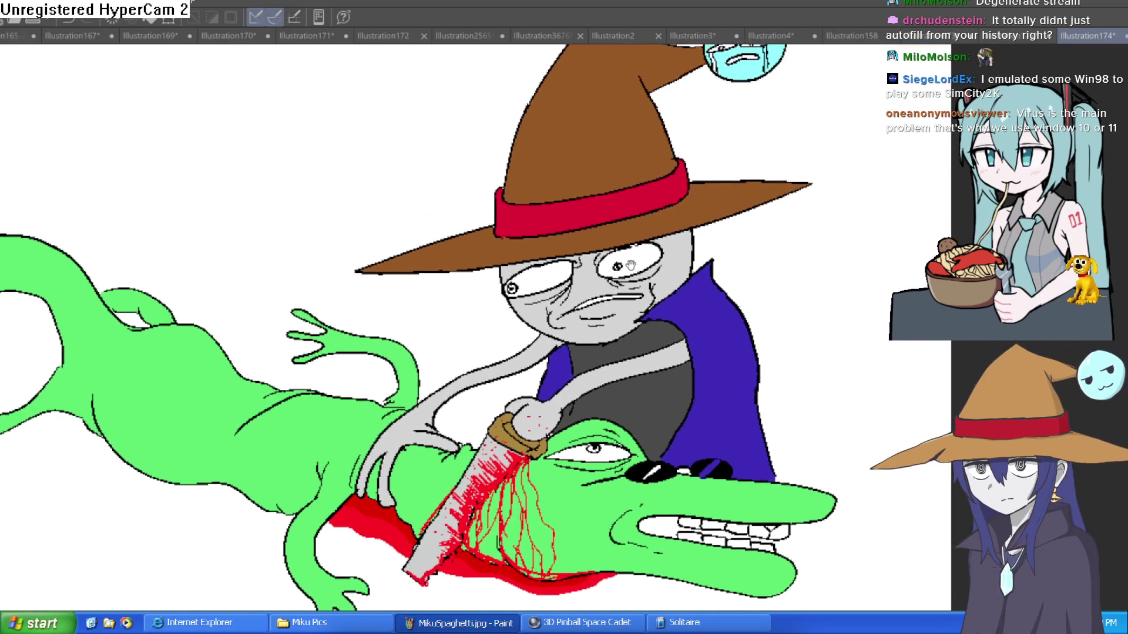
left_click_drag(628, 261, 669, 311)
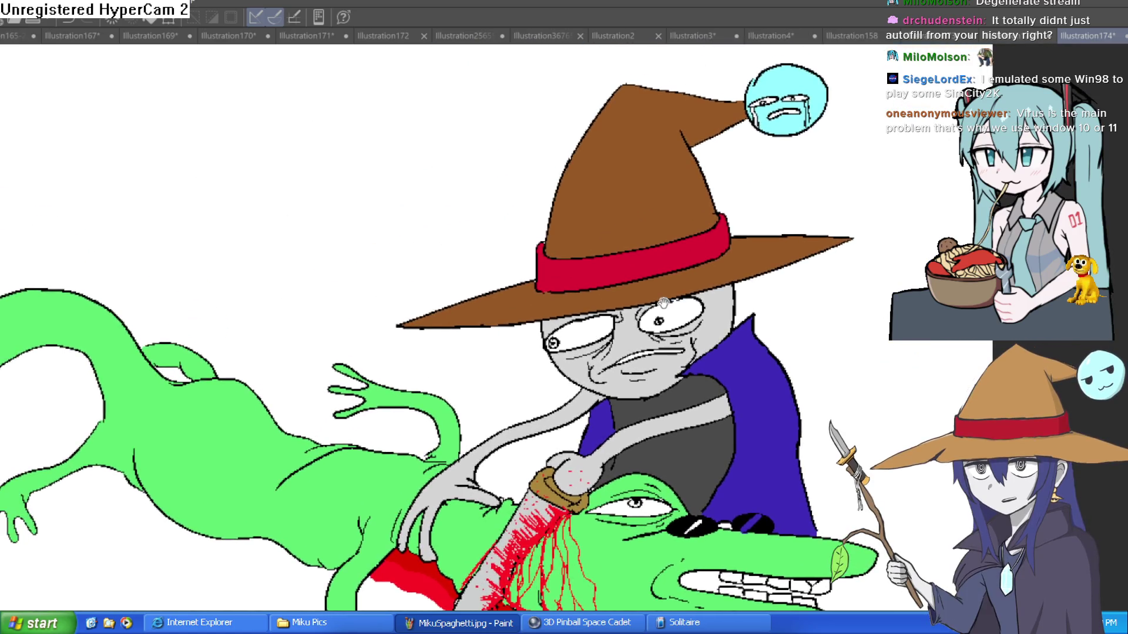
Glance at the dark-haired woman photo, then return to the Wren drawing tab
left_click(935, 40)
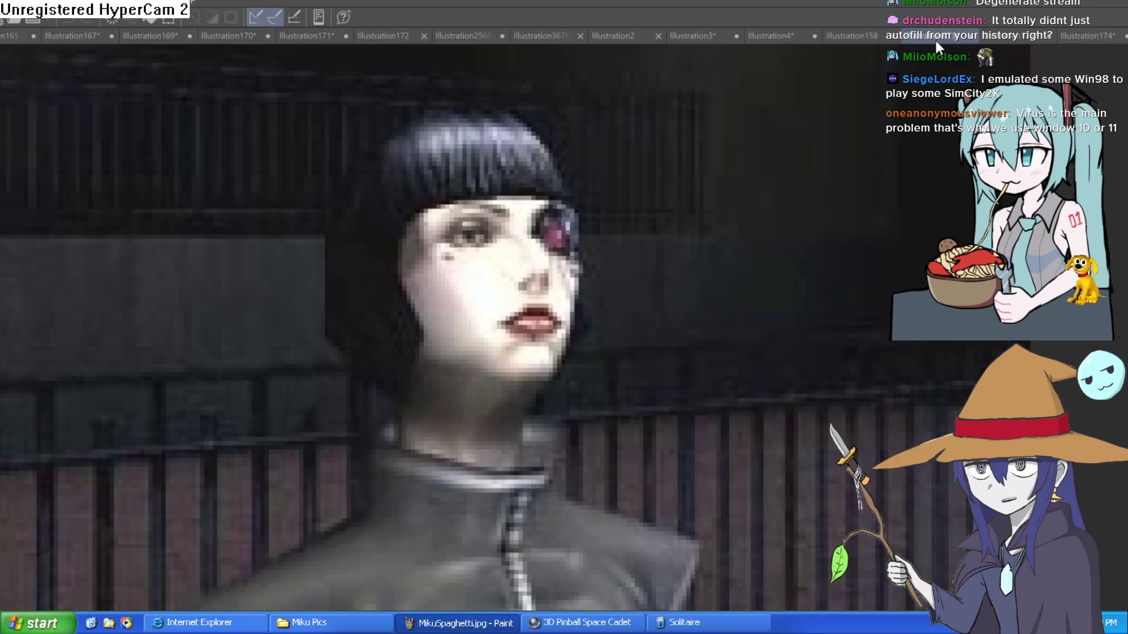
left_click(767, 35)
left_click(739, 36)
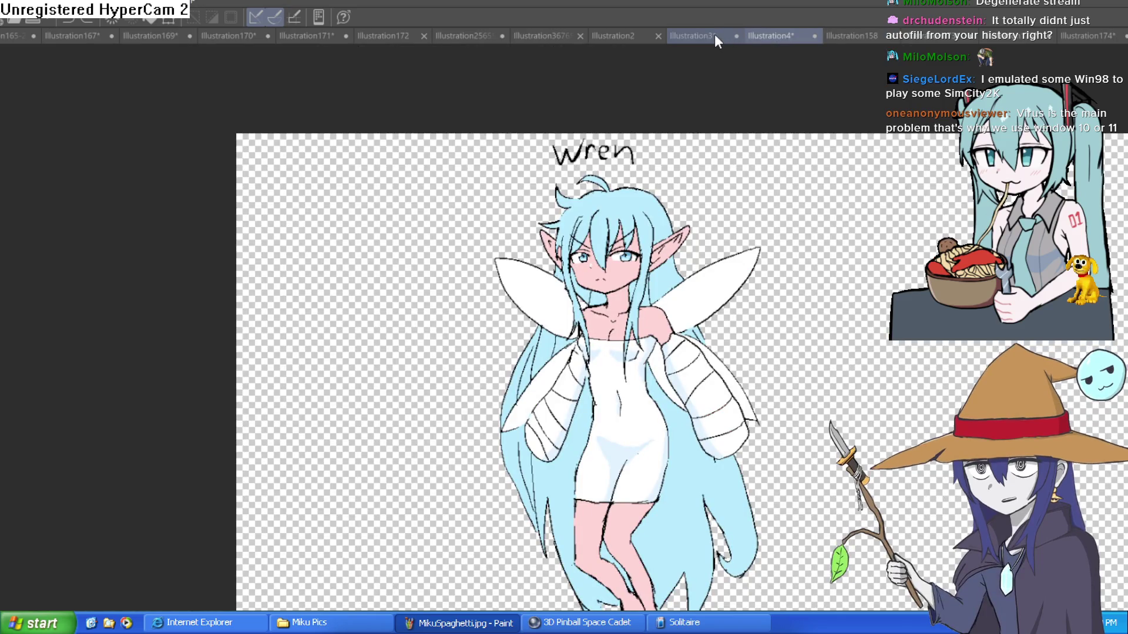
left_click(714, 34)
left_click(764, 37)
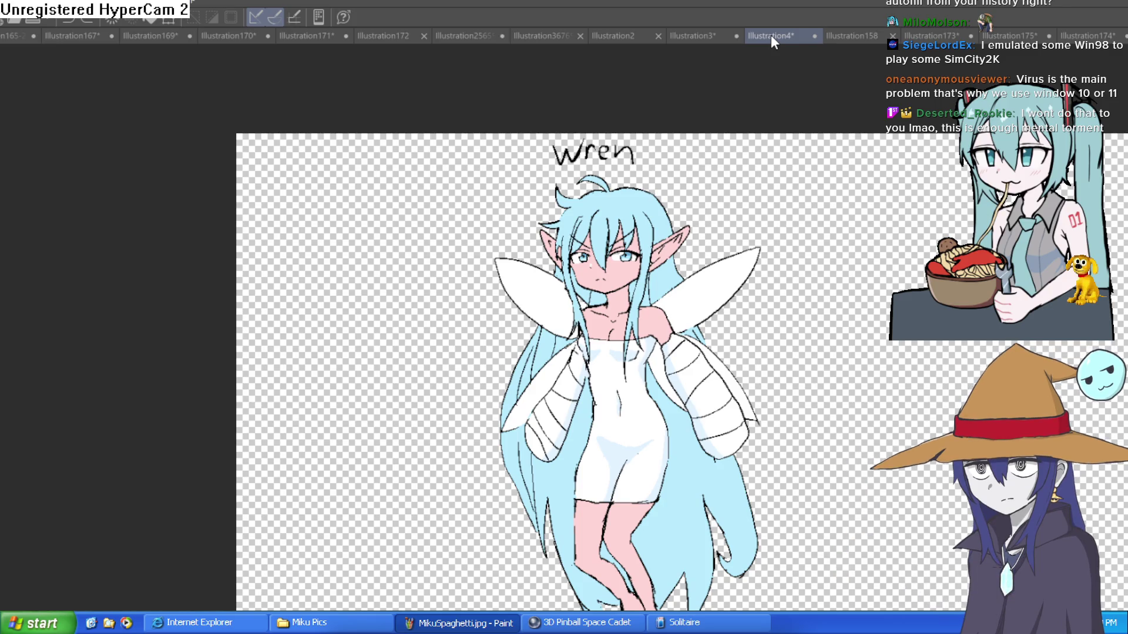
Flip through the room sketches and Illustration170 to the Illustration169 face sketch, panning across it
left_click(685, 34)
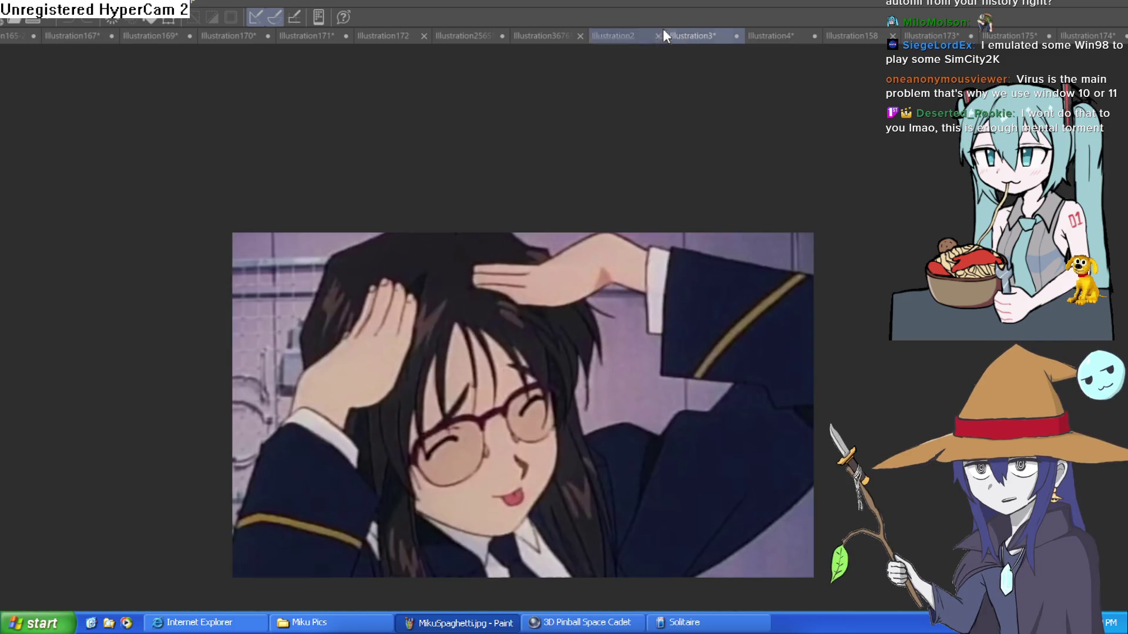
left_click(561, 34)
left_click(483, 34)
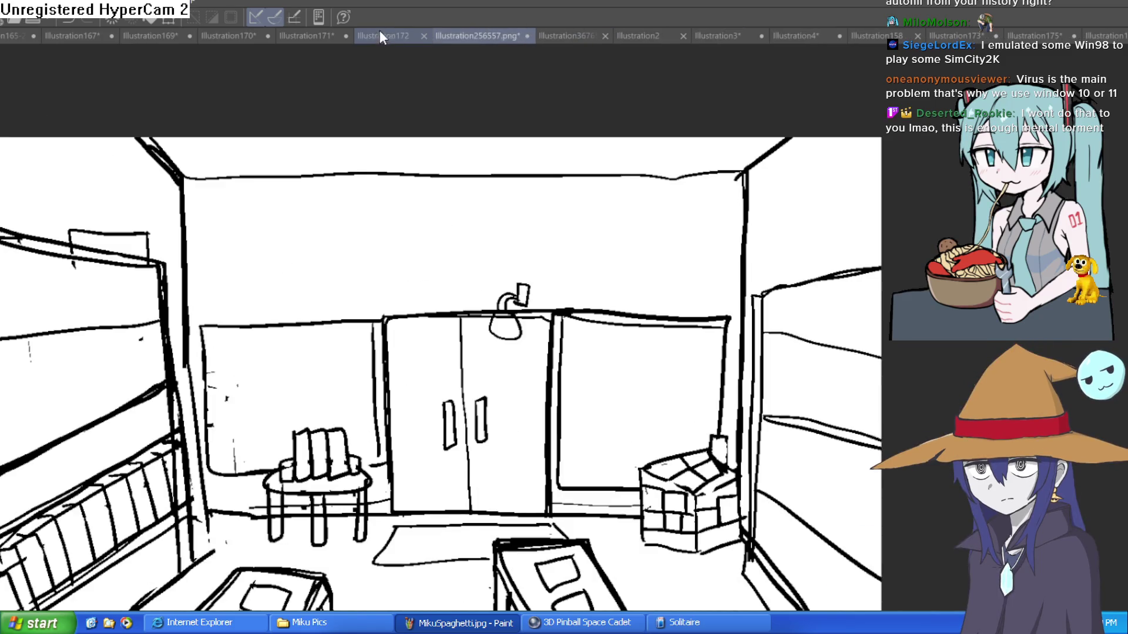
left_click(380, 34)
left_click(301, 36)
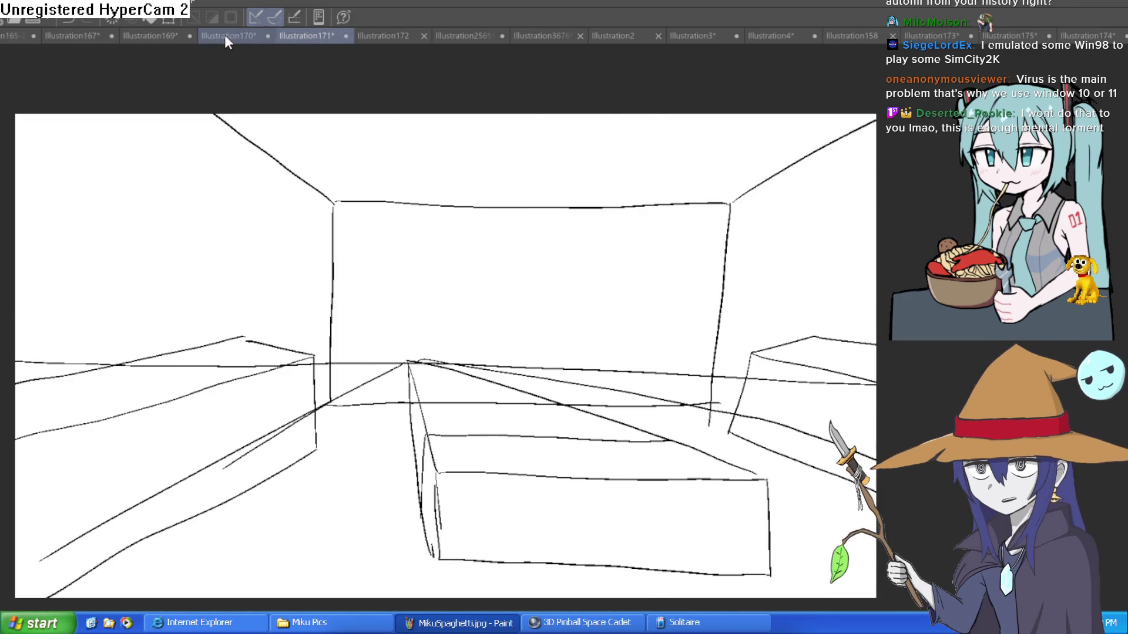
left_click(225, 34)
left_click(150, 35)
mouse_move(388, 167)
left_mouse_down()
mouse_move(474, 220)
mouse_move(548, 227)
left_mouse_up()
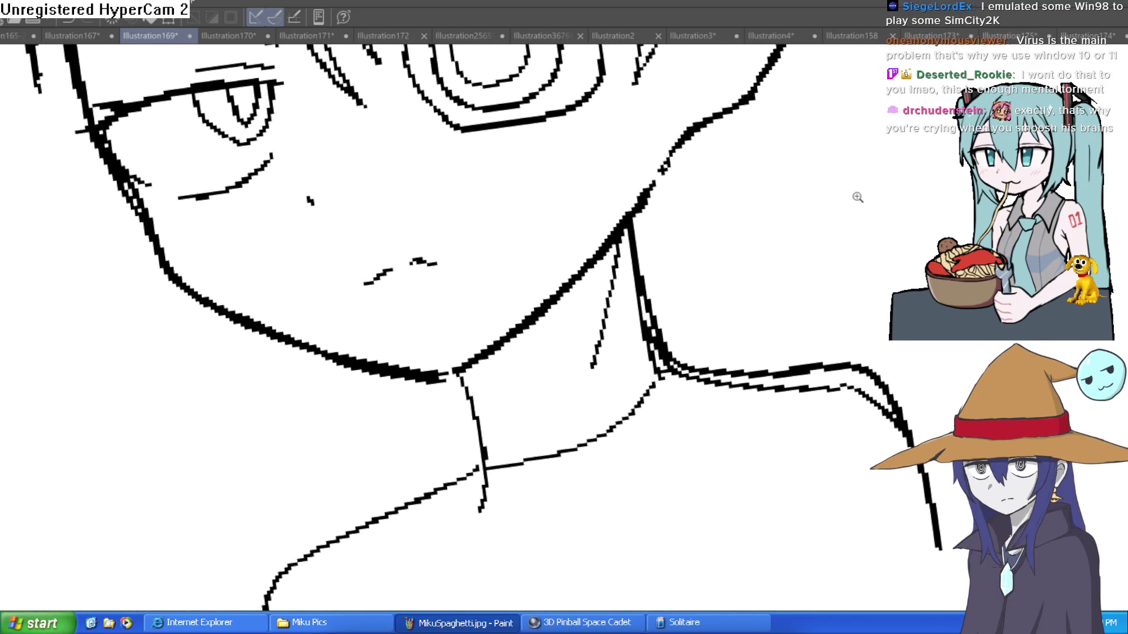
scroll(858, 198, "down", 6)
scroll(790, 314, "down", 3)
scroll(657, 259, "up", 3)
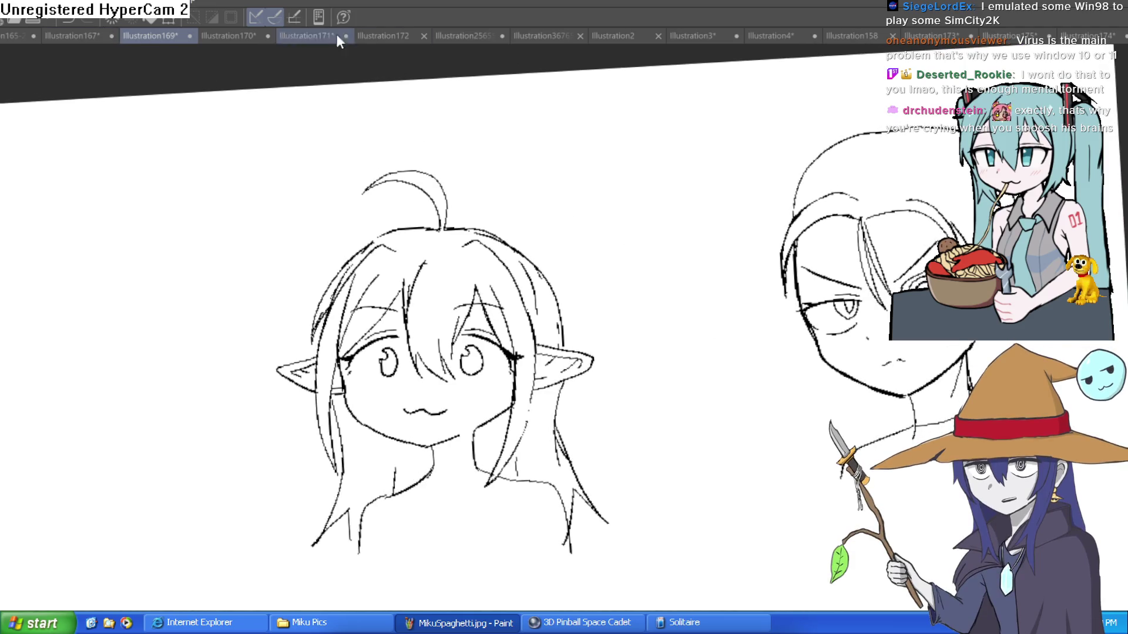
Step through Illustration367654.png, Illustration2 and Illustration3 to reach Illustration4
left_click(579, 37)
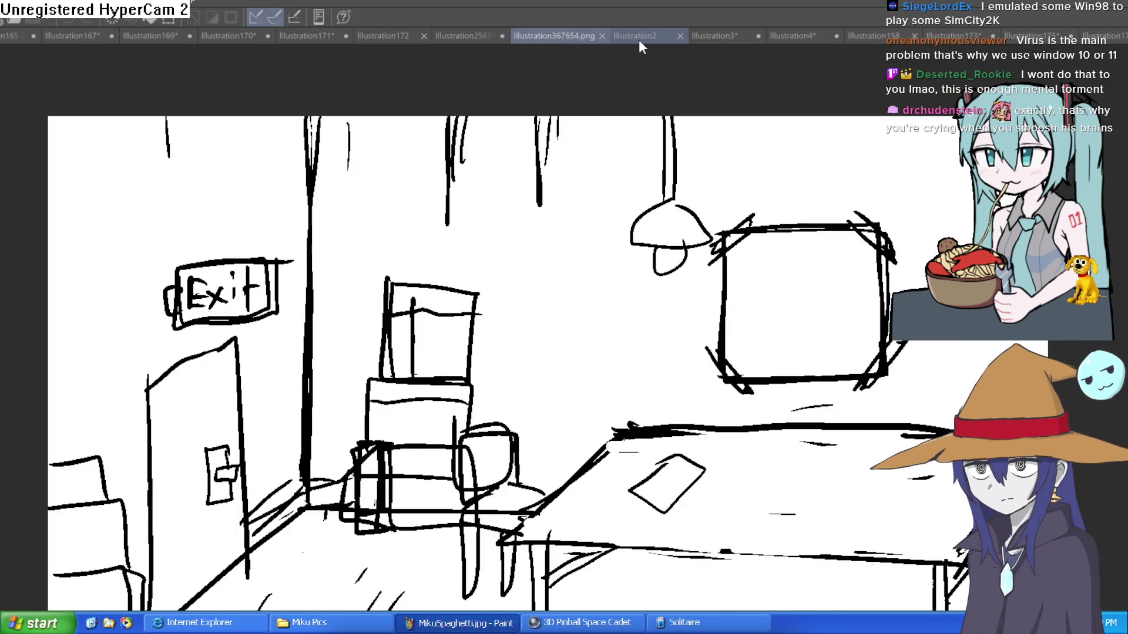
left_click(639, 40)
left_click(718, 36)
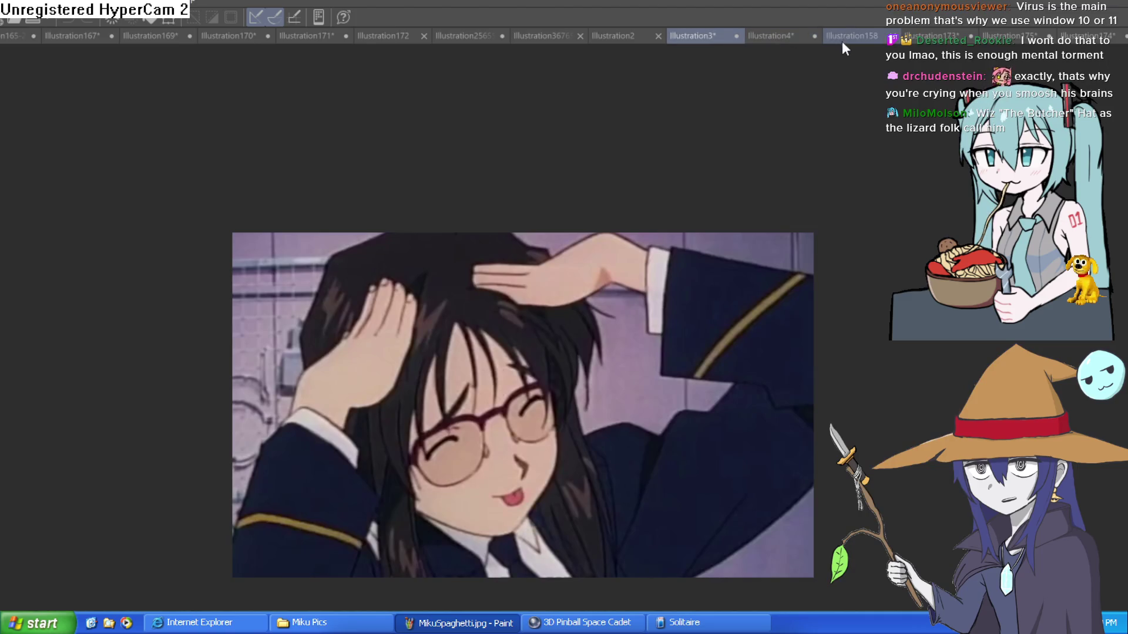
left_click(806, 36)
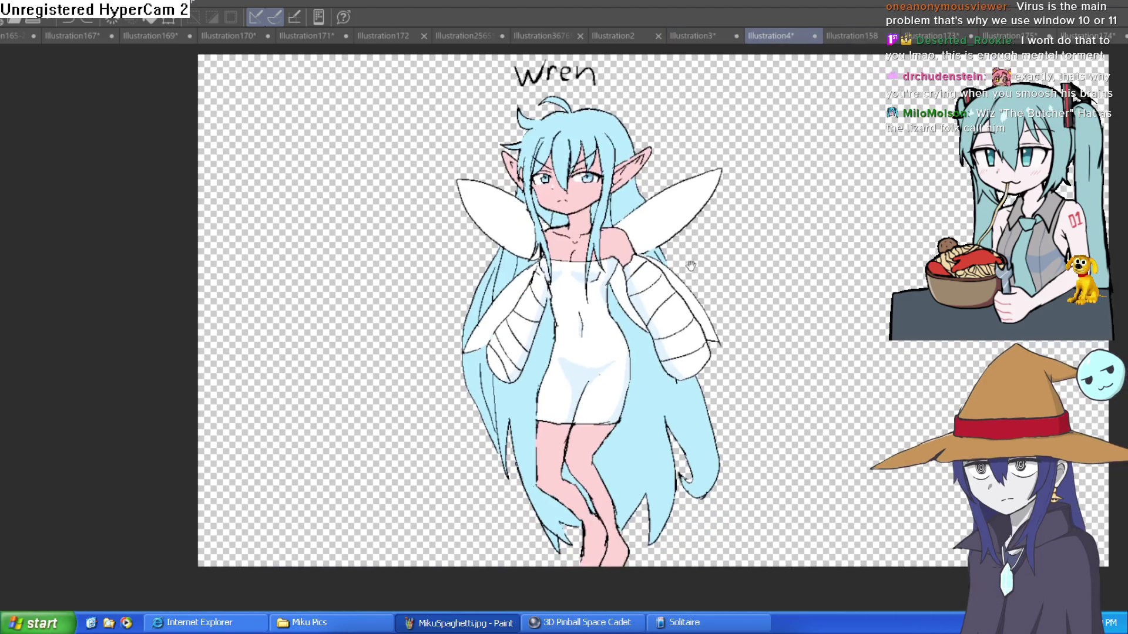
Try a pink stocking line and darker pink bands on the thighs, then undo it
scroll(691, 266, "up", 2)
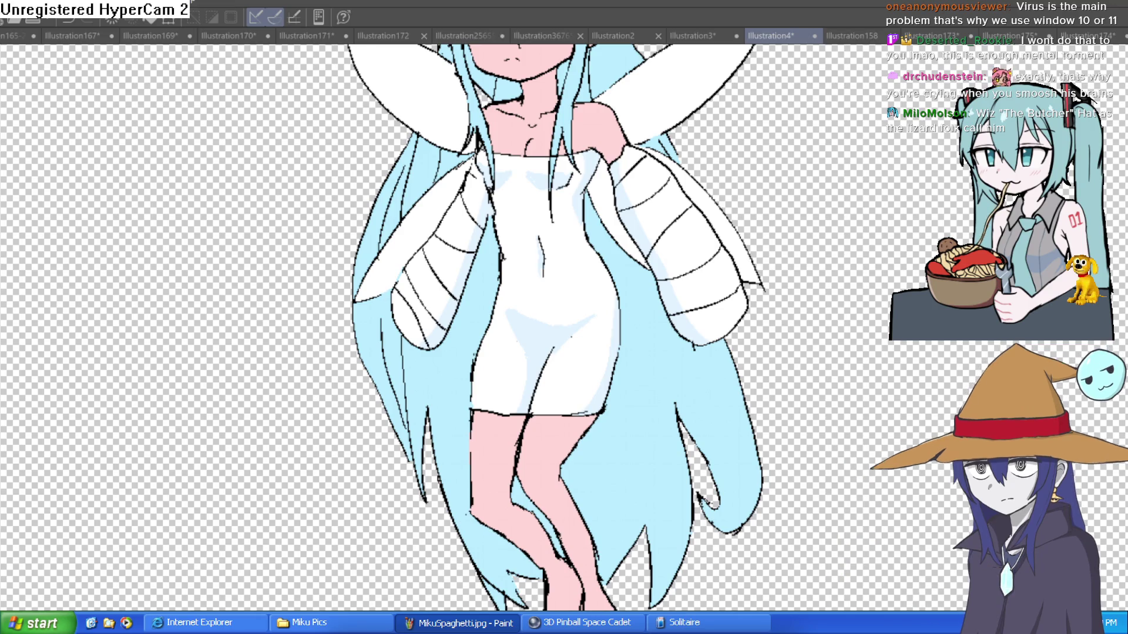
scroll(528, 382, "up", 4)
left_click_drag(576, 399, 570, 391)
left_click_drag(482, 415, 628, 431)
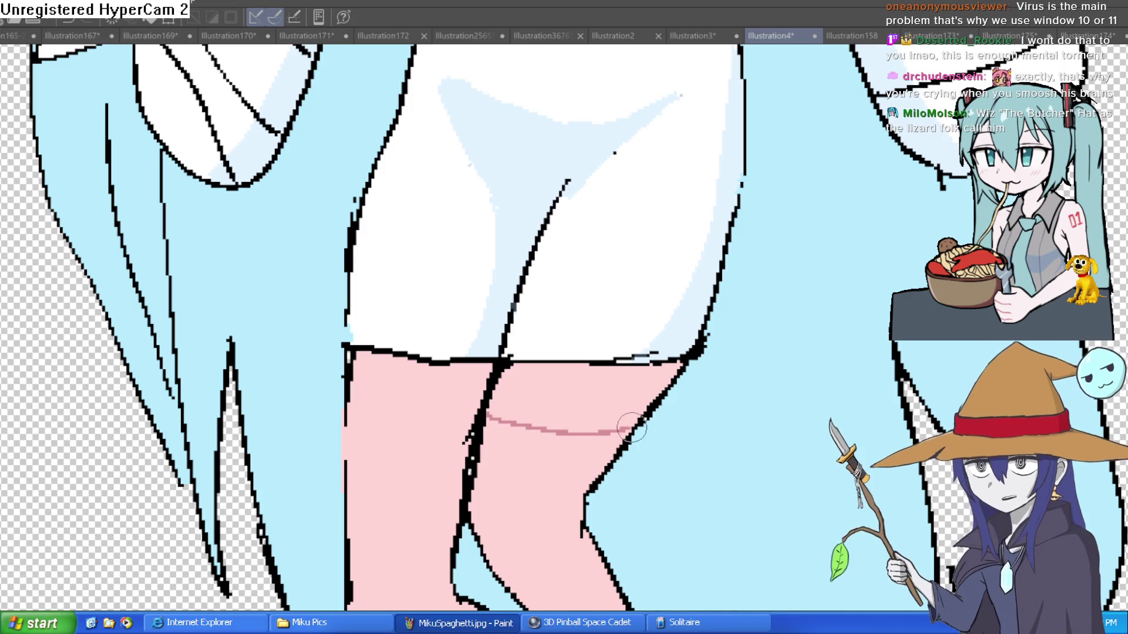
scroll(456, 418, "down", 1)
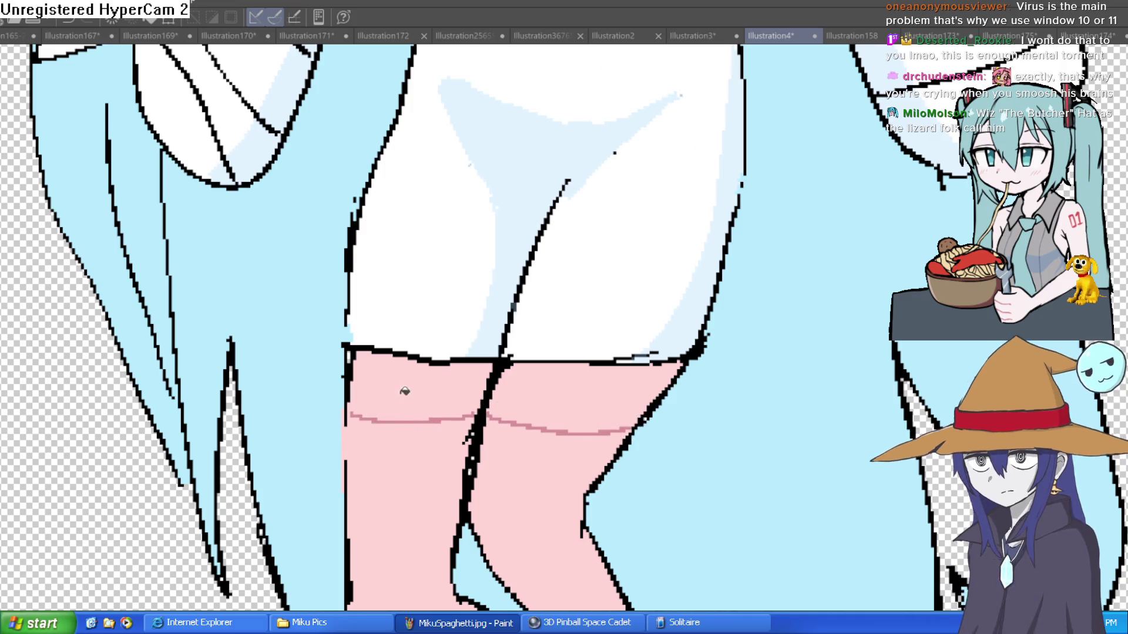
left_click(381, 370)
left_click(574, 373)
scroll(644, 384, "down", 2)
left_click_drag(645, 384, 602, 417)
key("ctrl+z")
key("ctrl+z")
key("ctrl+z")
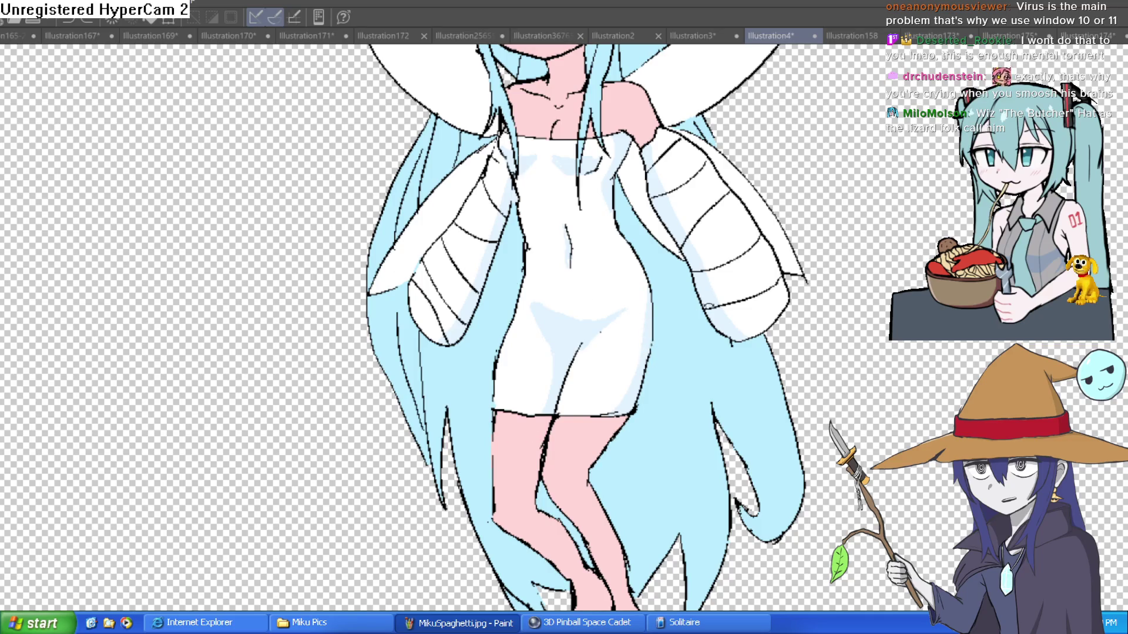
Rotate the canvas and redraw the dark pink stocking line across the right thigh
key("minus")
scroll(584, 299, "up", 4)
mouse_move(737, 233)
left_mouse_down()
mouse_move(549, 318)
mouse_move(448, 345)
left_mouse_up()
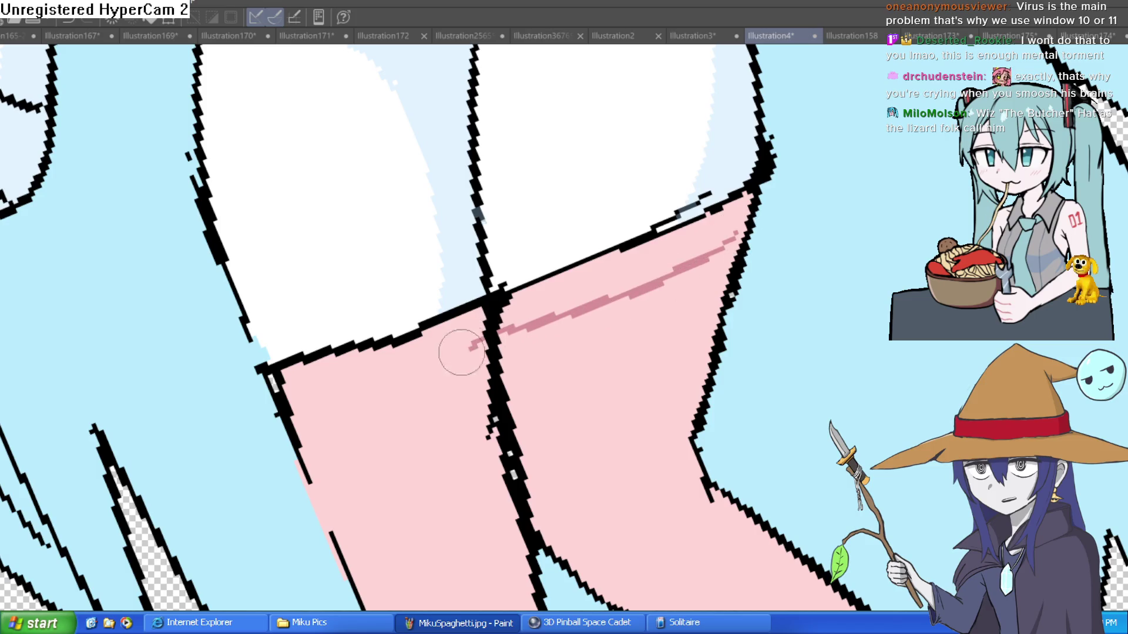
scroll(789, 334, "down", 5)
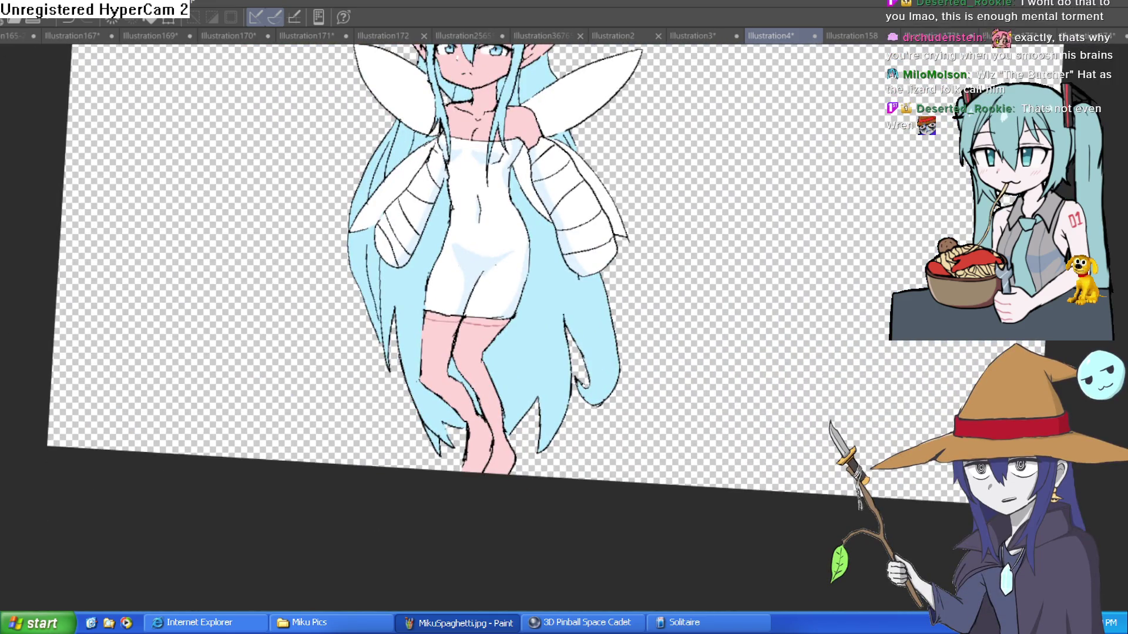
left_click_drag(293, 65, 330, 163)
Draw the vertical scale line left of Wren with a top crossbar and four tick marks
left_click_drag(265, 104, 303, 546)
left_click_drag(223, 103, 317, 105)
left_click_drag(294, 546, 338, 529)
left_click_drag(263, 424, 326, 417)
left_click_drag(247, 305, 317, 291)
left_click_drag(244, 184, 305, 178)
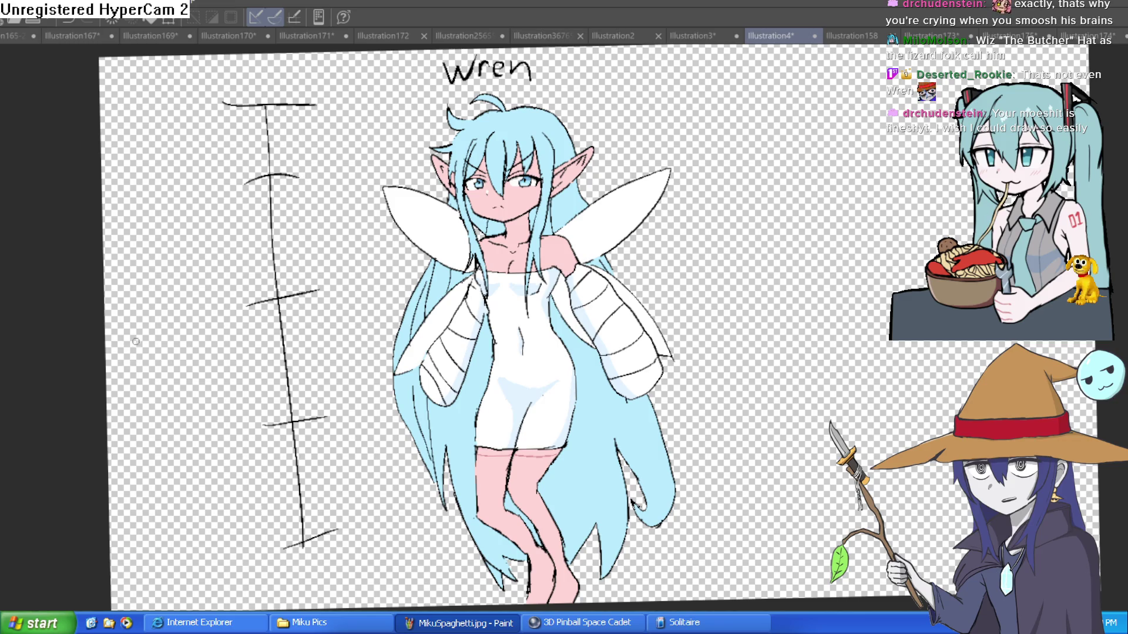
Handwrite the '3cm' label beside the scale, redoing a misdrawn attempt, and level the view
mouse_move(141, 312)
left_mouse_down()
mouse_move(160, 356)
mouse_move(187, 331)
mouse_move(213, 350)
left_mouse_up()
key("ctrl+z")
key("ctrl+z")
mouse_move(134, 317)
left_mouse_down()
mouse_move(154, 327)
mouse_move(141, 355)
left_mouse_up()
left_click_drag(204, 322, 206, 344)
mouse_move(212, 341)
left_mouse_down()
mouse_move(222, 323)
mouse_move(241, 339)
left_mouse_up()
mouse_move(608, 313)
left_mouse_down()
mouse_move(725, 315)
mouse_move(693, 308)
left_mouse_up()
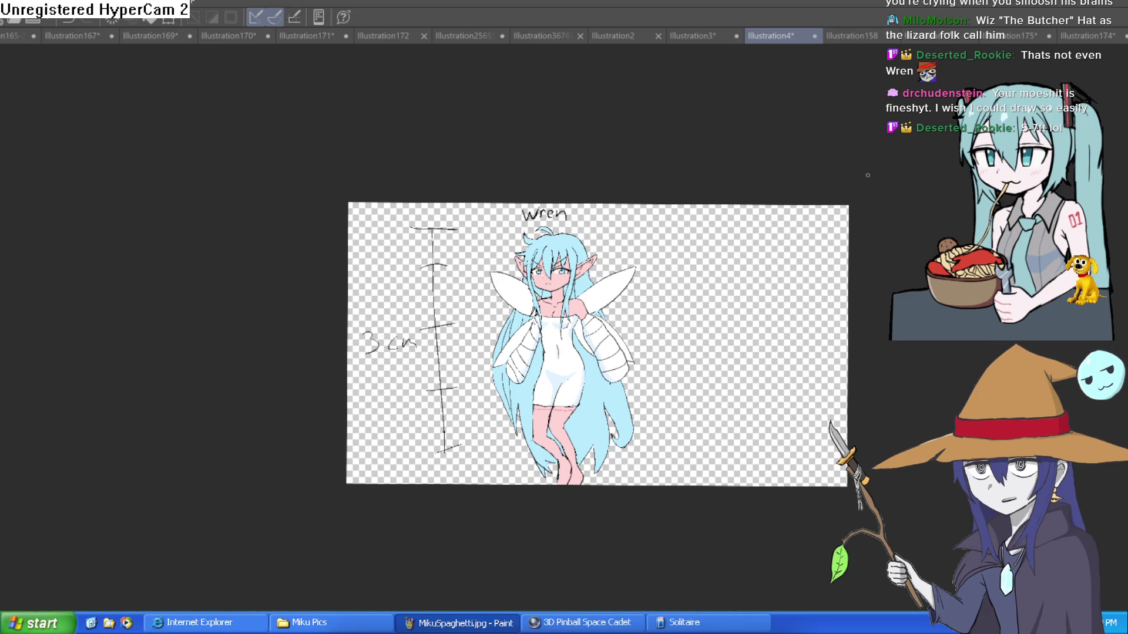
scroll(601, 309, "up", 3)
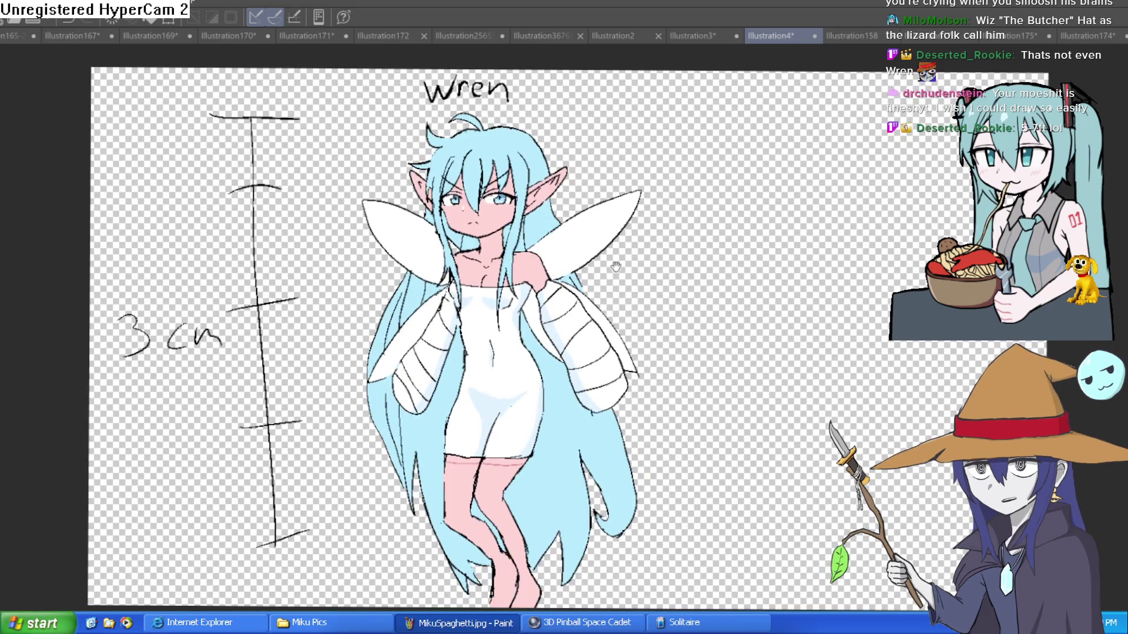
Zoom and pan over the fairy's upper body and the new height scale
left_click_drag(622, 270, 598, 250)
scroll(532, 276, "up", 3)
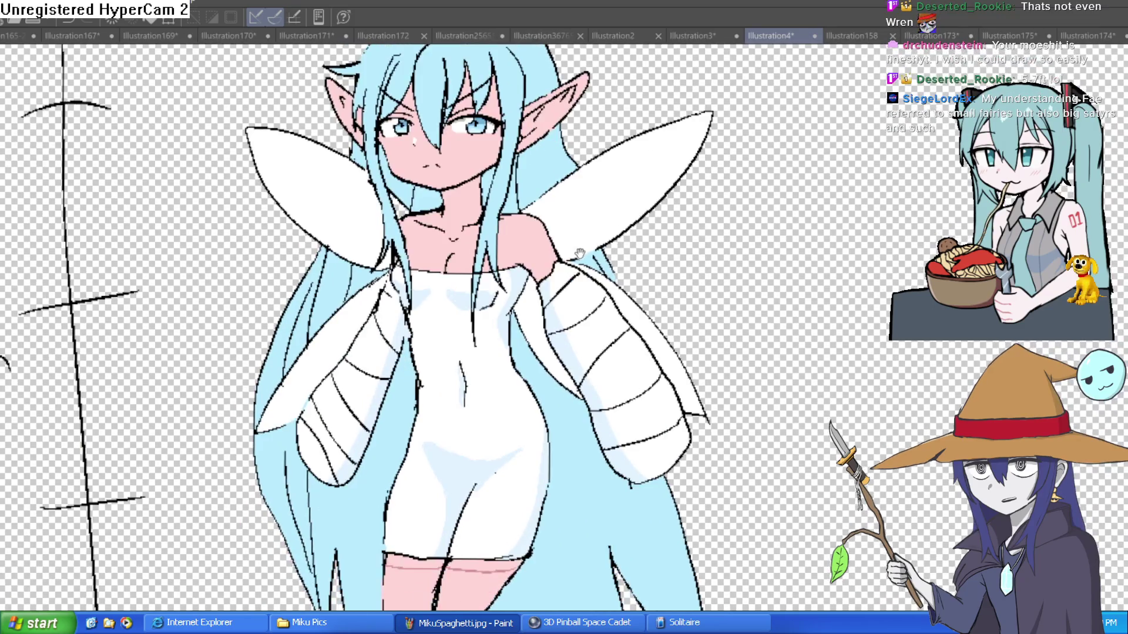
scroll(599, 249, "down", 3)
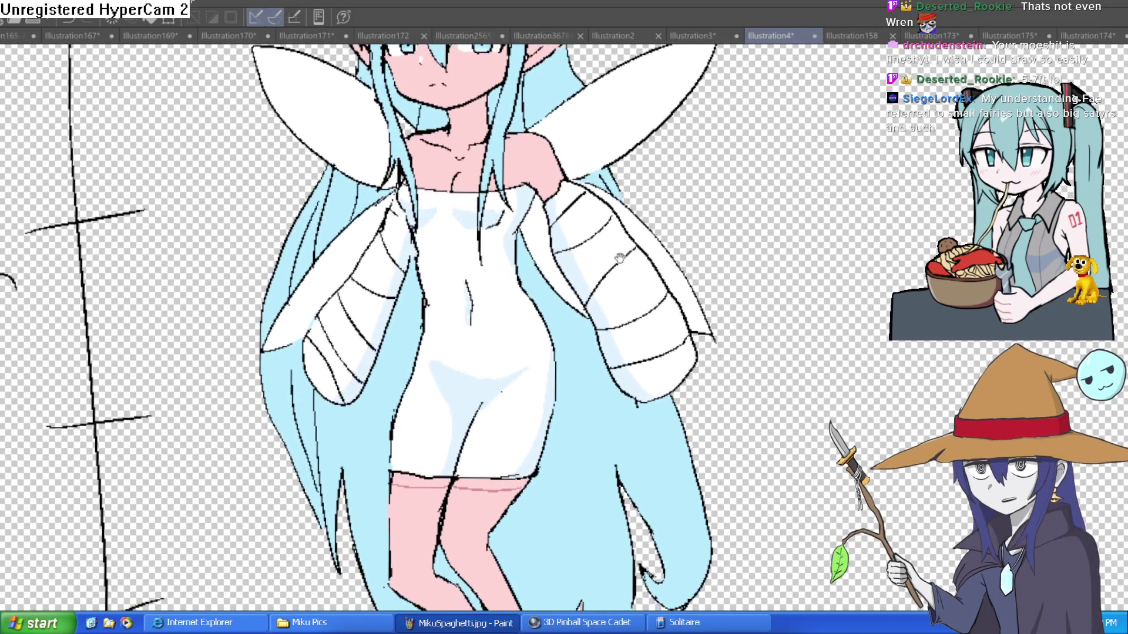
scroll(608, 257, "down", 2)
scroll(588, 294, "down", 3)
scroll(563, 366, "up", 5)
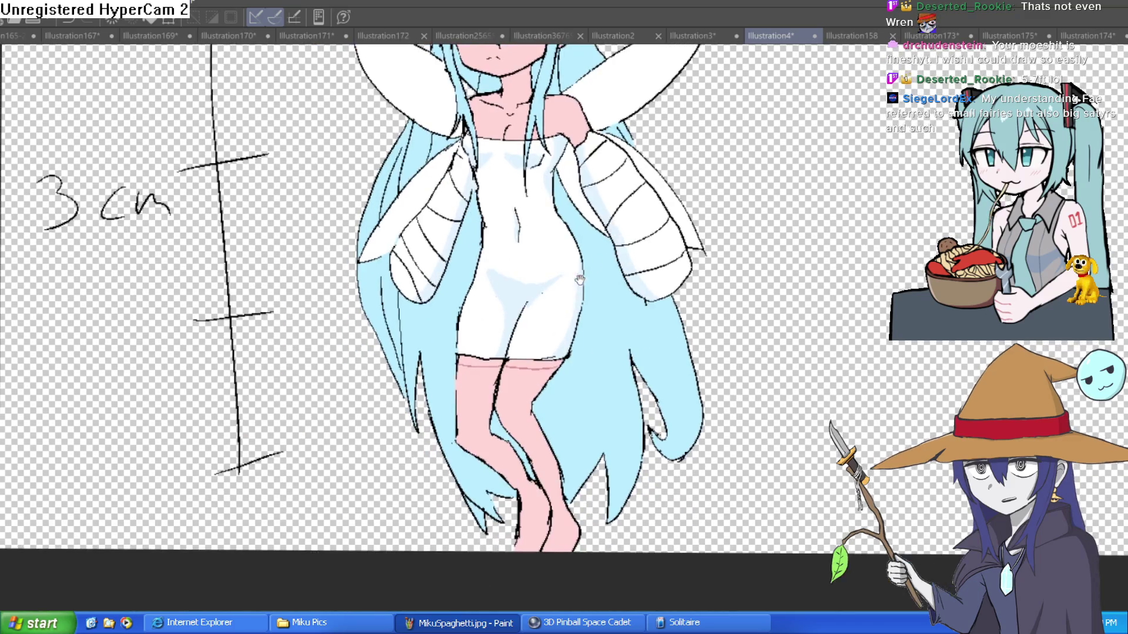
scroll(563, 366, "down", 3)
scroll(562, 306, "up", 3)
scroll(561, 270, "down", 4)
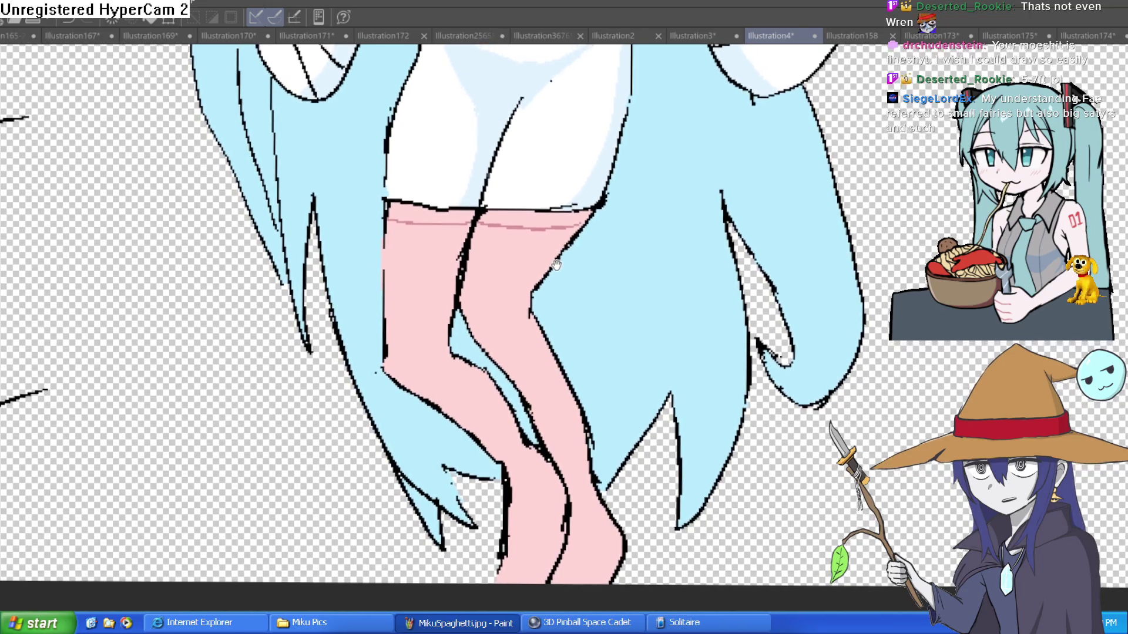
scroll(529, 311, "down", 2)
scroll(527, 312, "up", 4)
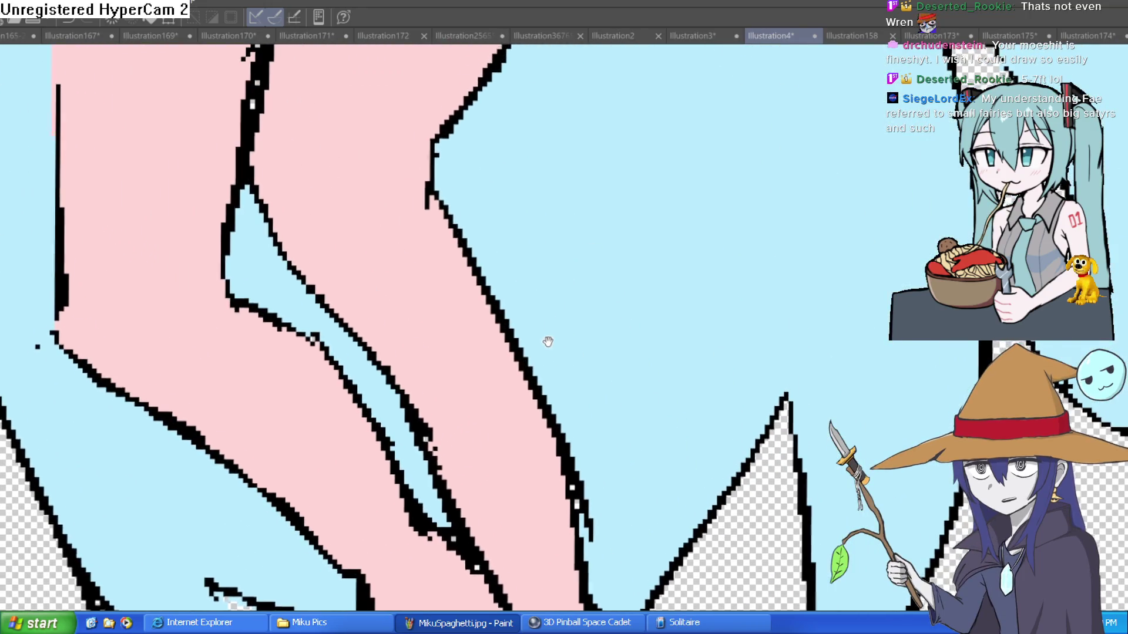
scroll(552, 304, "down", 6)
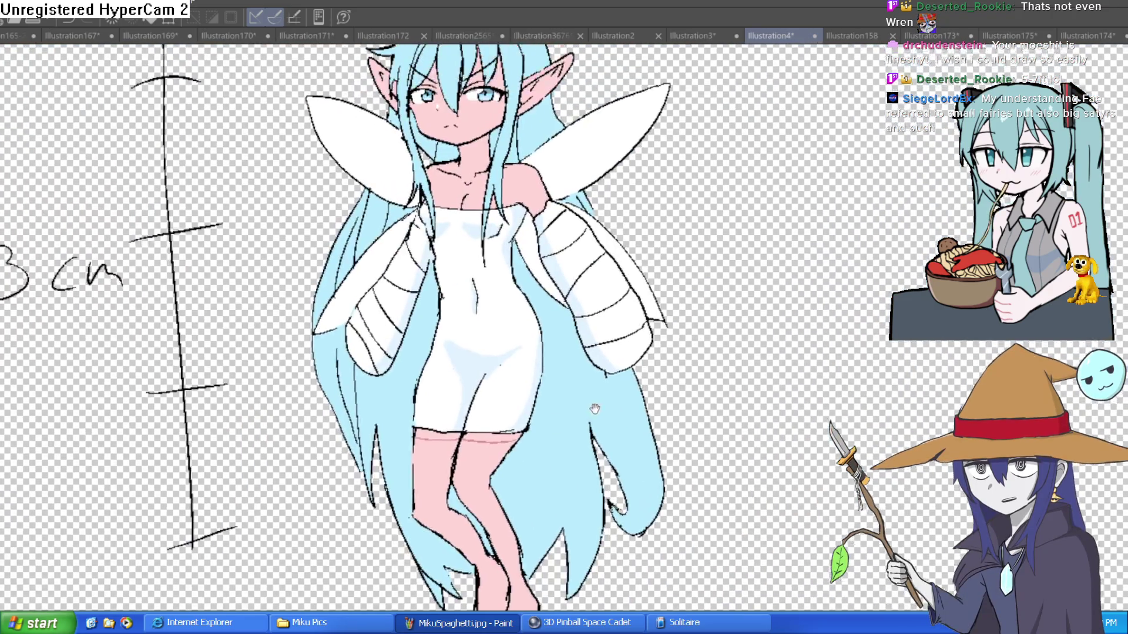
left_click_drag(594, 409, 562, 459)
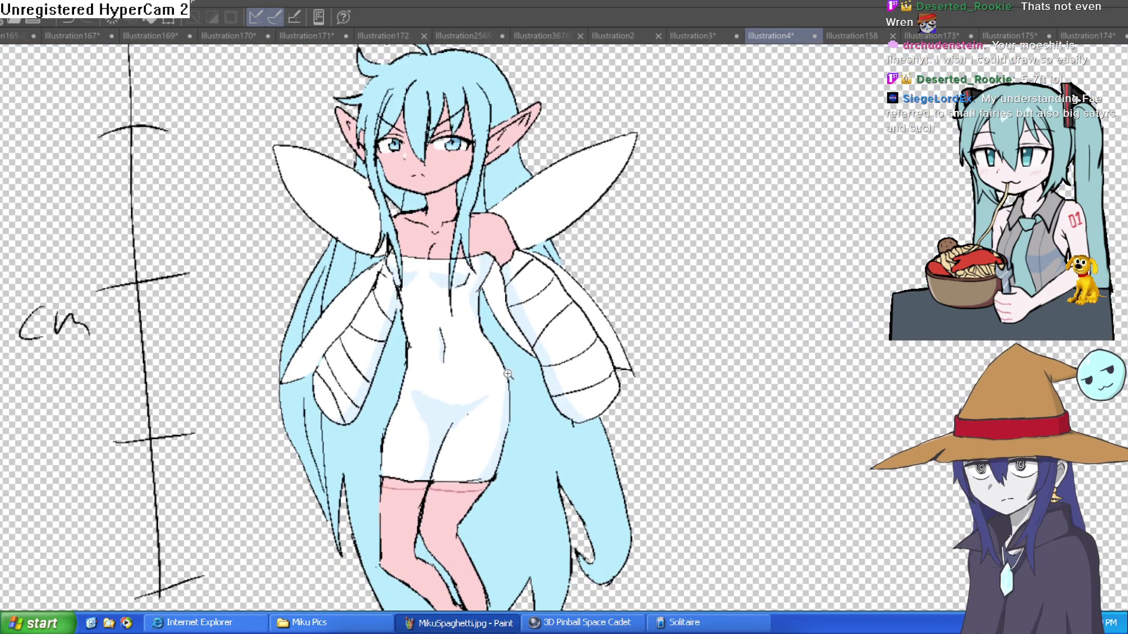
Fill both stocking bands darker pink, extending the band into the corner by the right leg
scroll(664, 262, "up", 4)
scroll(682, 280, "up", 1)
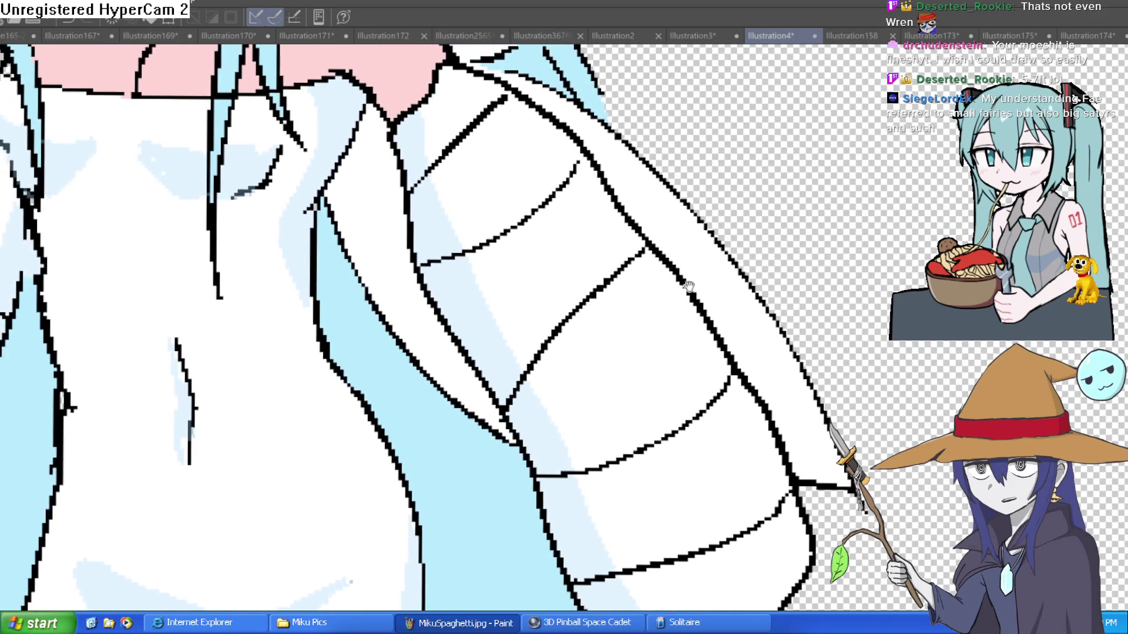
scroll(670, 282, "down", 3)
scroll(660, 284, "up", 1)
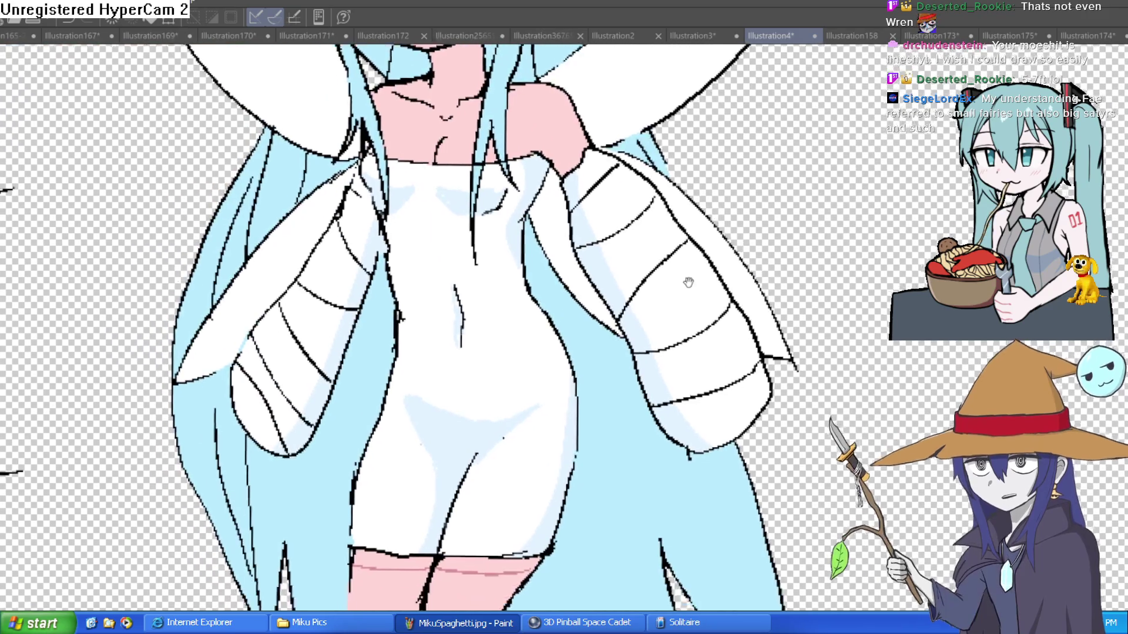
left_click_drag(696, 277, 675, 277)
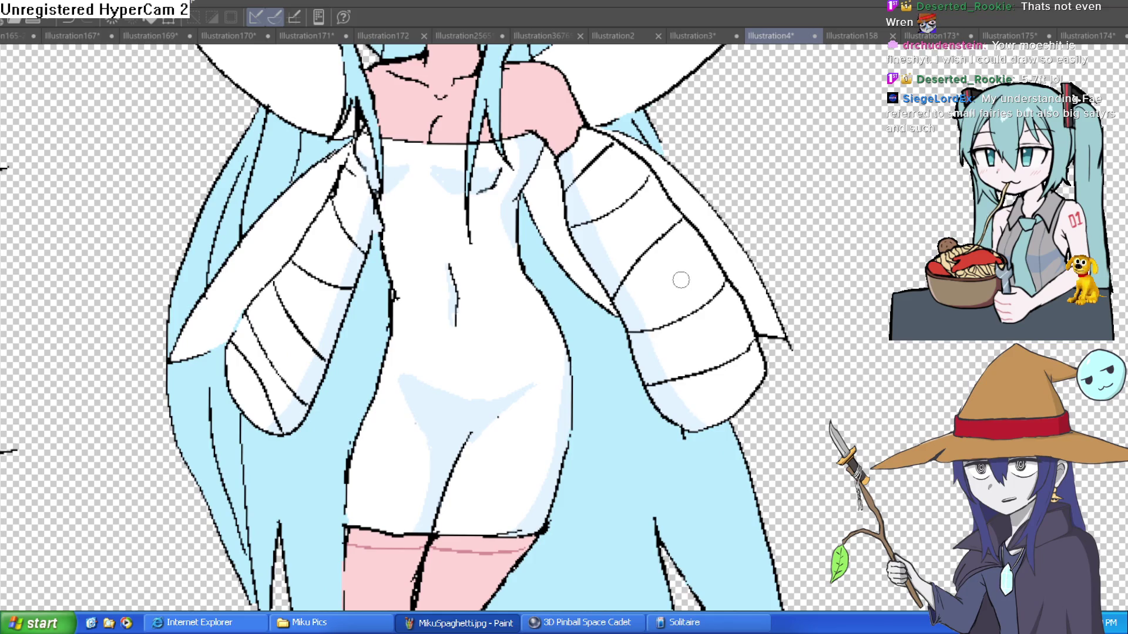
scroll(677, 299, "down", 4)
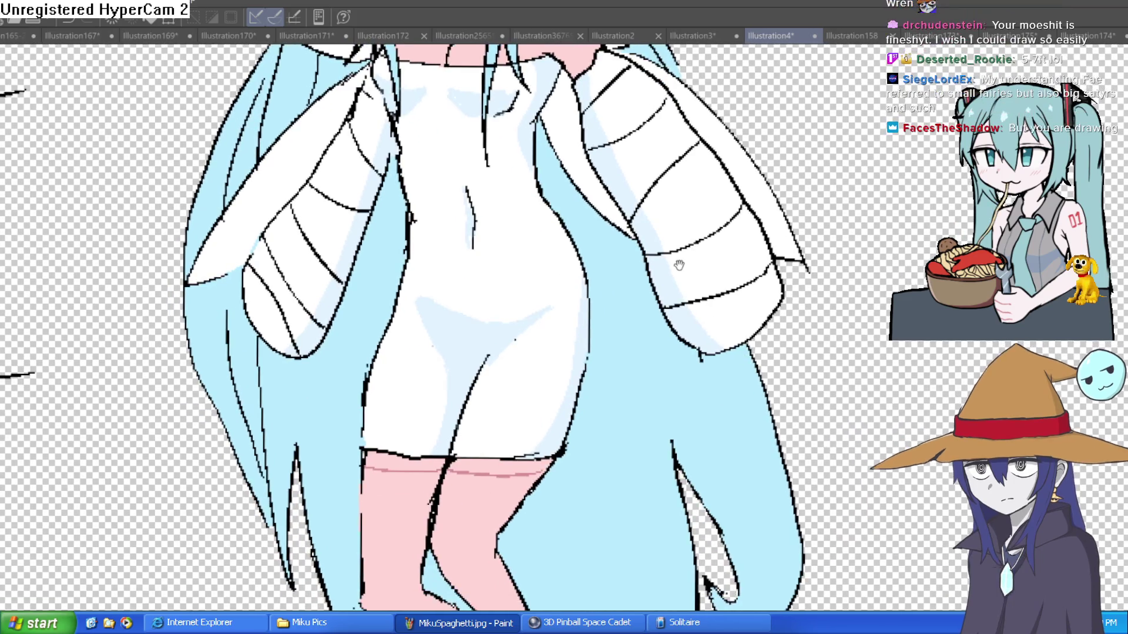
scroll(677, 296, "down", 2)
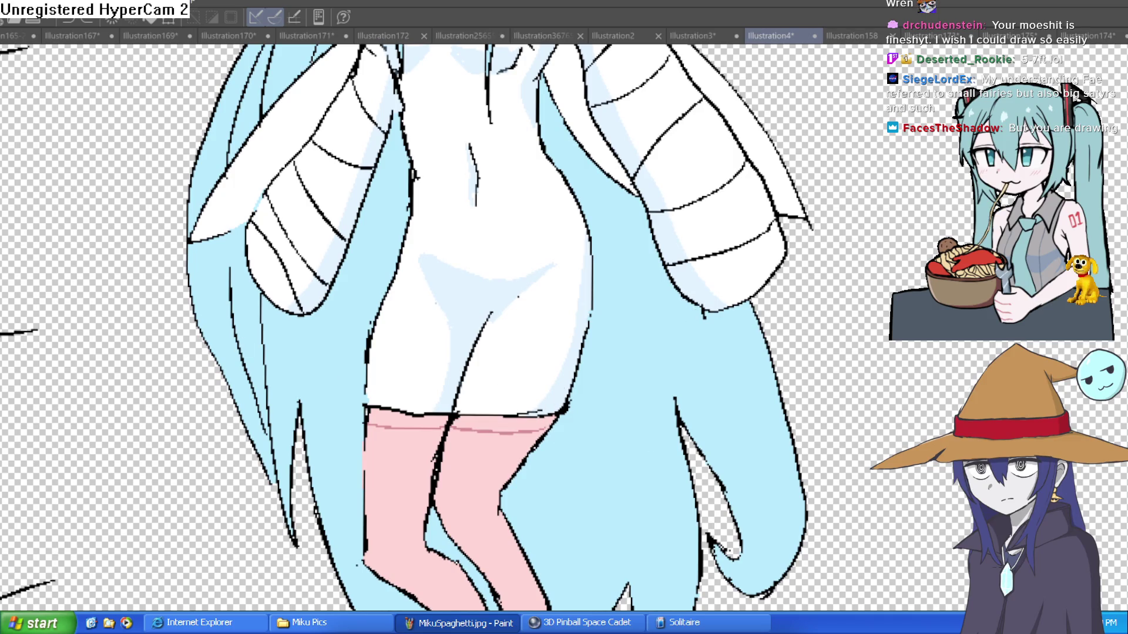
scroll(482, 423, "up", 5)
left_click(508, 413)
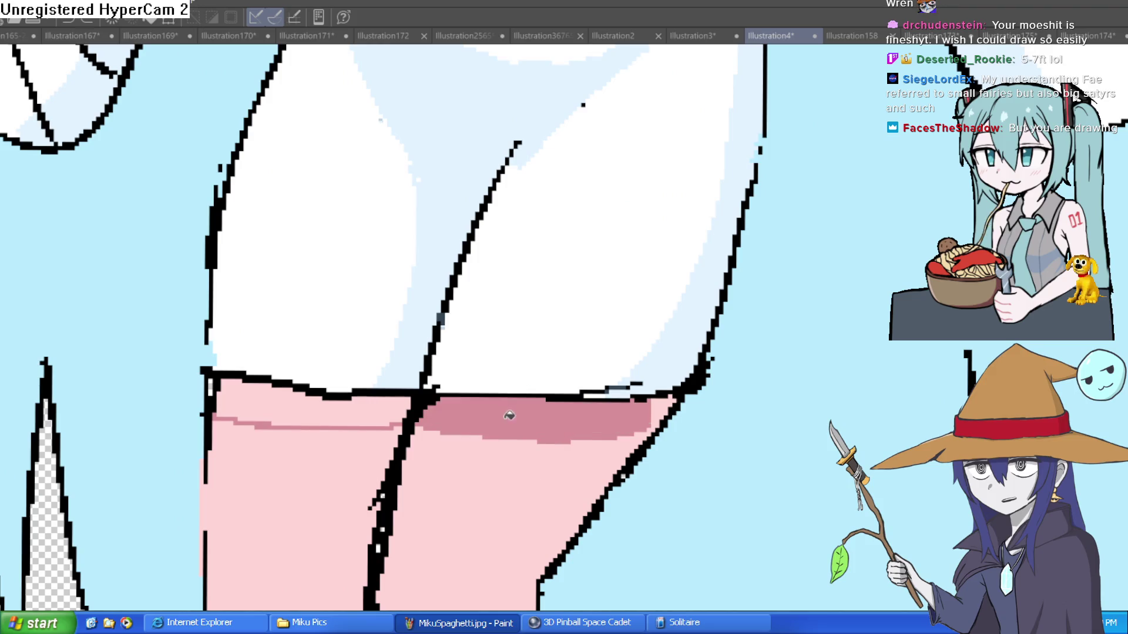
left_click(350, 400)
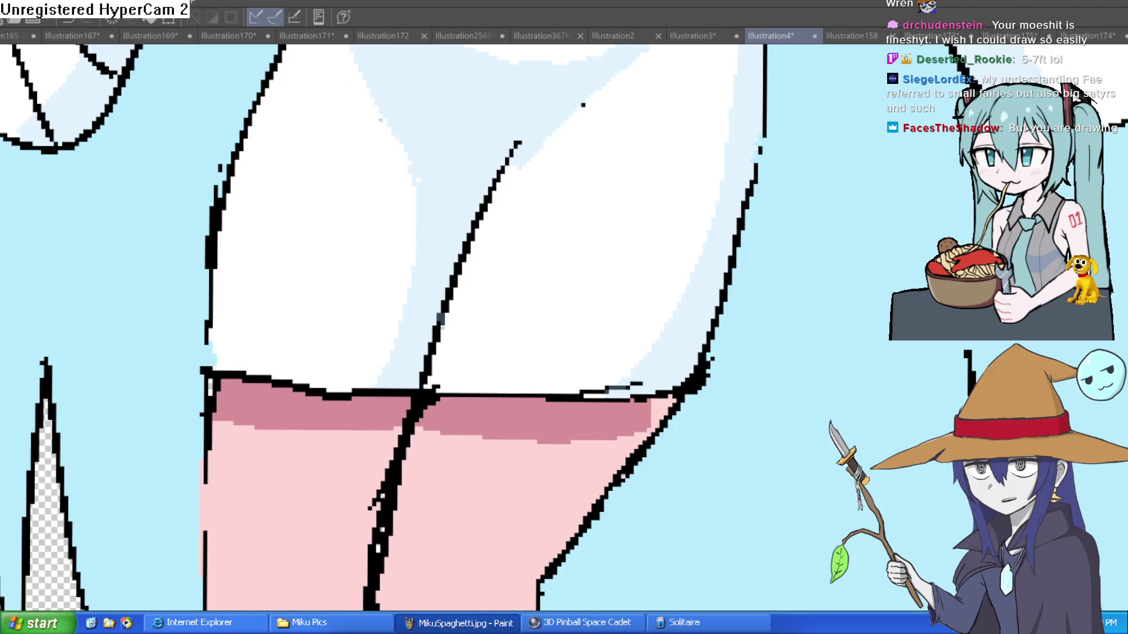
left_click(662, 412)
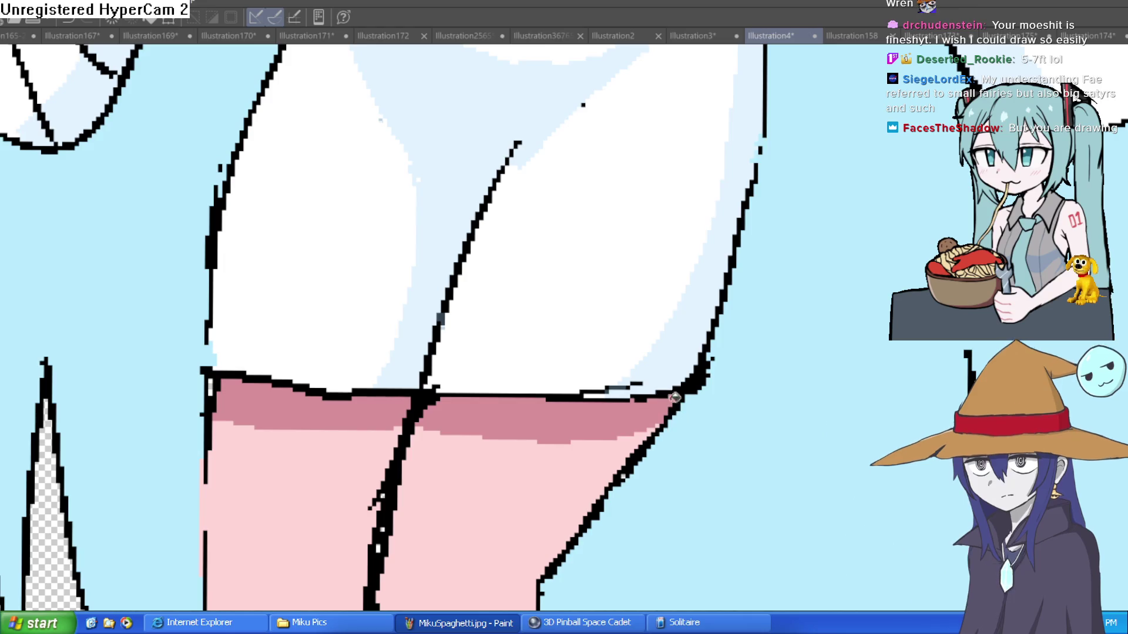
scroll(675, 398, "down", 6)
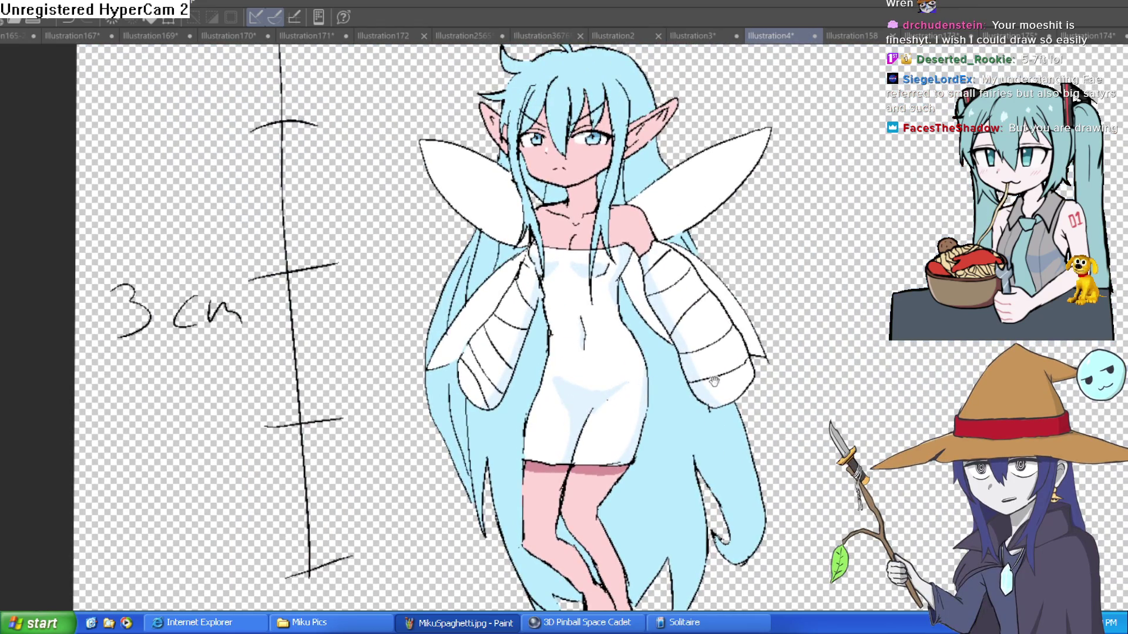
left_click_drag(738, 291, 732, 352)
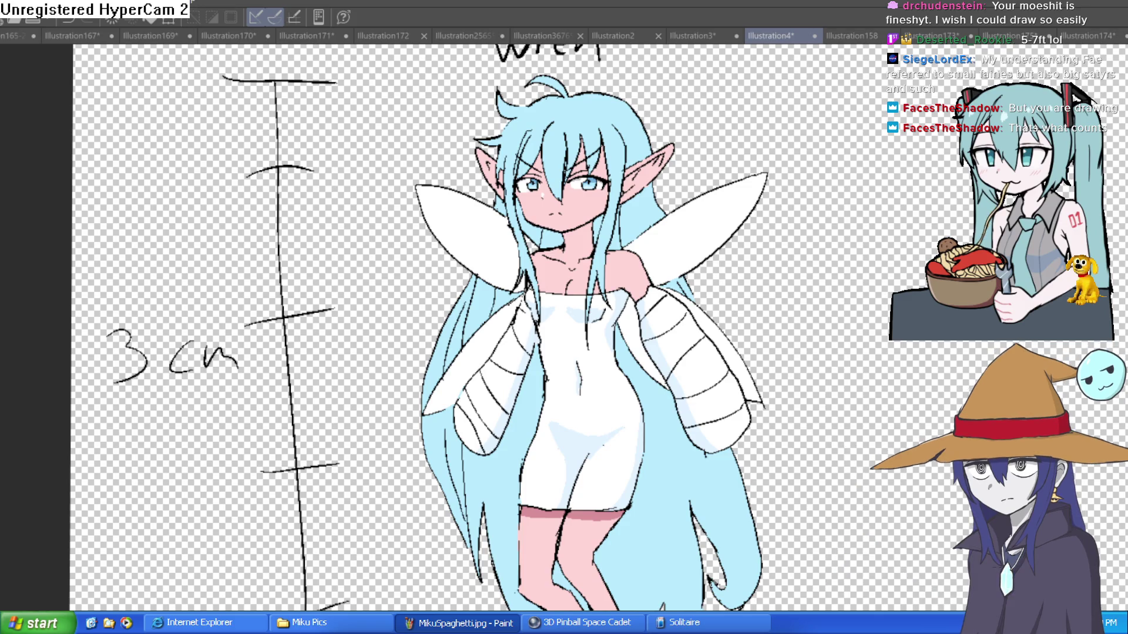
left_click_drag(784, 301, 800, 270)
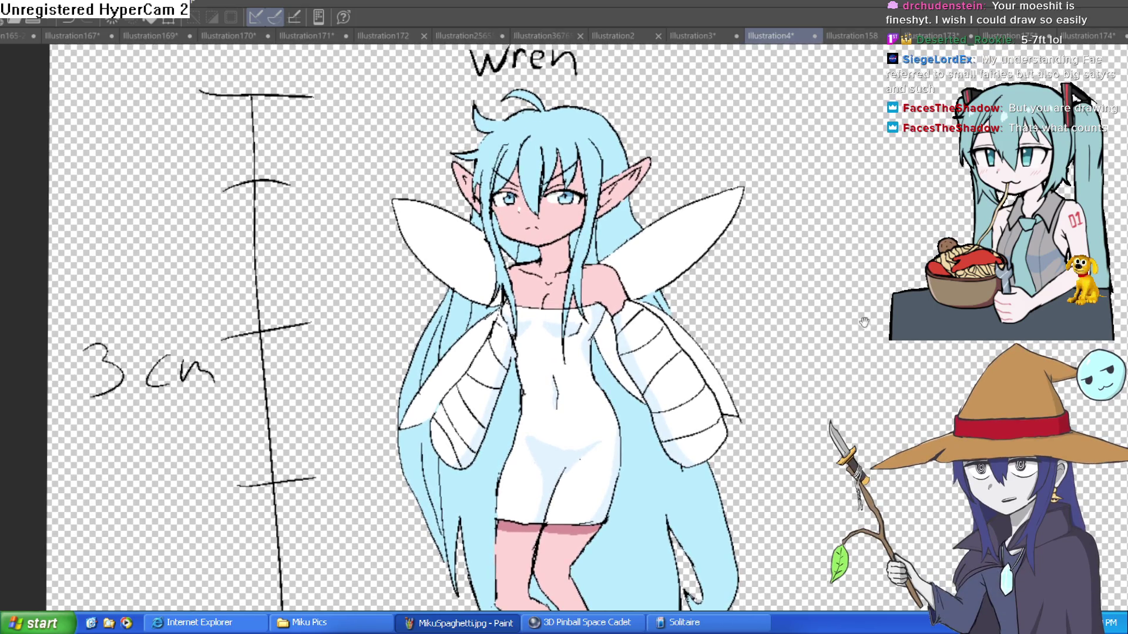
scroll(769, 326, "down", 1)
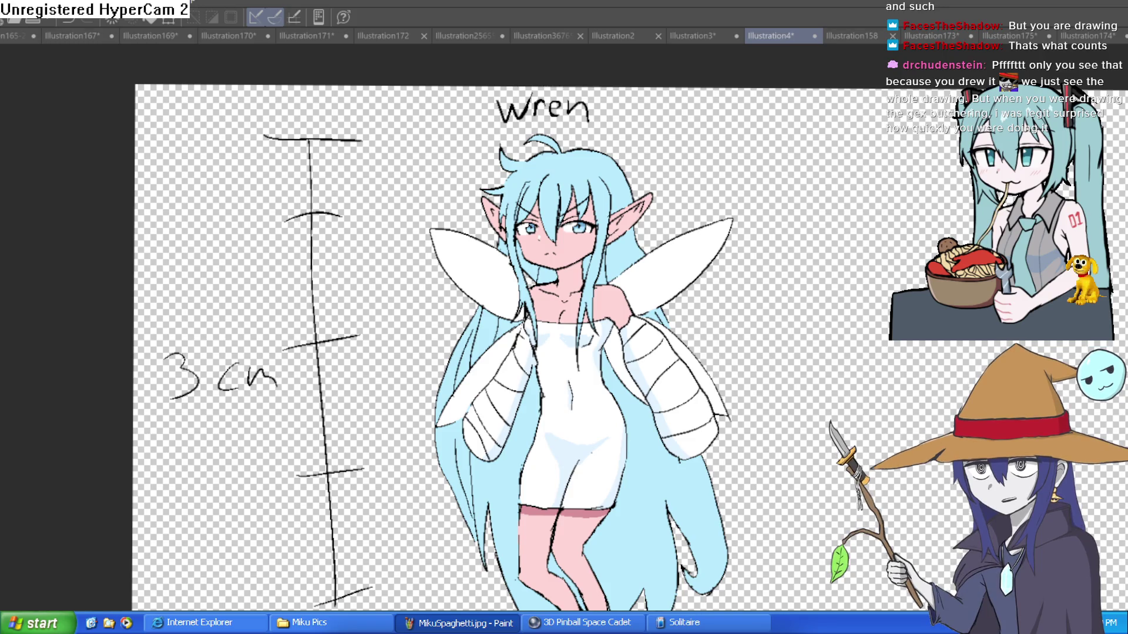
left_click_drag(756, 365, 658, 339)
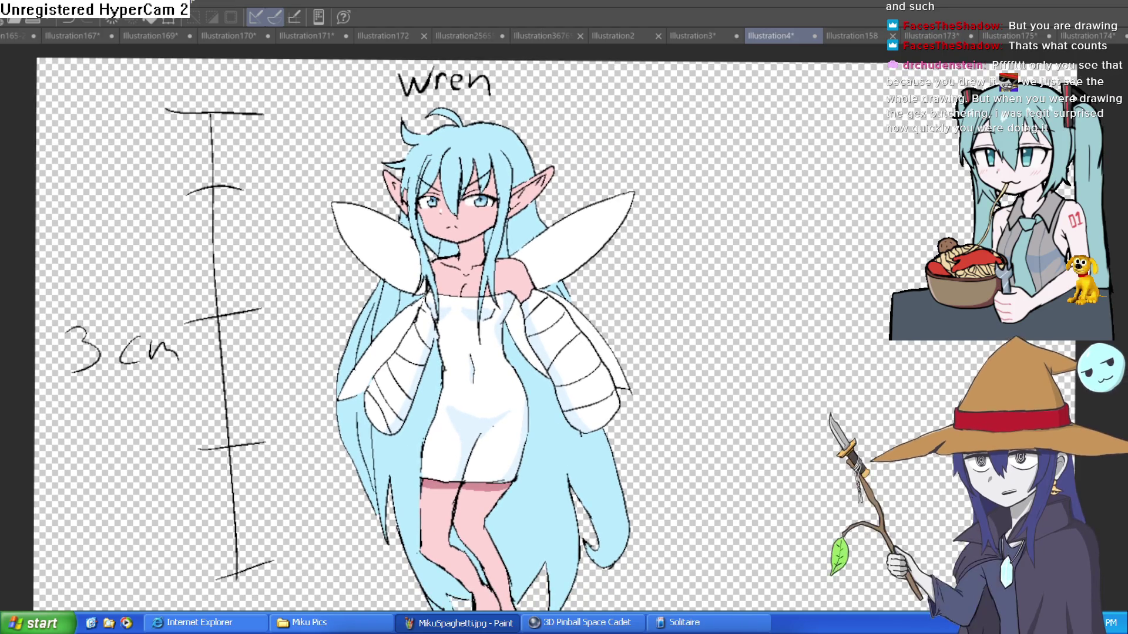
mouse_move(624, 314)
left_mouse_down()
mouse_move(653, 360)
mouse_move(632, 385)
mouse_move(660, 365)
left_mouse_up()
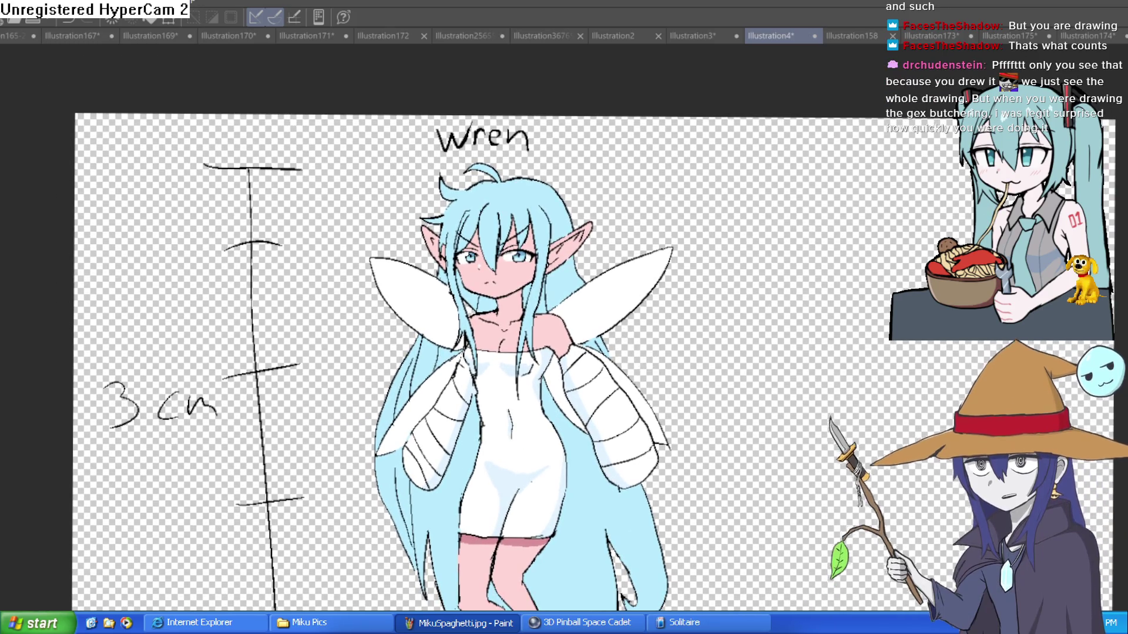
mouse_move(571, 365)
left_mouse_down()
mouse_move(566, 340)
mouse_move(537, 366)
left_mouse_up()
scroll(541, 329, "up", 4)
scroll(541, 329, "down", 5)
scroll(557, 310, "up", 3)
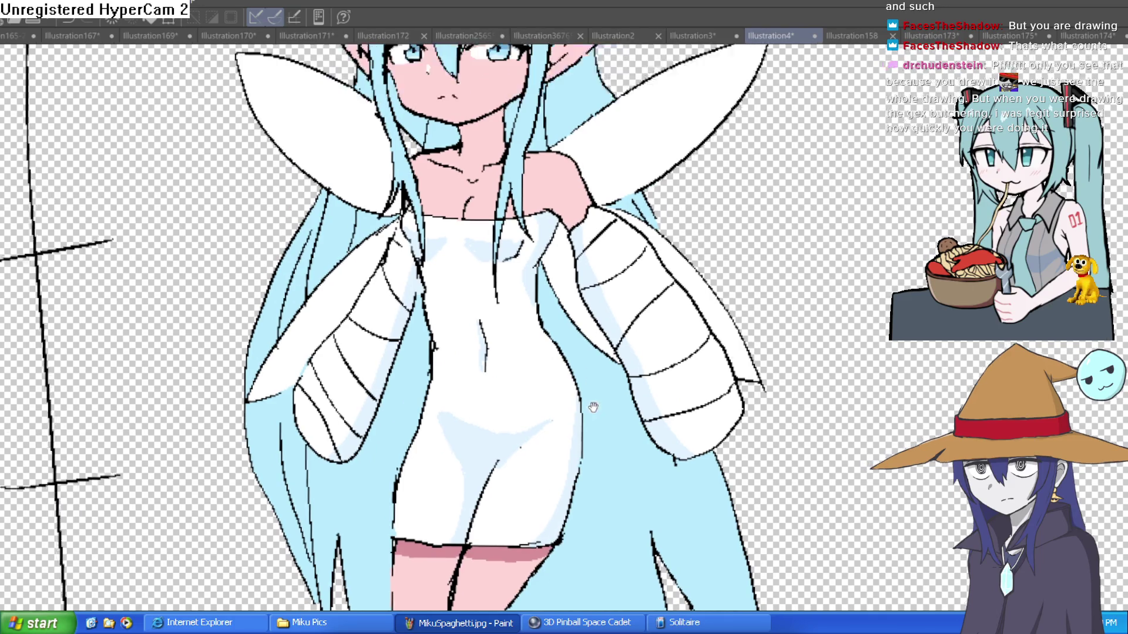
Draw a shadow line across Wren's neck under the chin and fill it a lighter pink
left_click_drag(601, 319, 583, 422)
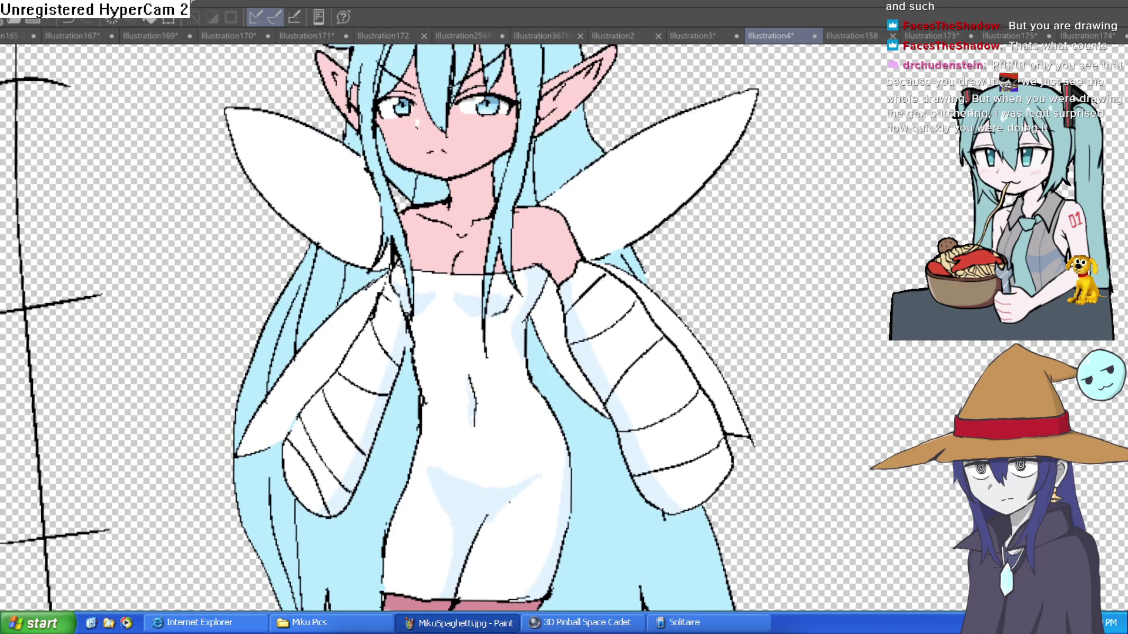
scroll(481, 133, "up", 5)
mouse_move(506, 257)
left_mouse_down()
mouse_move(465, 320)
mouse_move(395, 374)
left_mouse_up()
key("ctrl+z")
mouse_move(506, 257)
left_mouse_down()
mouse_move(449, 320)
mouse_move(386, 362)
left_mouse_up()
key("g")
left_click(420, 323)
scroll(573, 277, "down", 3)
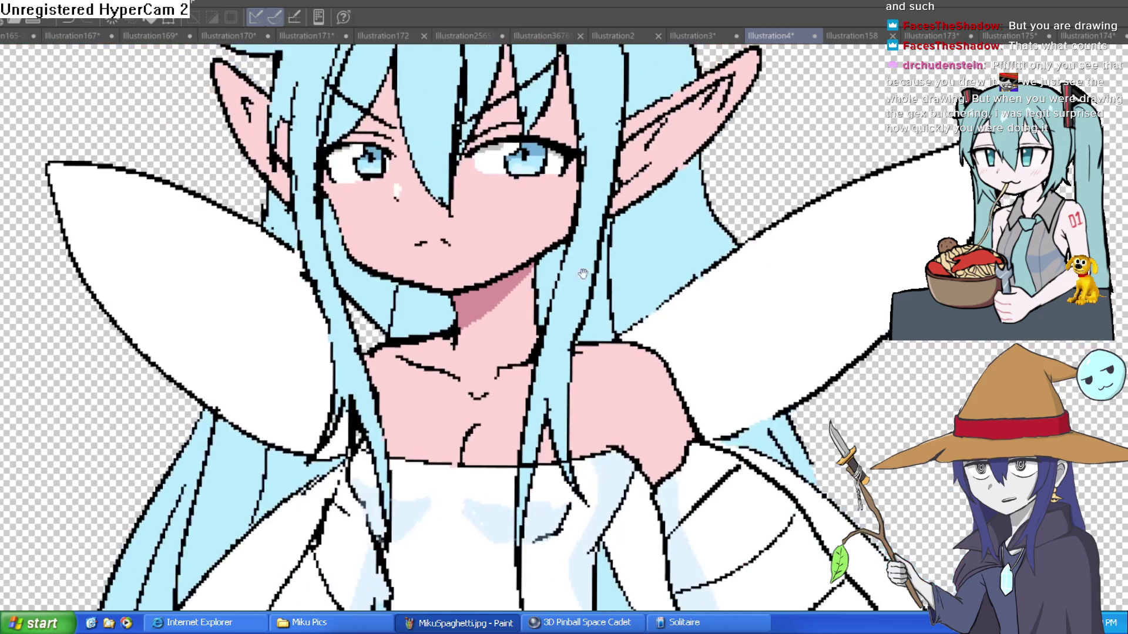
left_click_drag(654, 365, 608, 292)
key("ctrl+z")
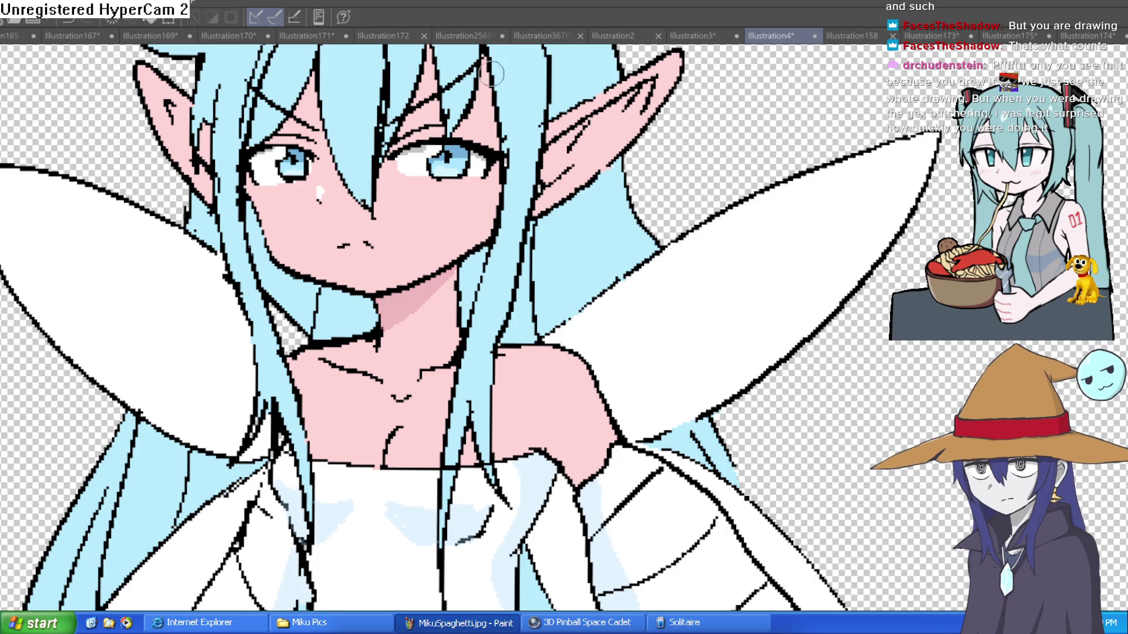
Shade the insides of Wren's pointed ears in pink, undoing a stray stroke
mouse_move(643, 106)
left_mouse_down()
mouse_move(575, 169)
mouse_move(602, 134)
mouse_move(575, 144)
left_mouse_up()
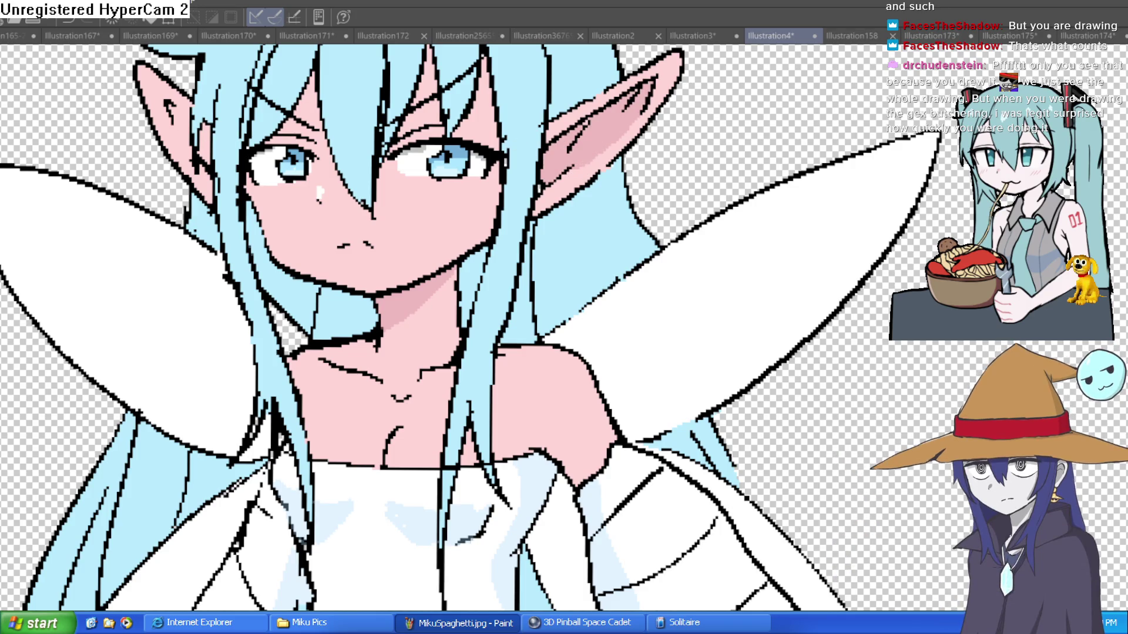
key("ctrl+minus")
key("ctrl+plus")
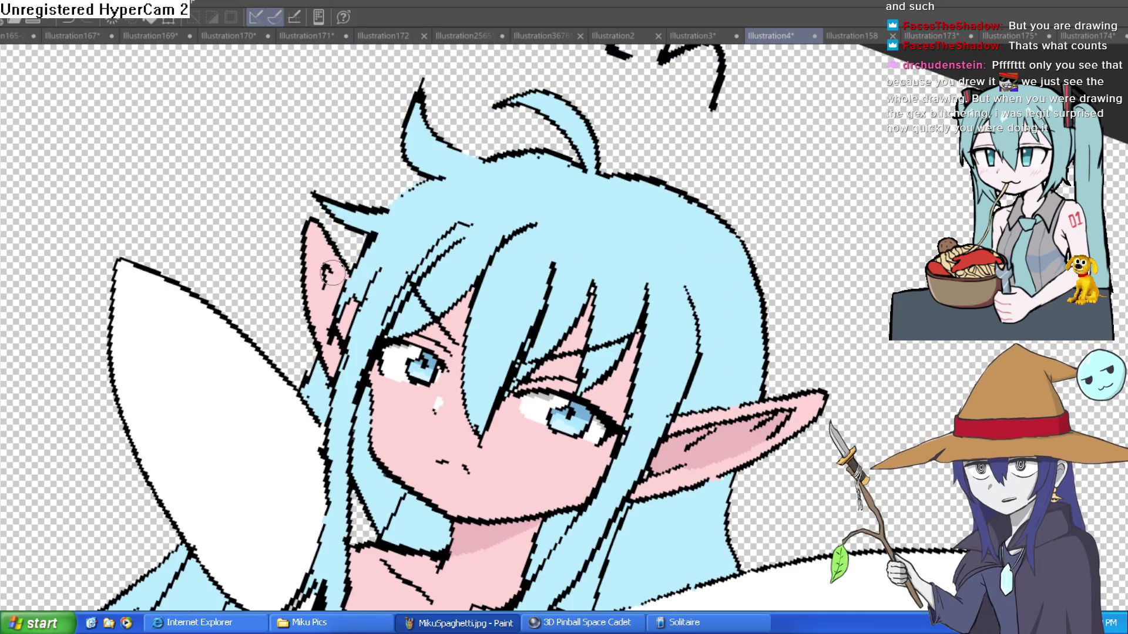
mouse_move(333, 281)
left_mouse_down()
mouse_move(332, 329)
mouse_move(335, 294)
mouse_move(350, 305)
left_mouse_up()
key("ctrl+z")
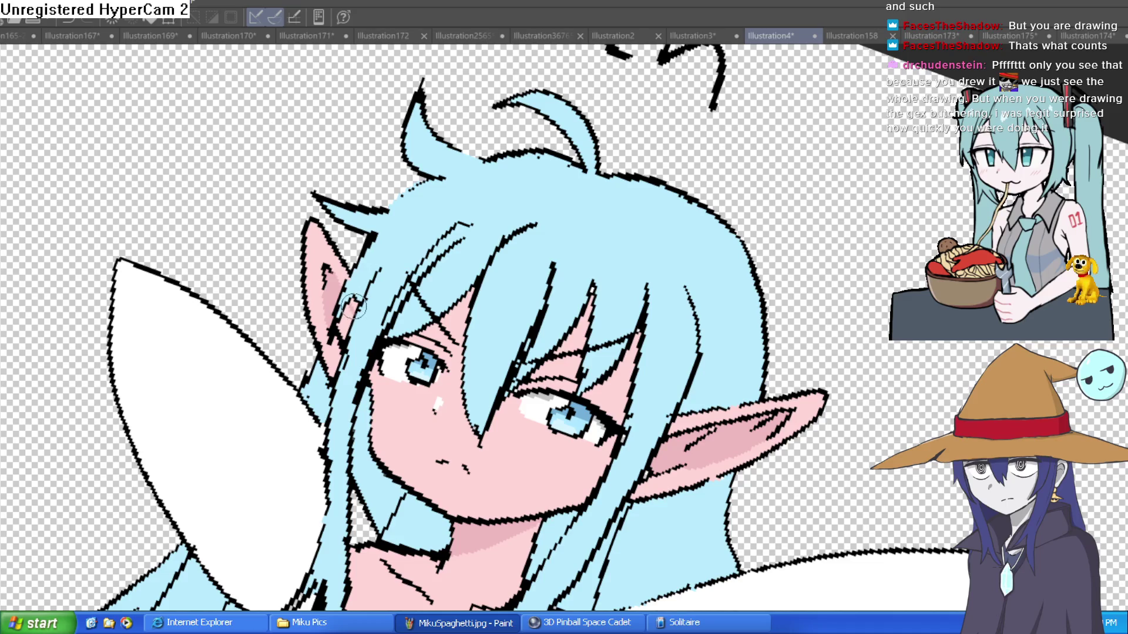
scroll(348, 310, "down", 6)
key("asciicircum")
key("minus")
scroll(670, 226, "down", 2)
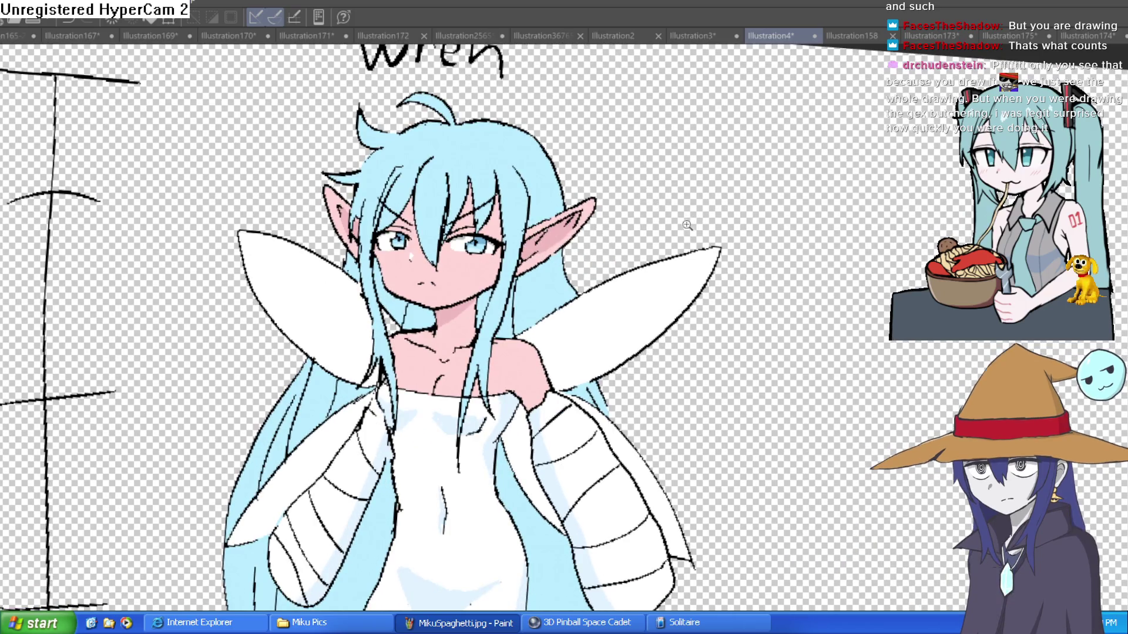
scroll(686, 225, "down", 2)
key("minus")
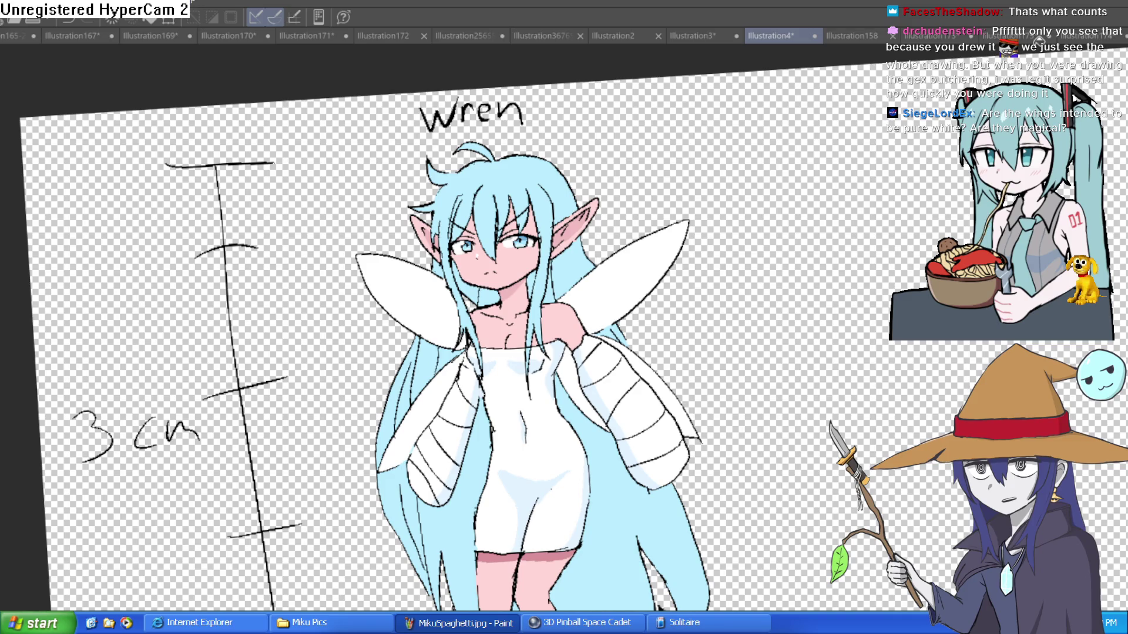
scroll(723, 177, "down", 5)
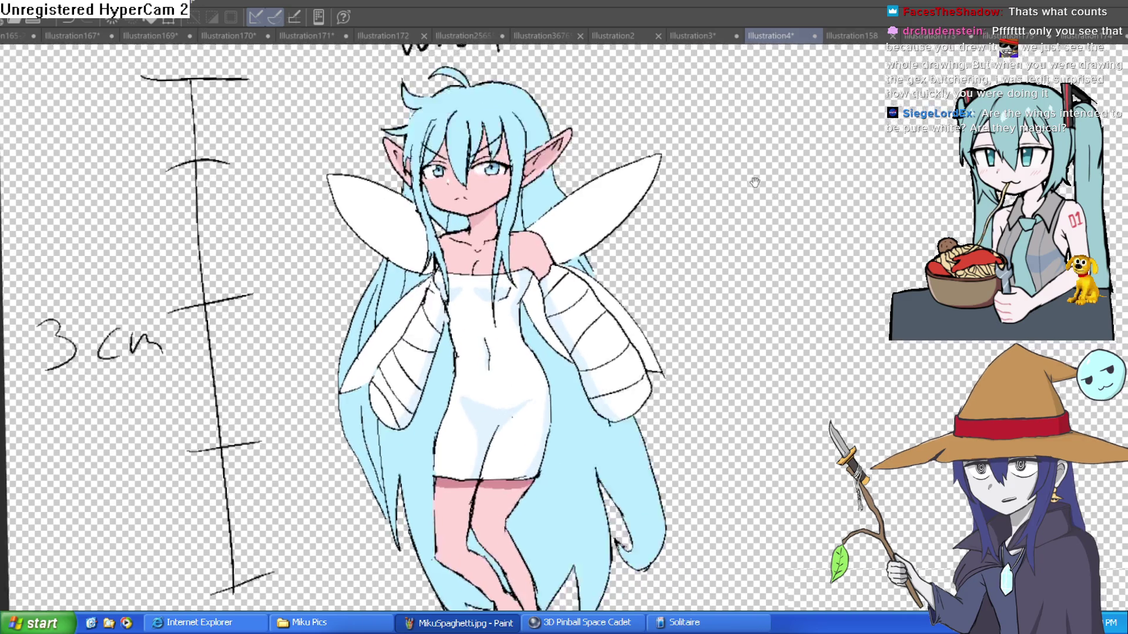
scroll(724, 159, "down", 3)
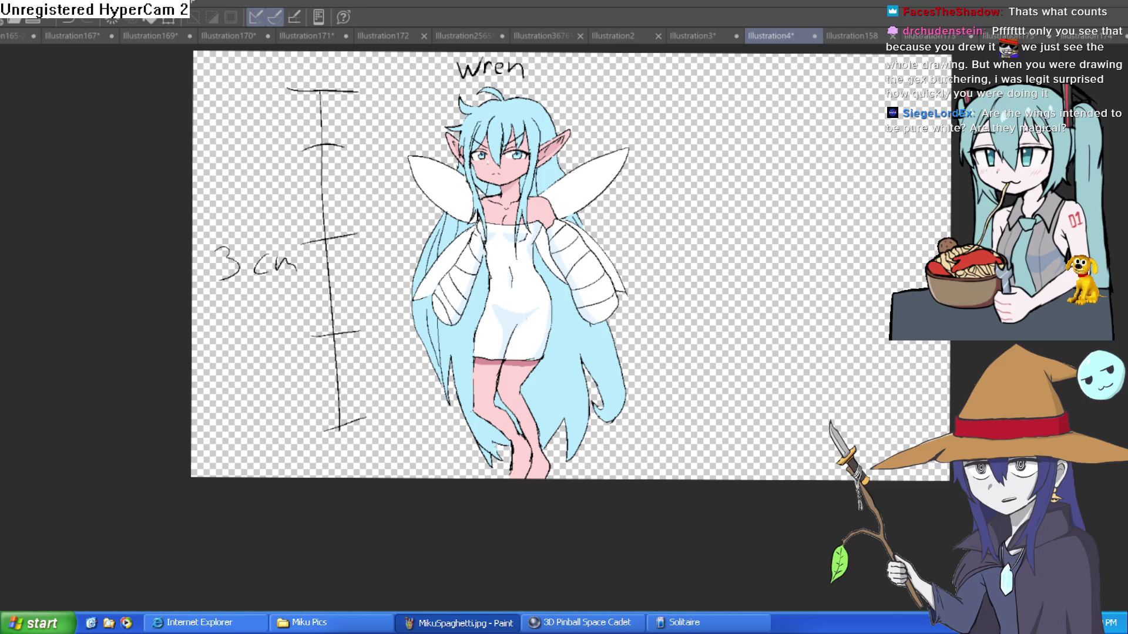
scroll(617, 229, "up", 2)
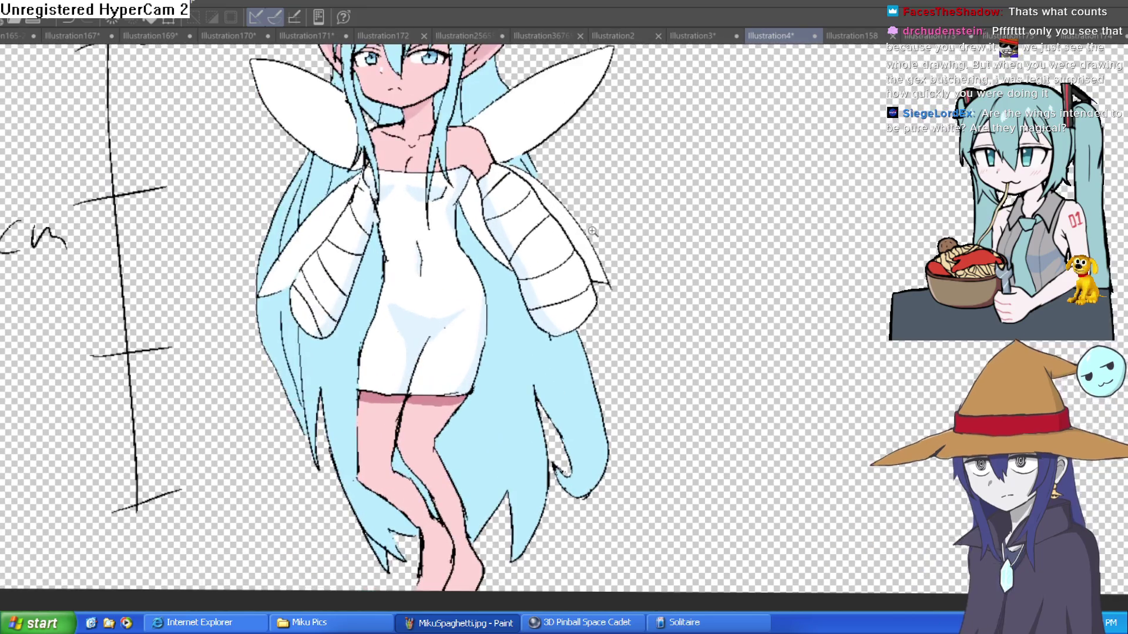
scroll(594, 237, "down", 2)
mouse_move(590, 264)
left_mouse_down()
mouse_move(577, 352)
mouse_move(589, 276)
mouse_move(605, 281)
mouse_move(634, 345)
mouse_move(656, 292)
left_mouse_up()
scroll(603, 375, "up", 4)
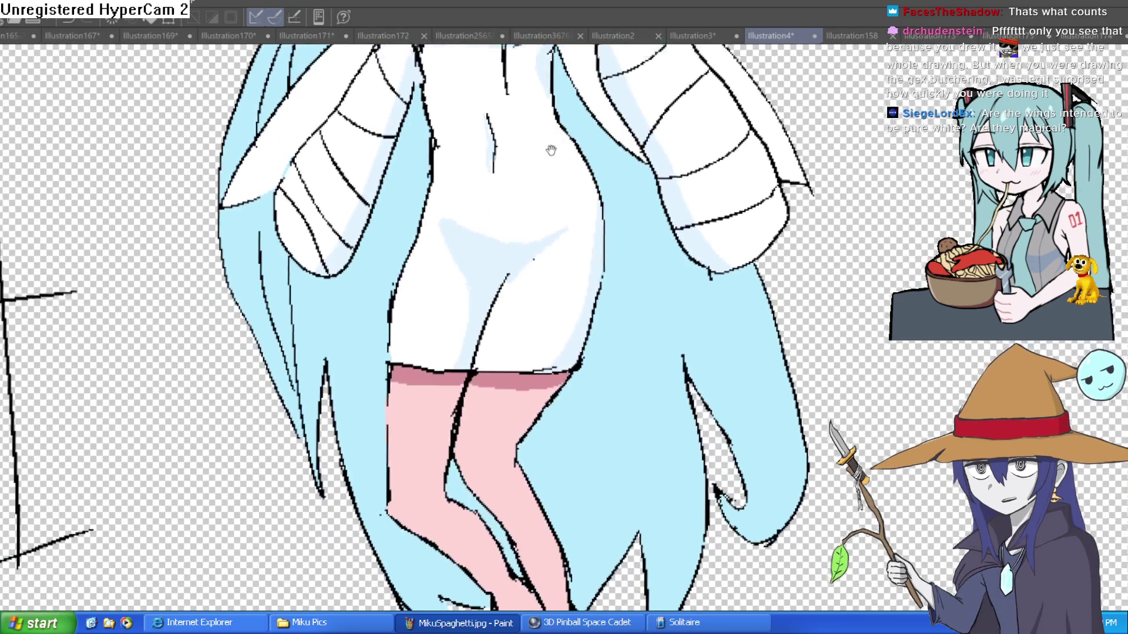
left_click_drag(551, 151, 555, 137)
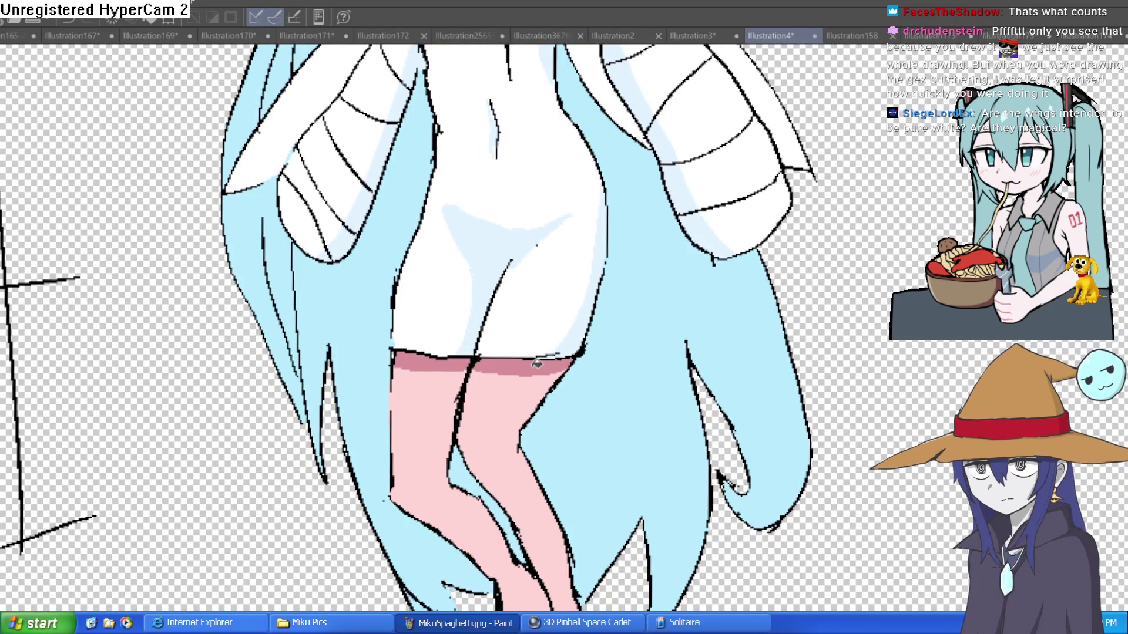
mouse_move(593, 315)
left_mouse_down()
mouse_move(573, 279)
mouse_move(604, 244)
mouse_move(591, 275)
mouse_move(602, 258)
left_mouse_up()
scroll(606, 265, "down", 2)
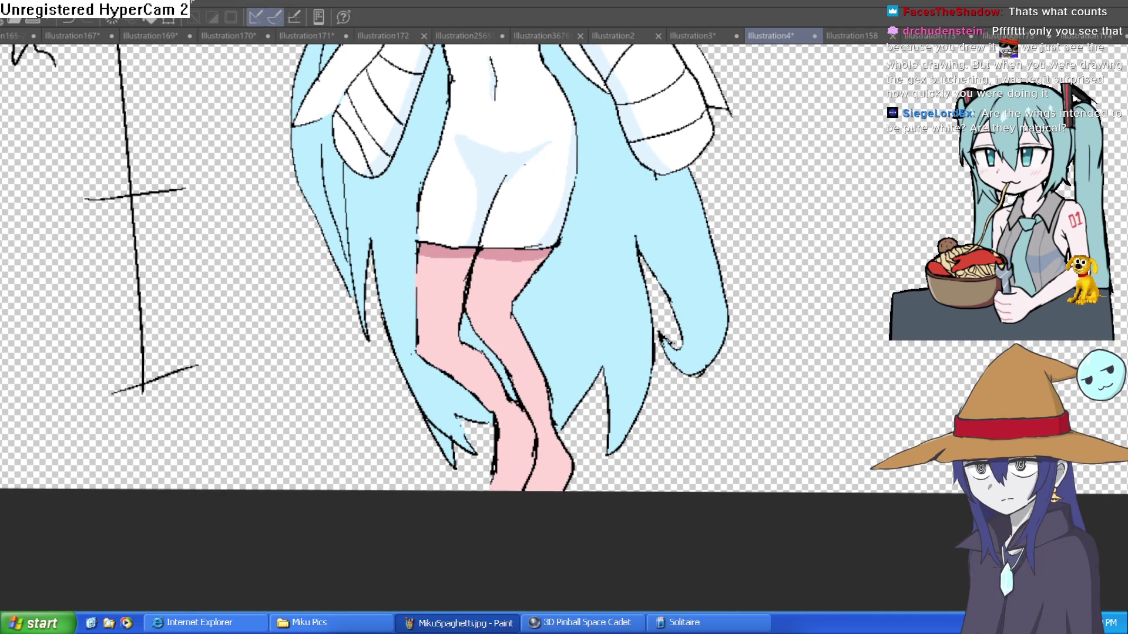
left_click(486, 300)
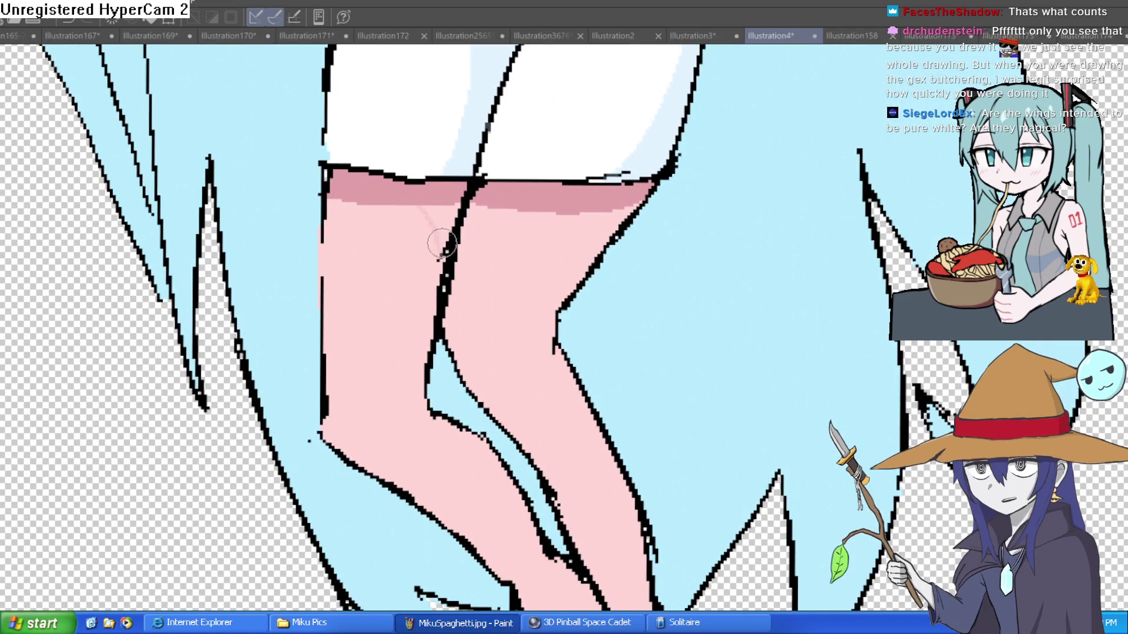
scroll(623, 238, "down", 1)
scroll(623, 241, "down", 1)
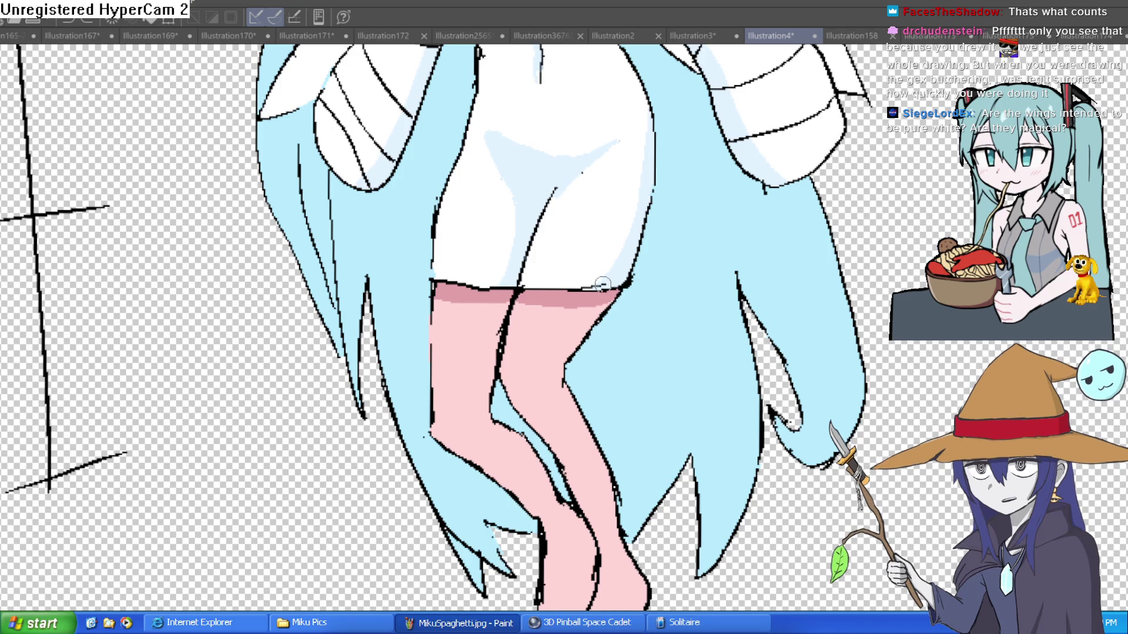
scroll(932, 371, "down", 3)
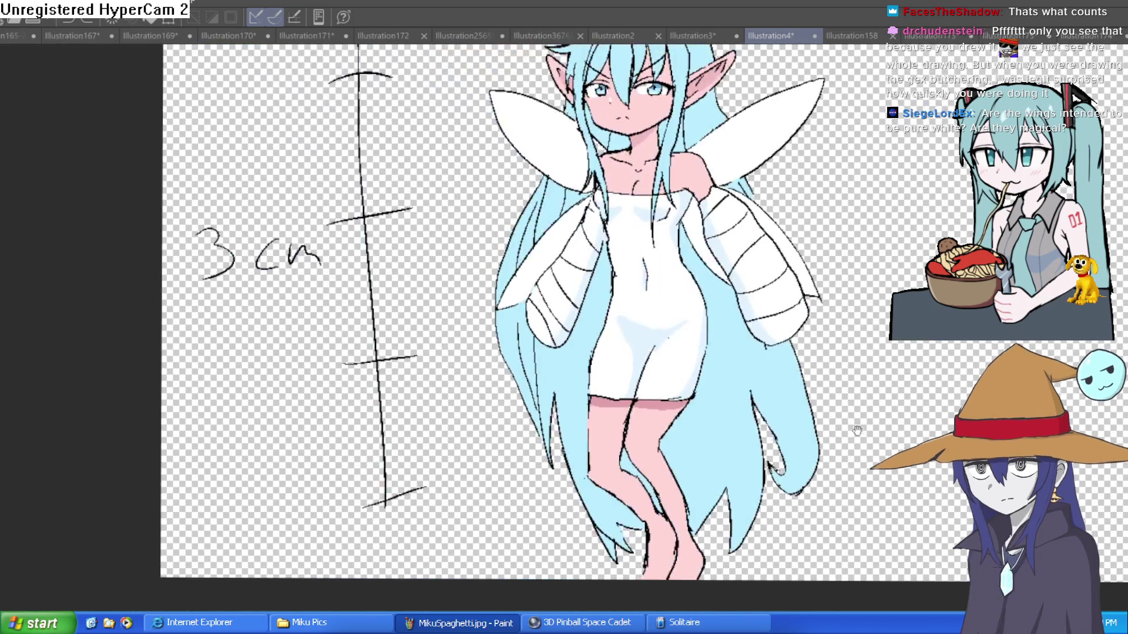
key("h")
key("h")
key("h")
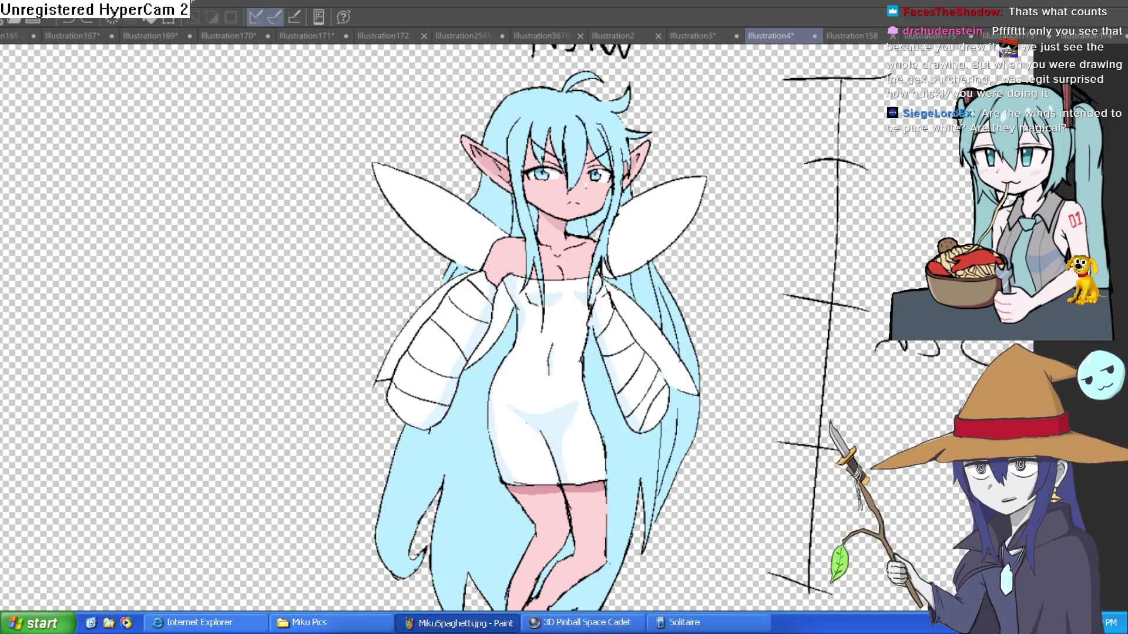
key("h")
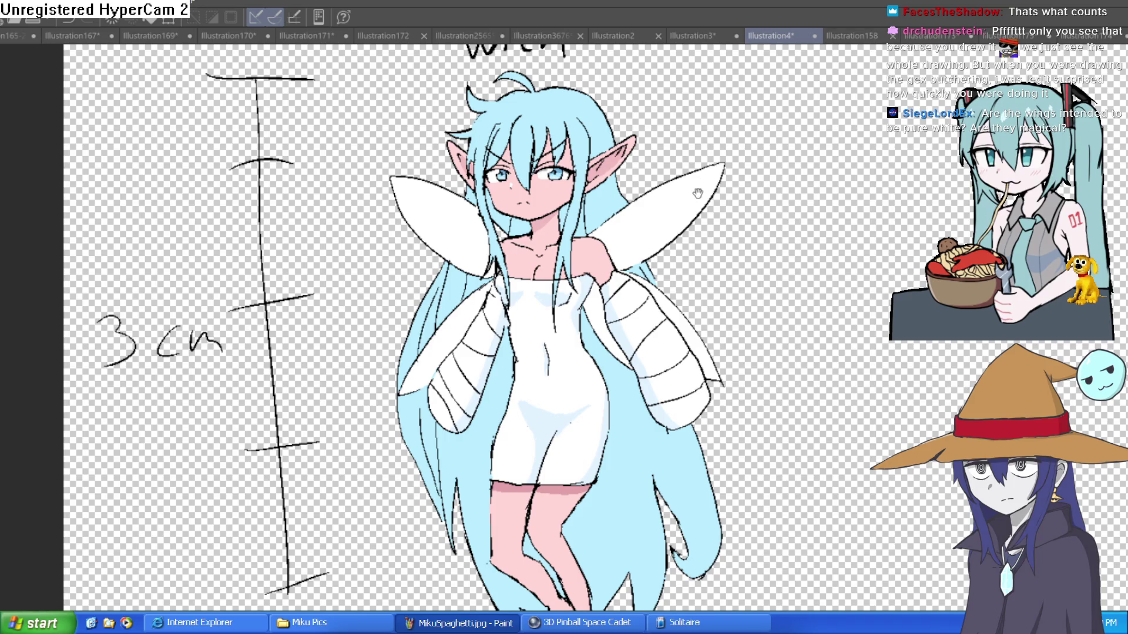
scroll(698, 194, "down", 2)
scroll(672, 191, "up", 2)
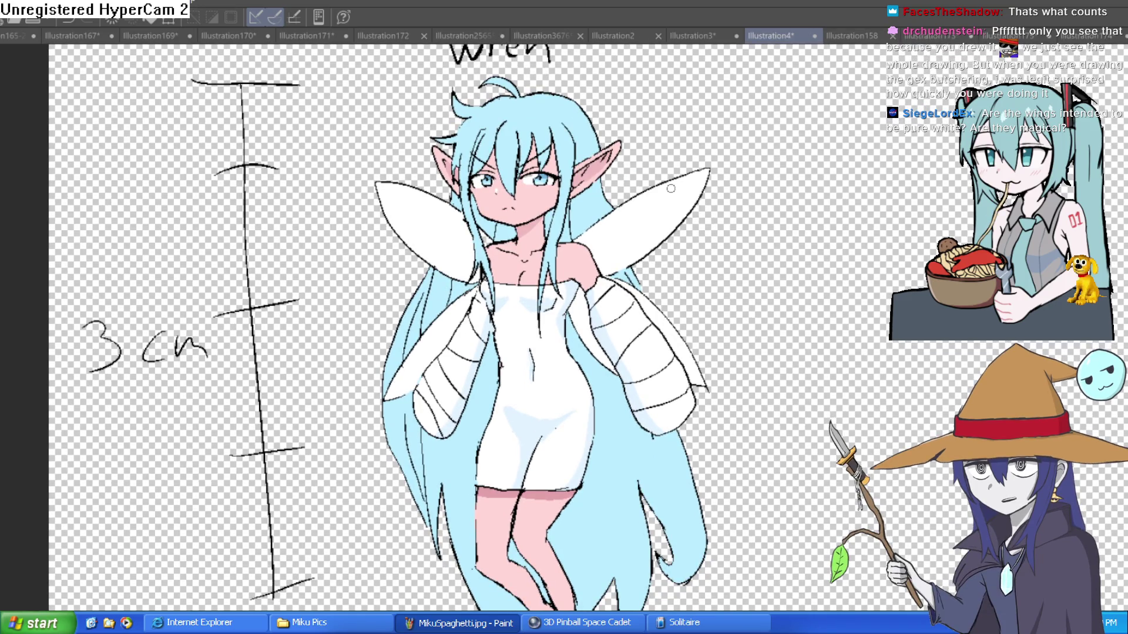
scroll(669, 194, "down", 2)
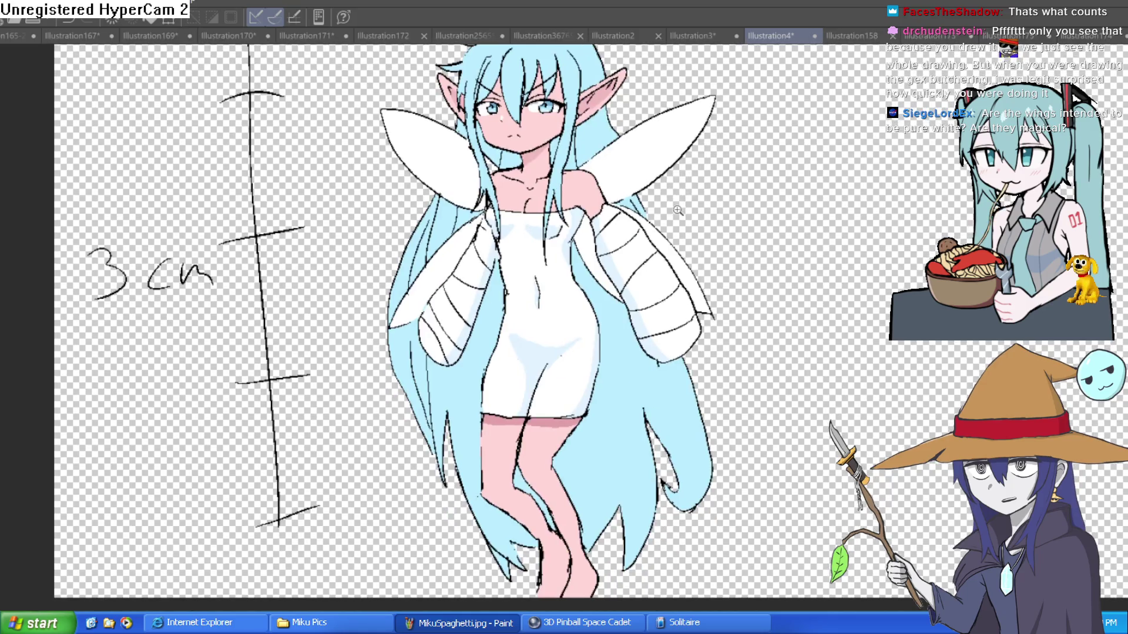
scroll(675, 209, "up", 6)
scroll(757, 261, "down", 5)
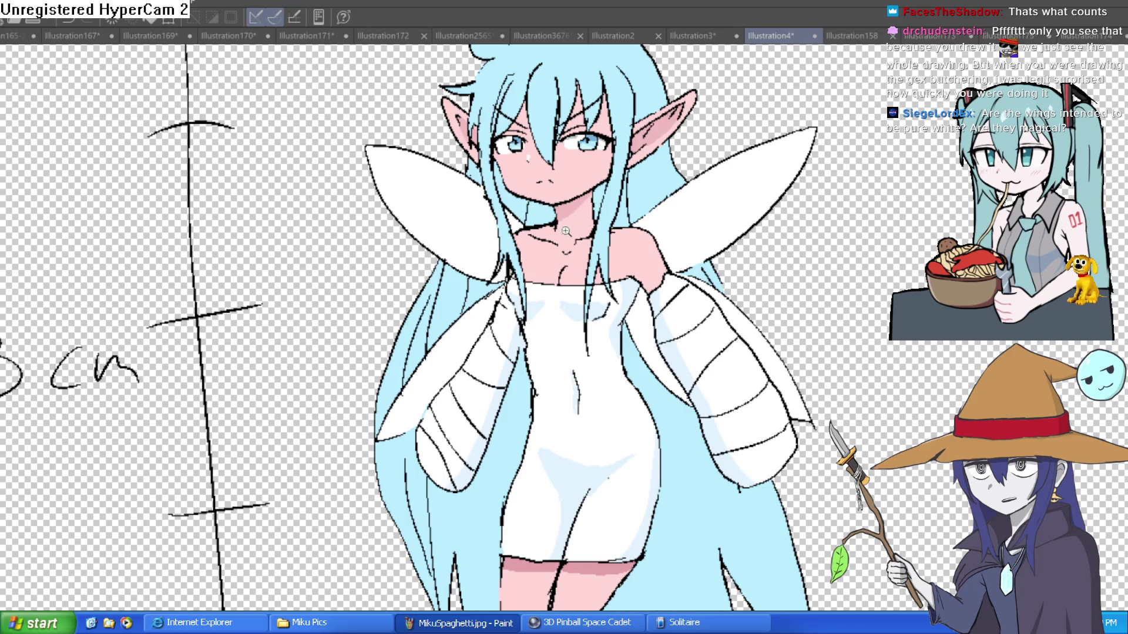
scroll(563, 232, "up", 5)
scroll(629, 238, "down", 5)
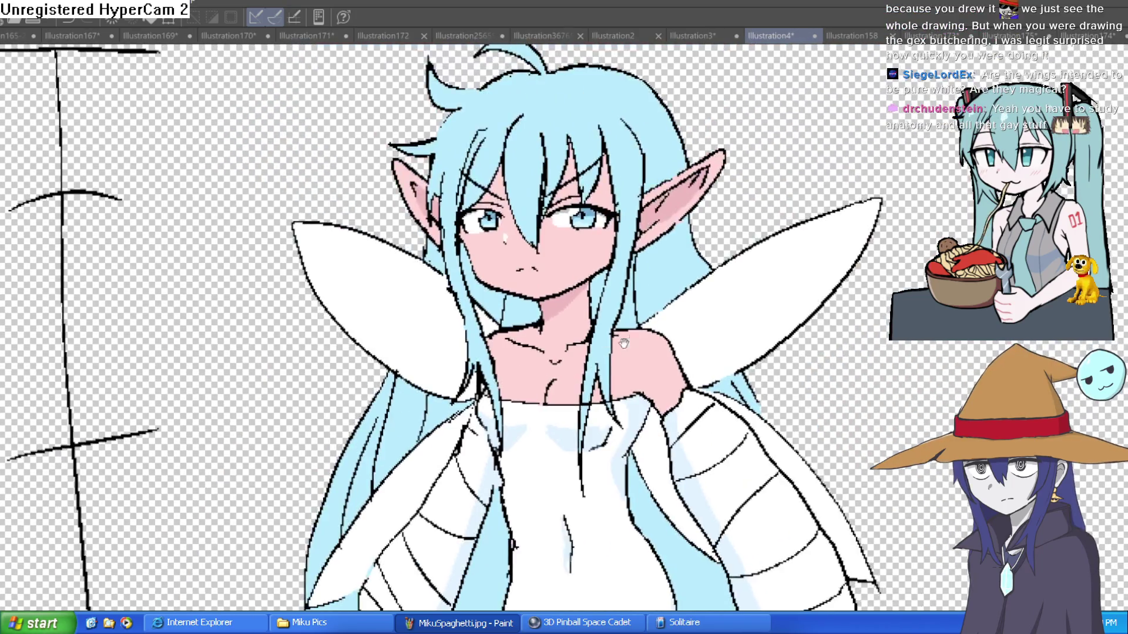
mouse_move(624, 343)
left_mouse_down()
mouse_move(599, 259)
mouse_move(550, 195)
left_mouse_up()
key("ctrl+0")
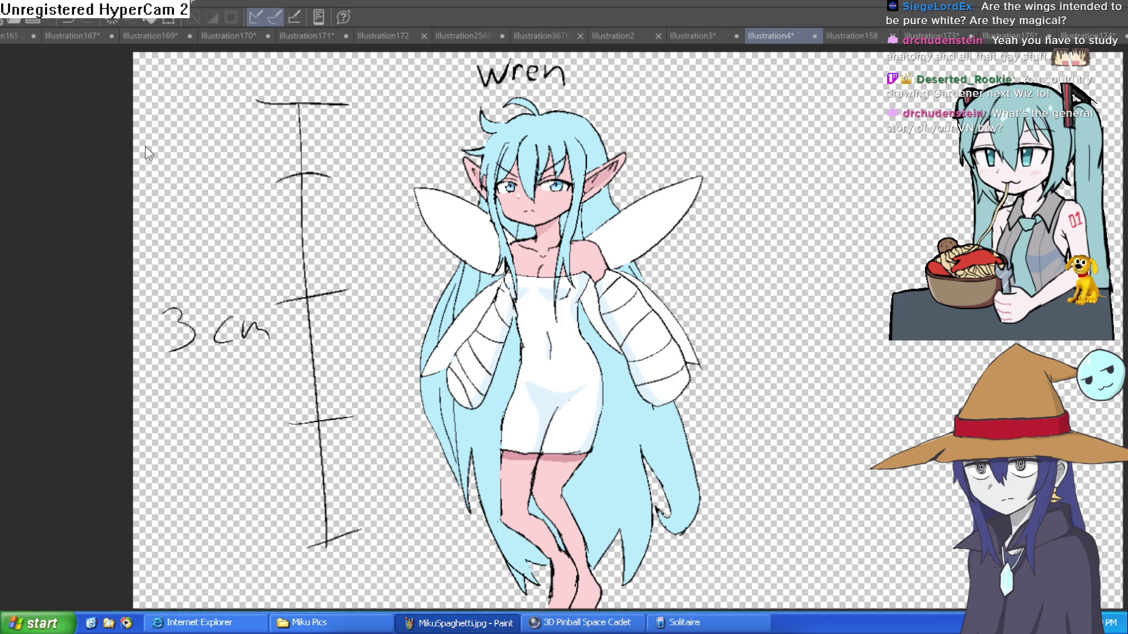
Use Ctrl+Tab to switch to the Moira, Nixie, Willow and Raven lineup document
key("ctrl+Tab")
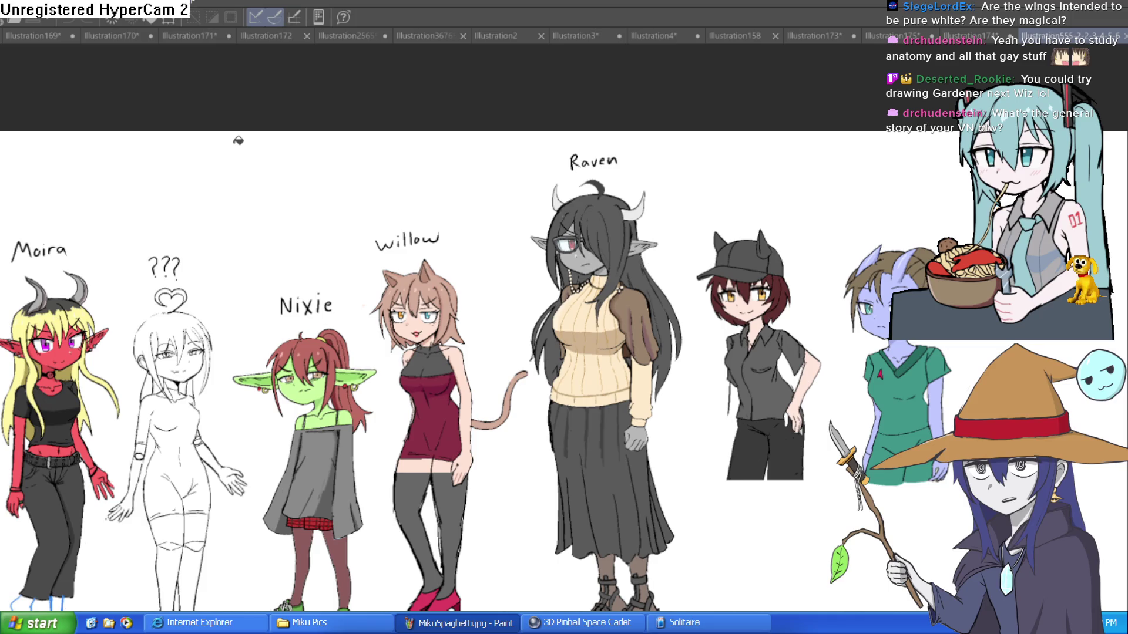
scroll(372, 407, "up", 4)
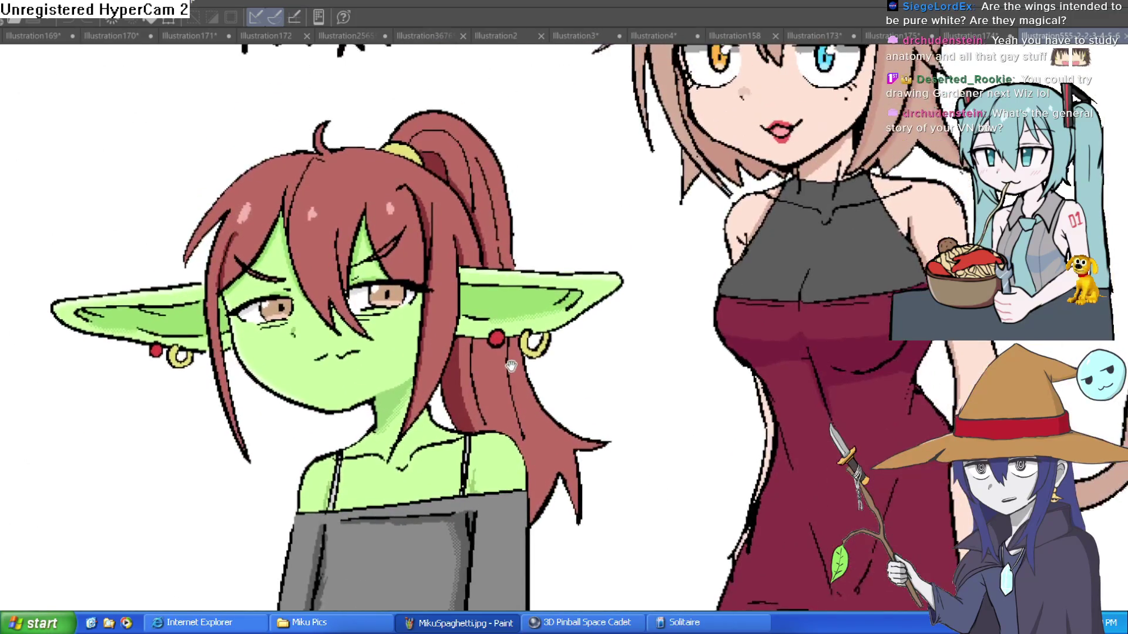
scroll(510, 365, "down", 4)
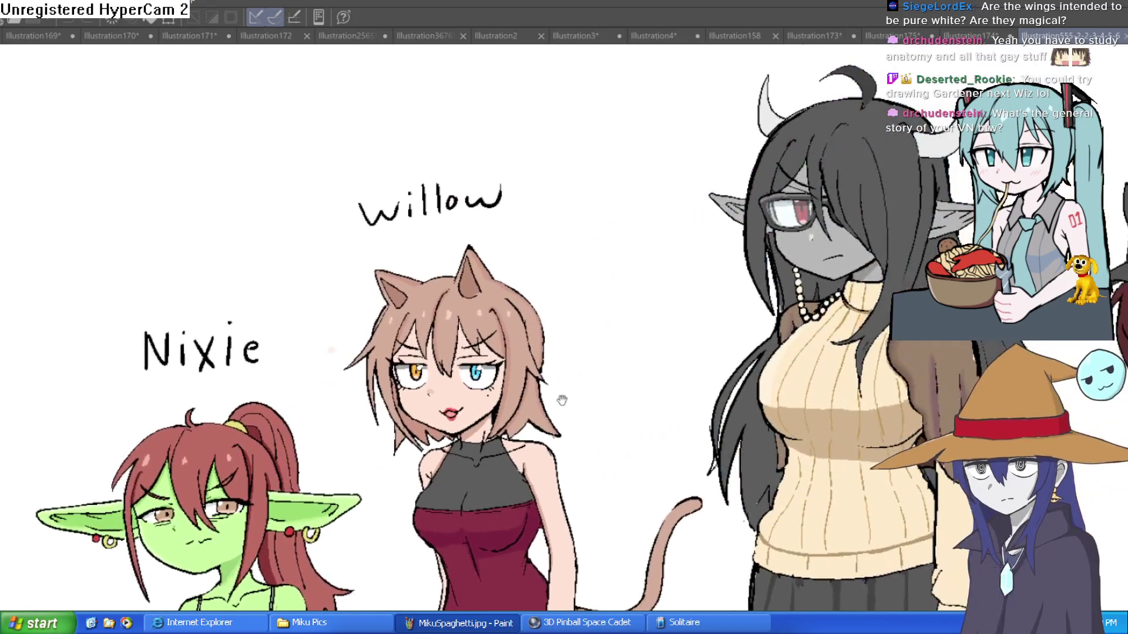
scroll(562, 401, "up", 4)
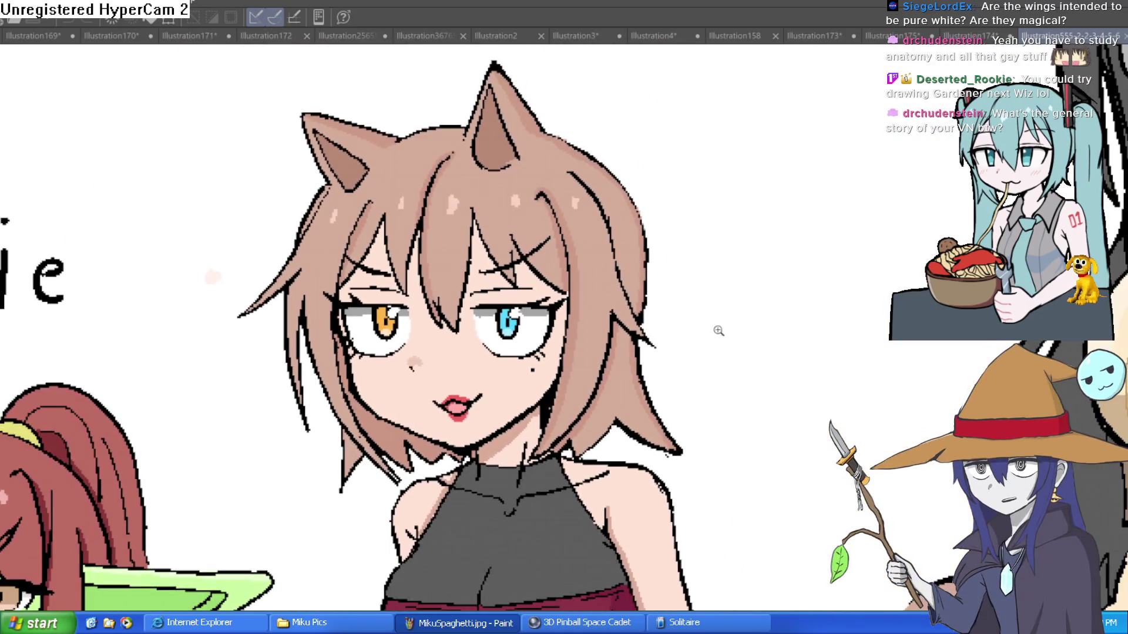
scroll(718, 331, "down", 3)
scroll(400, 386, "up", 4)
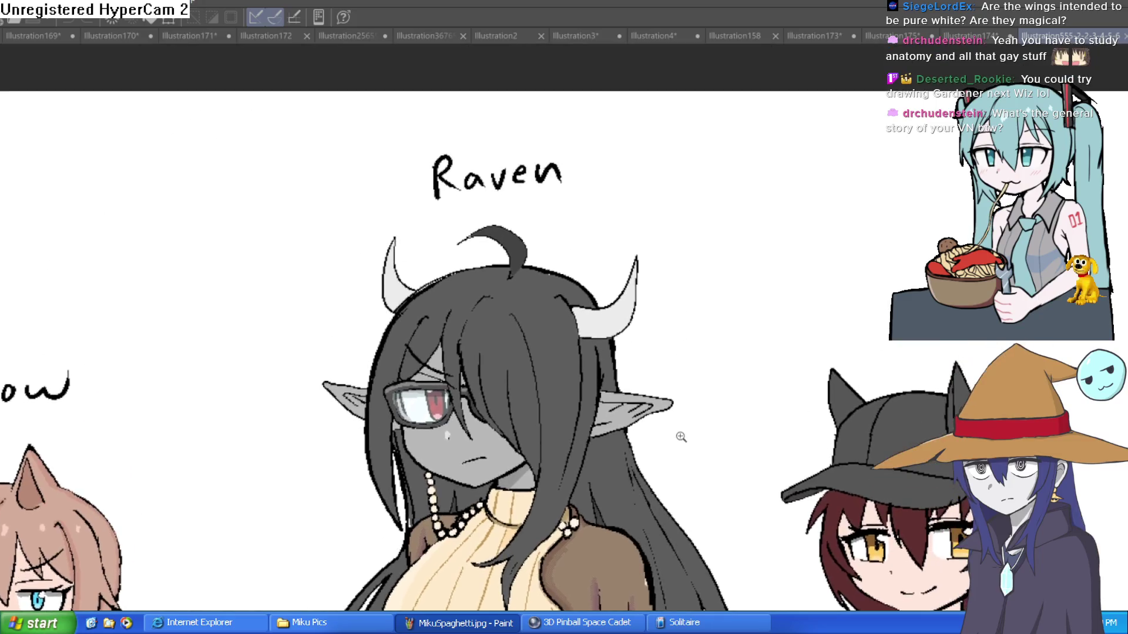
scroll(680, 437, "down", 3)
scroll(679, 382, "up", 5)
mouse_move(680, 382)
left_mouse_down()
mouse_move(696, 238)
mouse_move(520, 191)
left_mouse_up()
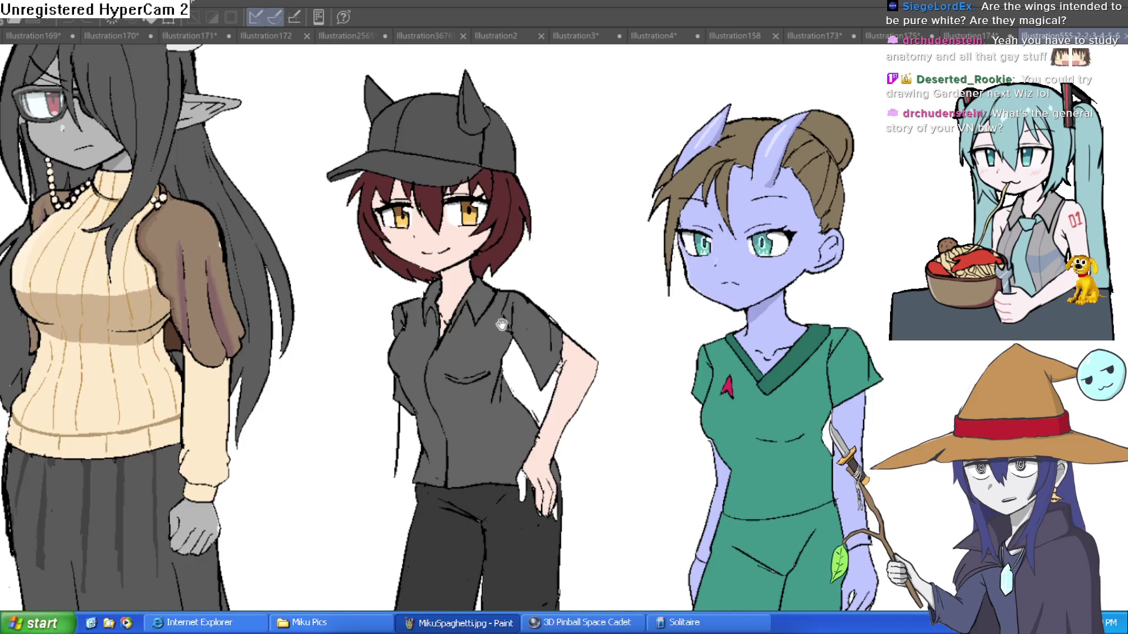
left_click_drag(501, 325, 793, 329)
left_click_drag(388, 329, 793, 329)
left_click_drag(528, 323, 675, 320)
left_click_drag(176, 315, 422, 315)
scroll(422, 315, "up", 1)
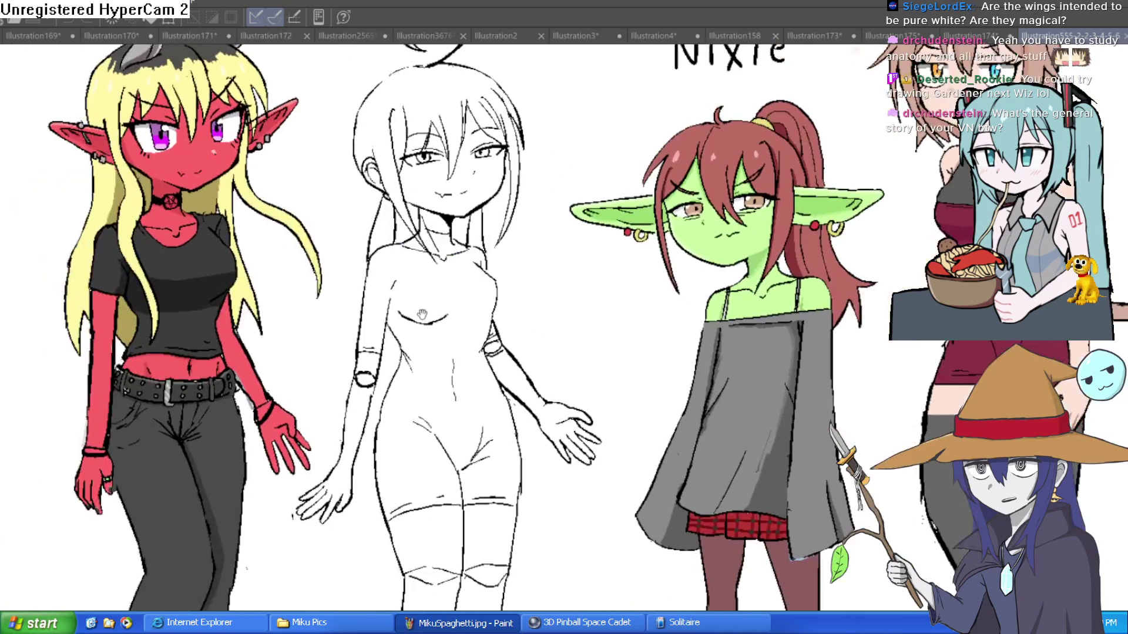
scroll(422, 316, "down", 3)
scroll(611, 288, "up", 6)
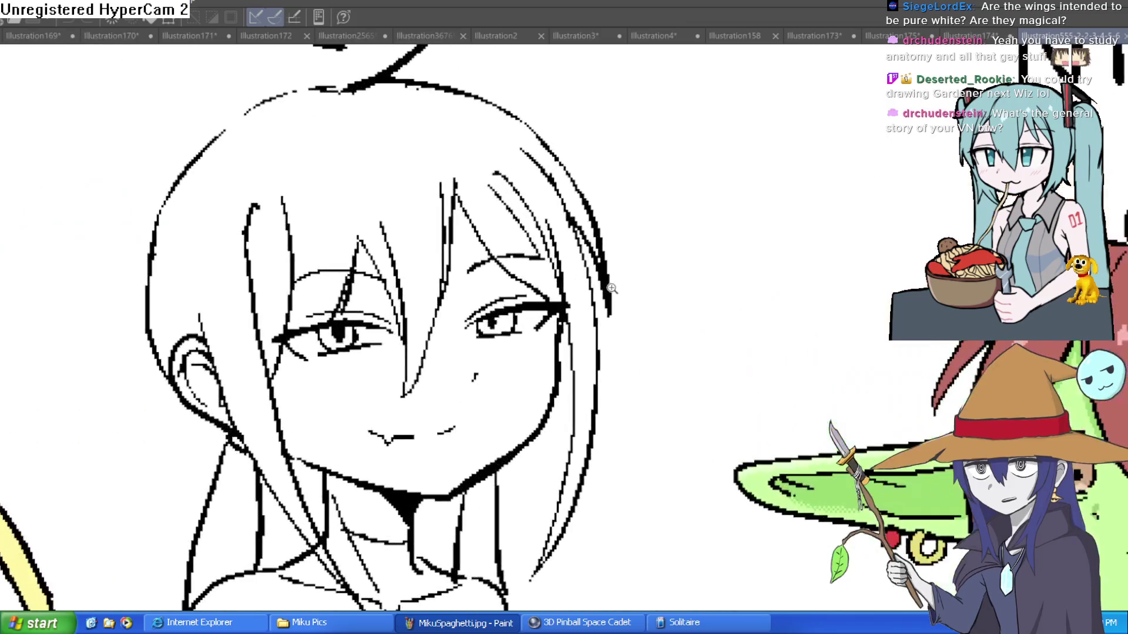
scroll(612, 290, "up", 1)
scroll(581, 315, "down", 6)
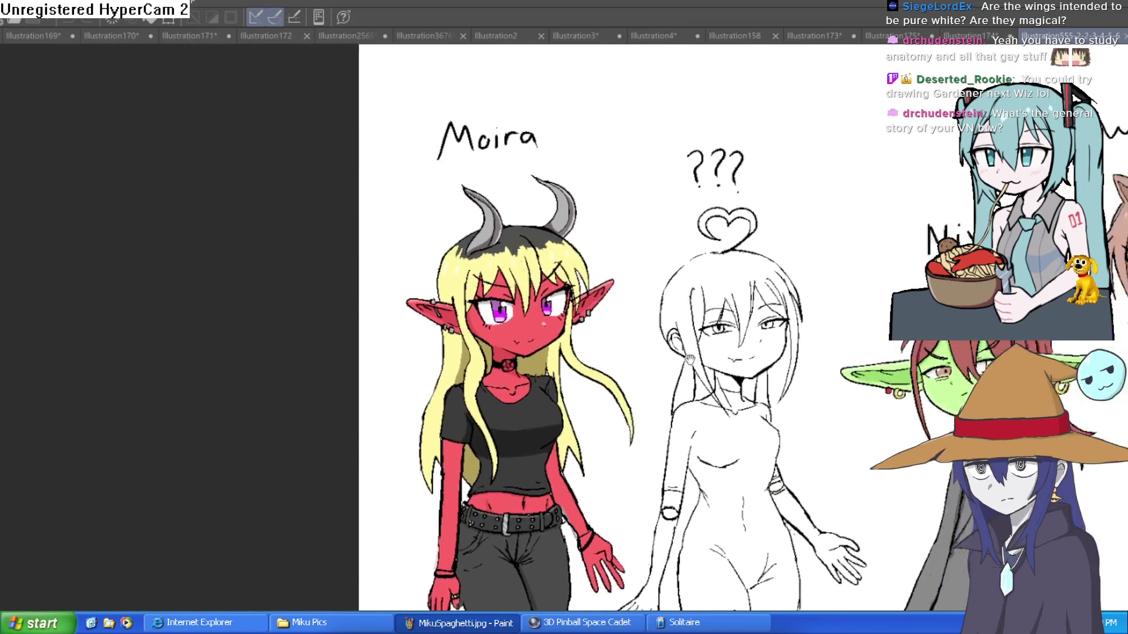
mouse_move(689, 359)
left_mouse_down()
mouse_move(660, 306)
mouse_move(669, 286)
left_mouse_up()
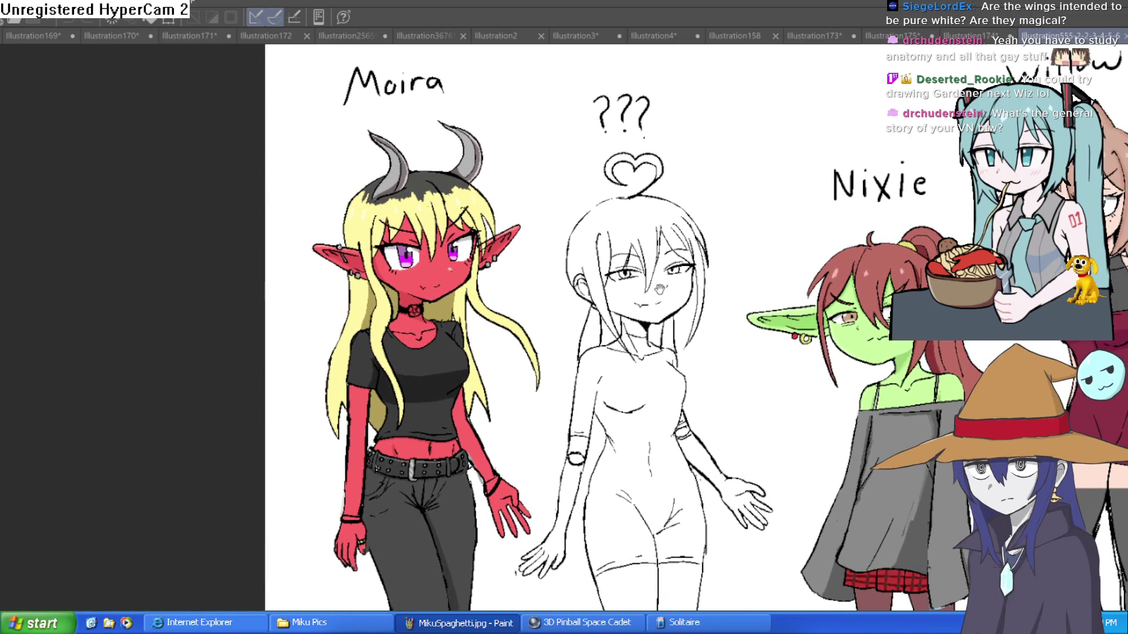
left_click(893, 36)
Flip back past the lizard-and-hammer drawing to Wren's Illustration4 and pan its view
left_click(813, 35)
left_click(764, 36)
left_click(693, 36)
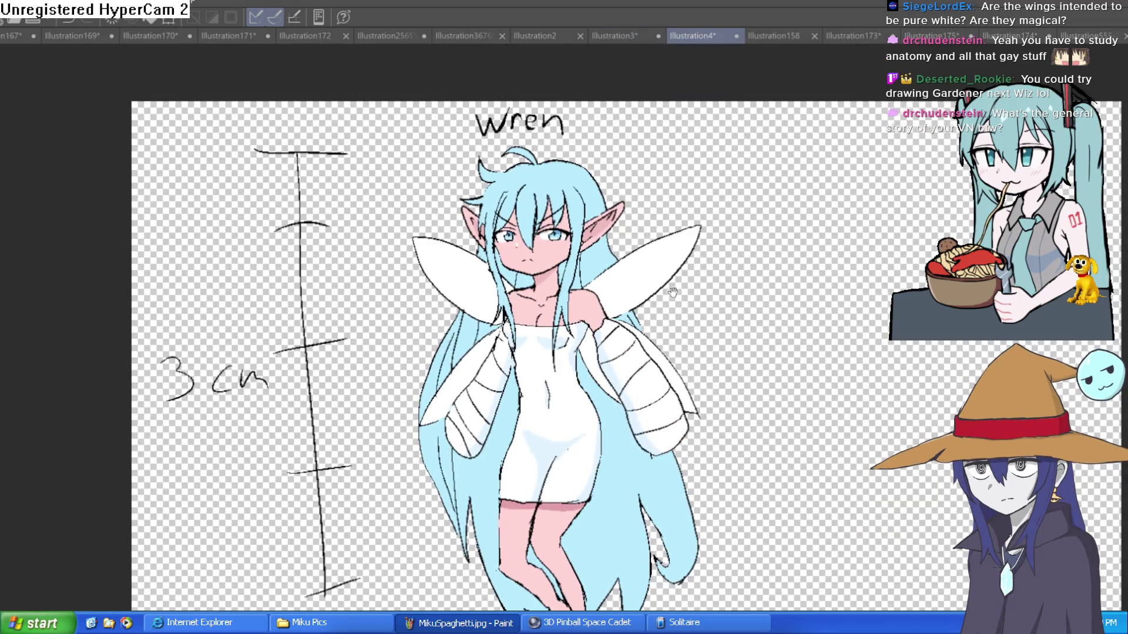
left_click_drag(676, 244, 647, 283)
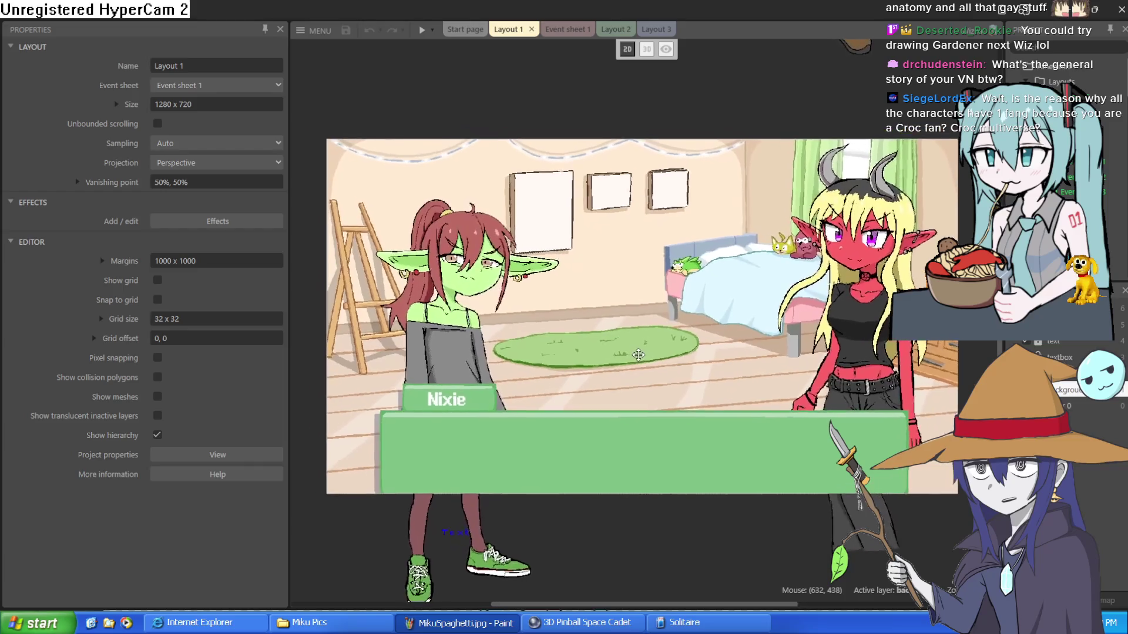
Reposition the Nixie sprite to about 259, 519 on the bedroom's left, above her name box
left_click(537, 318)
left_click_drag(538, 314, 611, 316)
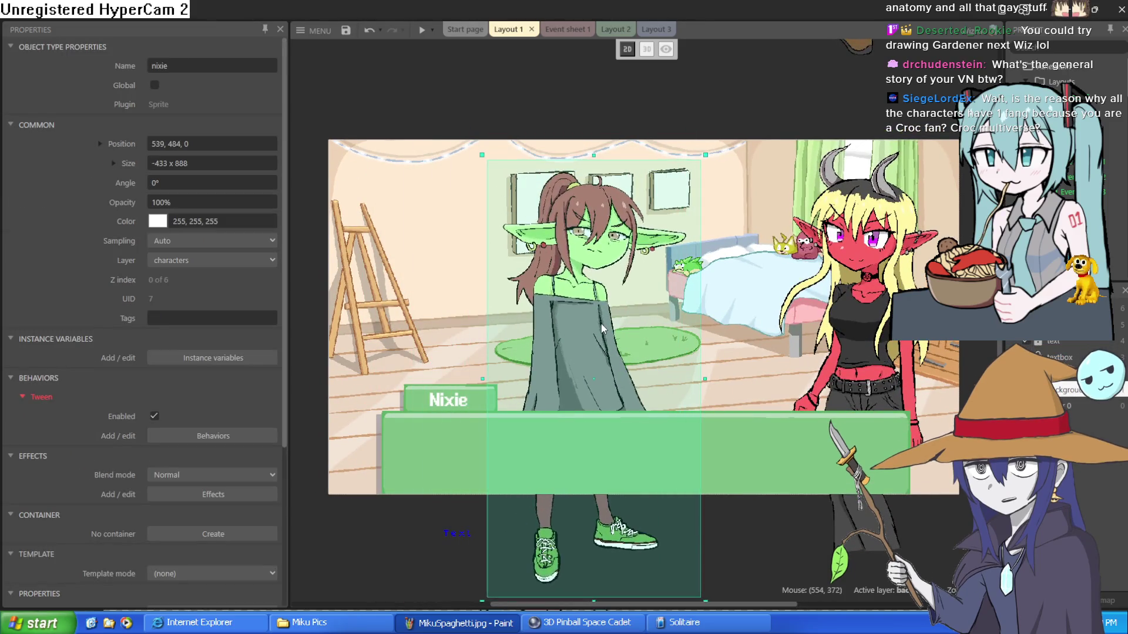
scroll(662, 349, "up", 5)
scroll(662, 349, "down", 5)
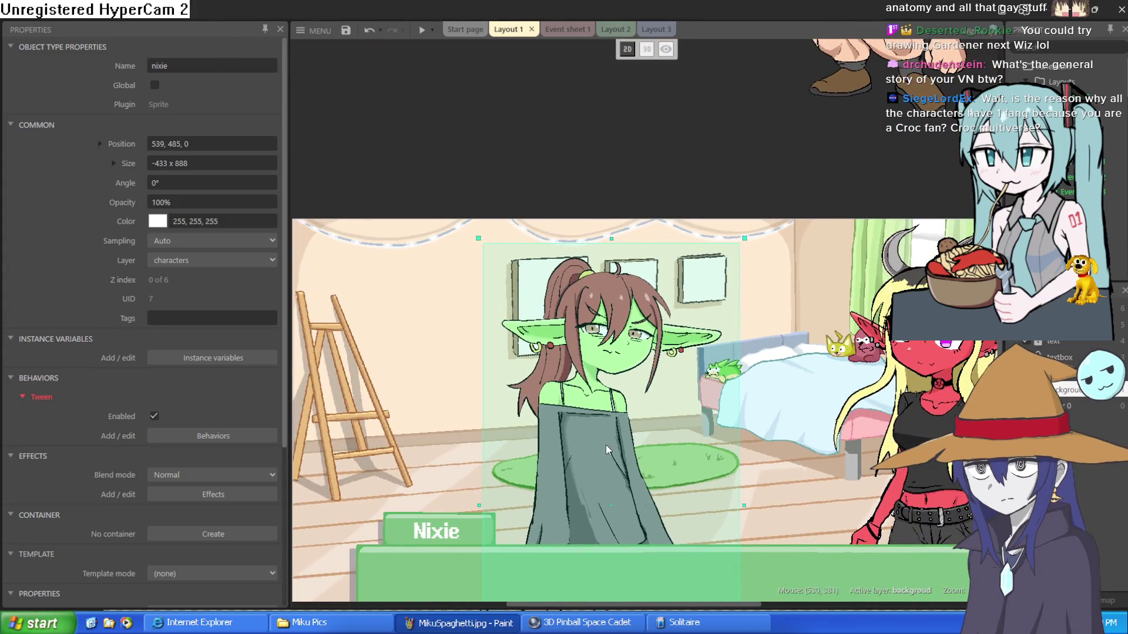
mouse_move(606, 445)
left_mouse_down()
mouse_move(460, 454)
mouse_move(440, 474)
mouse_move(444, 459)
left_mouse_up()
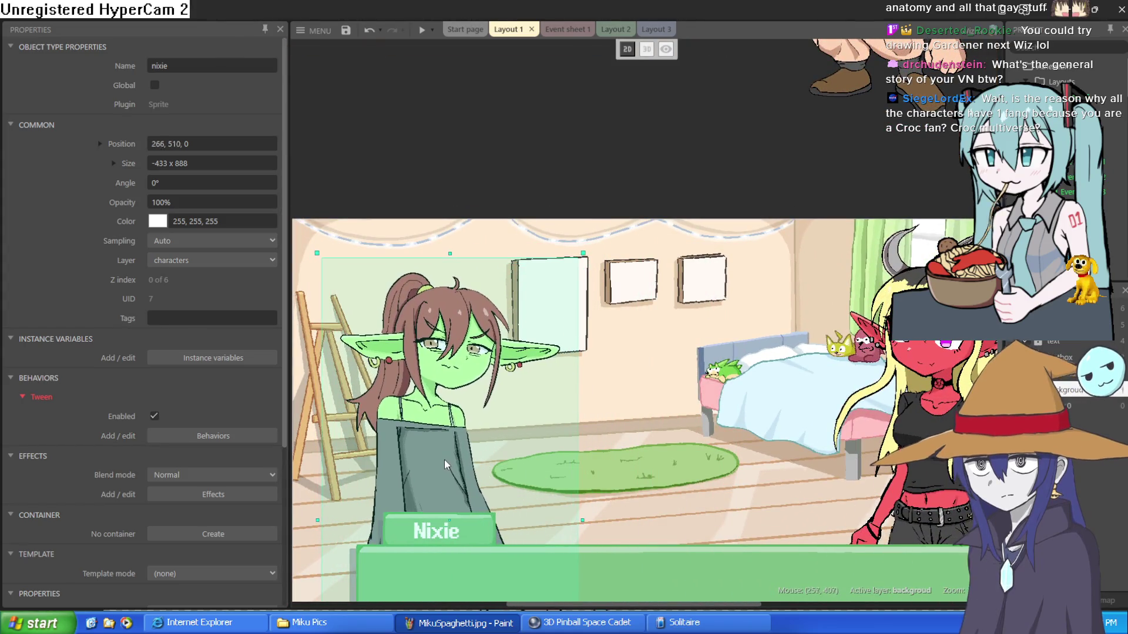
left_click(661, 171)
scroll(642, 298, "up", 5)
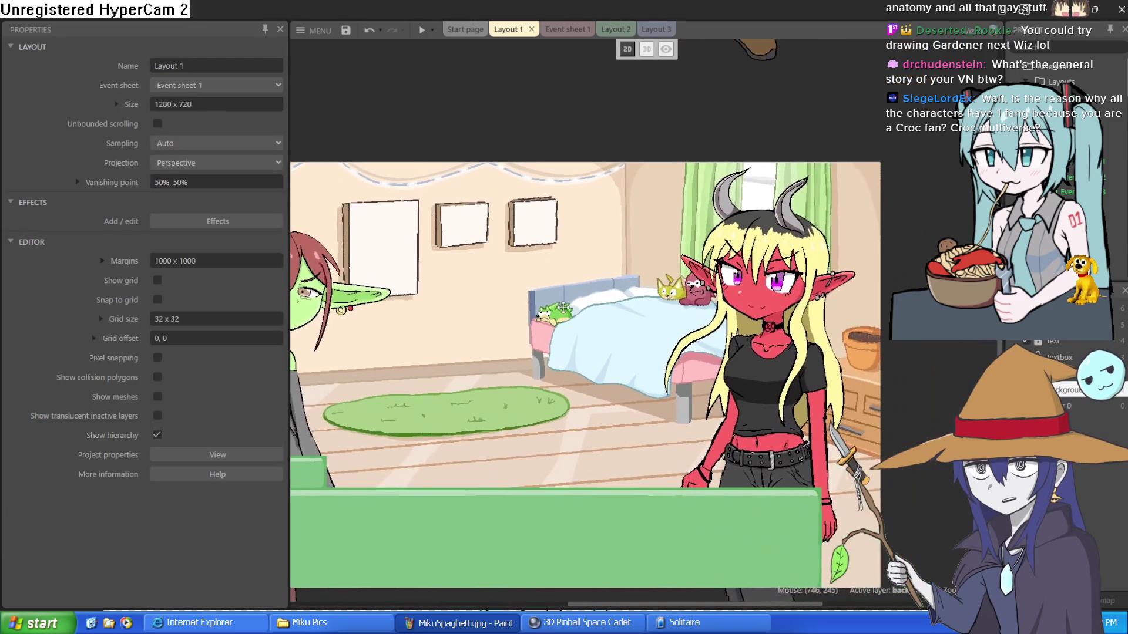
scroll(641, 299, "down", 3)
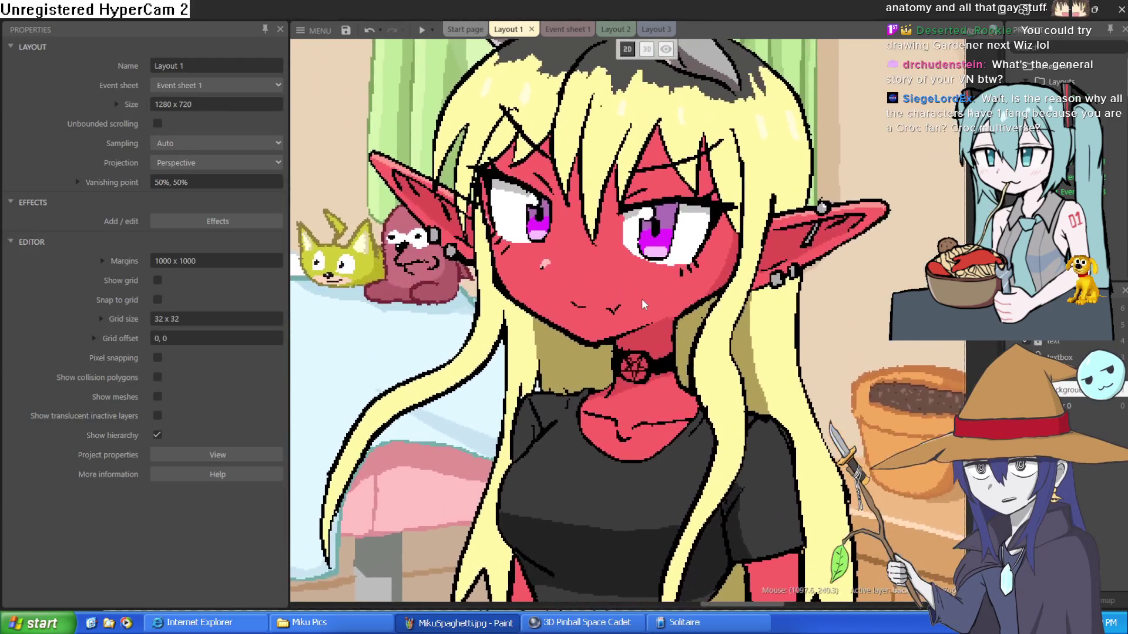
scroll(642, 299, "up", 3)
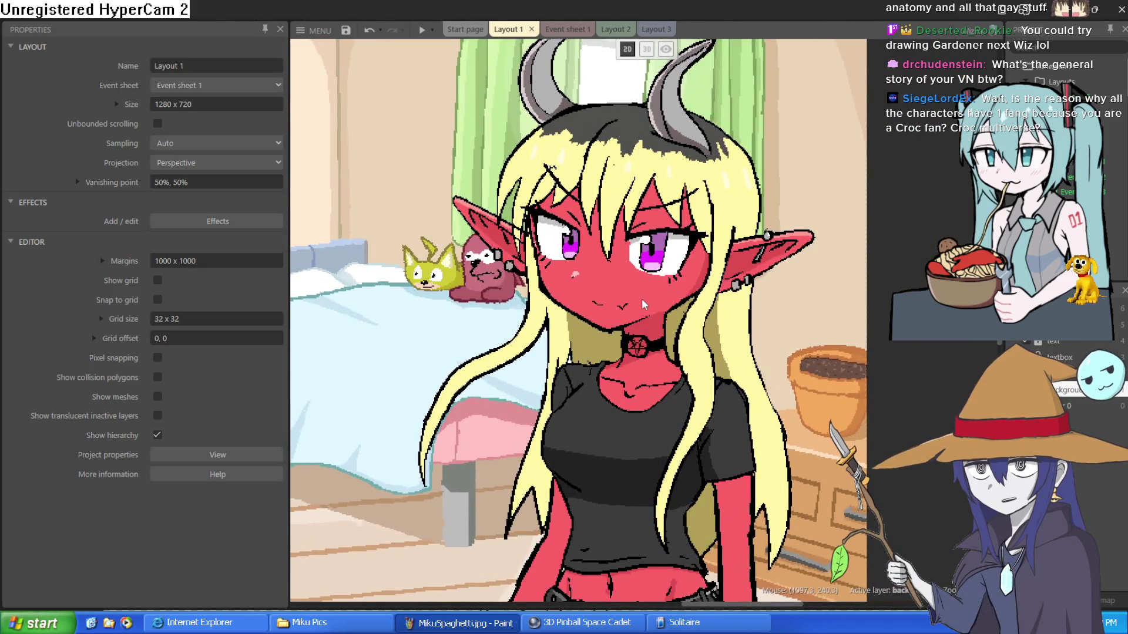
scroll(640, 298, "down", 2)
scroll(640, 298, "up", 1)
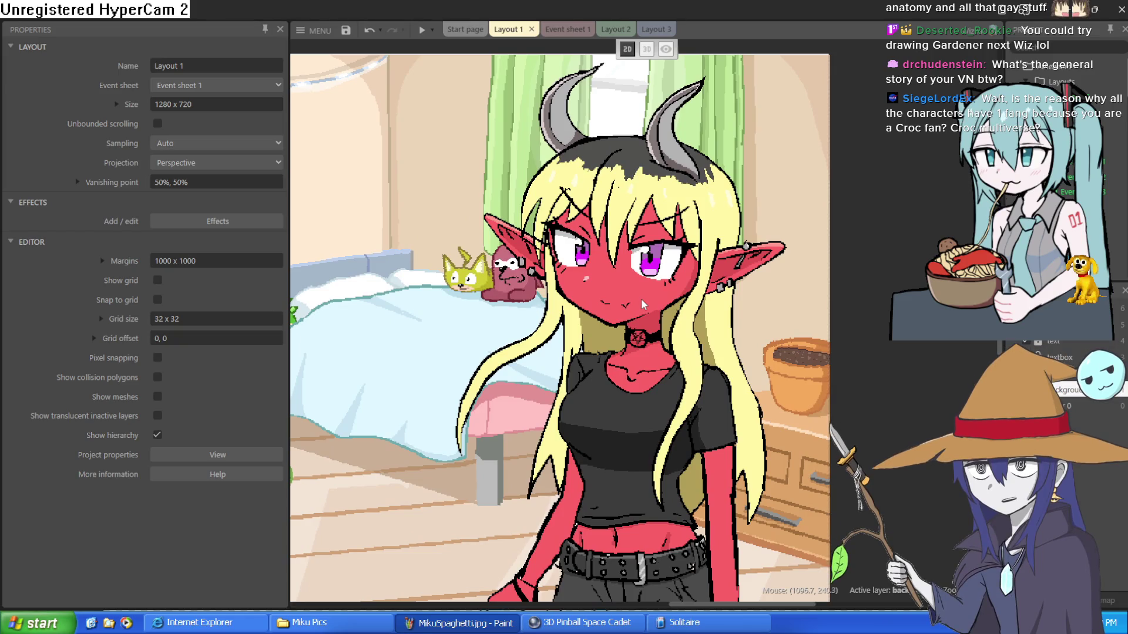
scroll(640, 299, "down", 1)
scroll(640, 299, "up", 1)
scroll(640, 298, "down", 5)
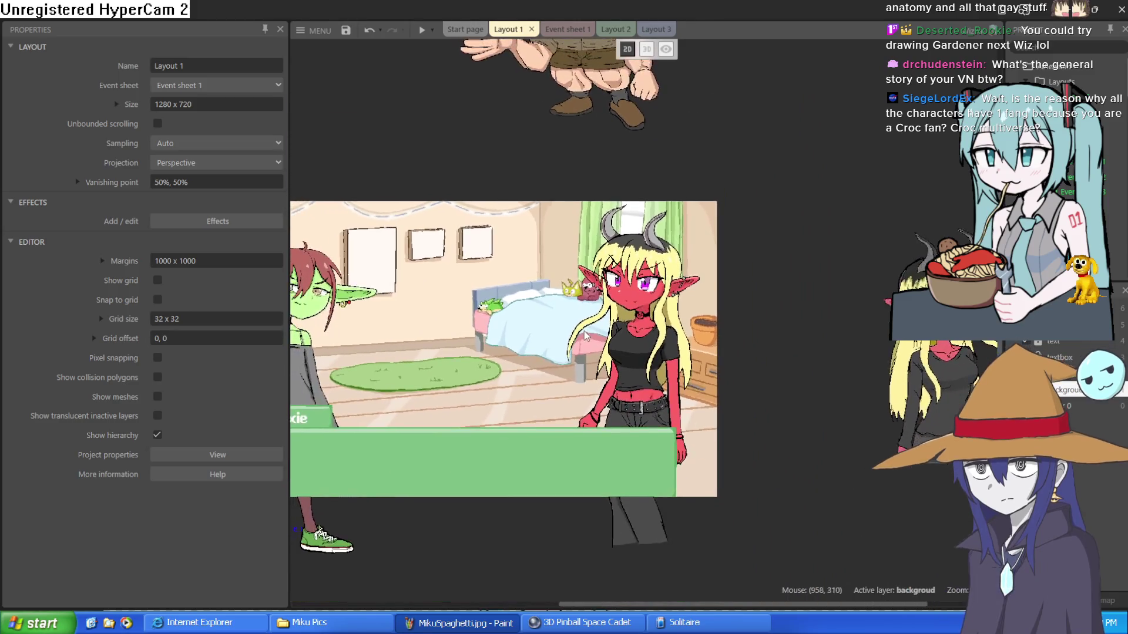